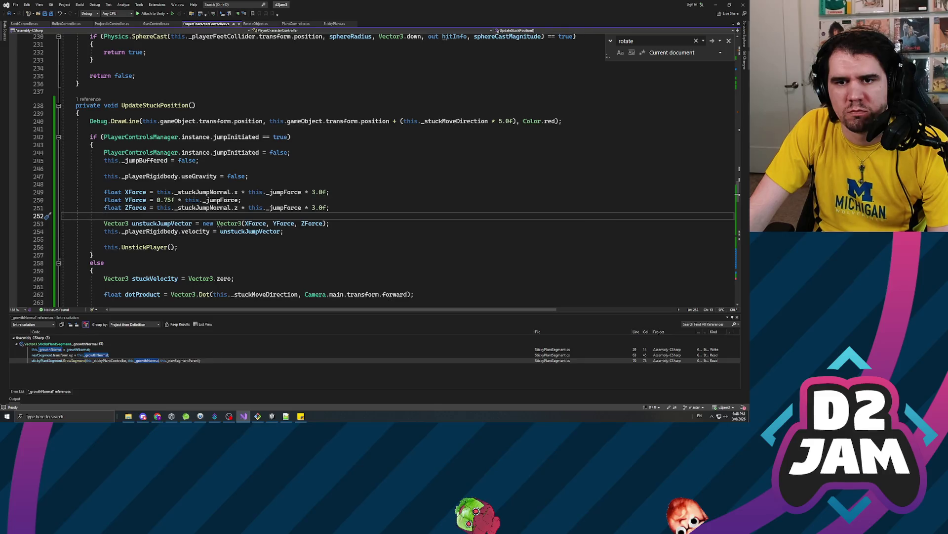
- Review the _stuckJumpNormal force lines and the unstuckJumpVector line in UpdateStuckPosition
key("Down")
key("ctrl+Right")
key("ctrl+Right")
key("ctrl+Right")
key("ctrl+shift+Right")
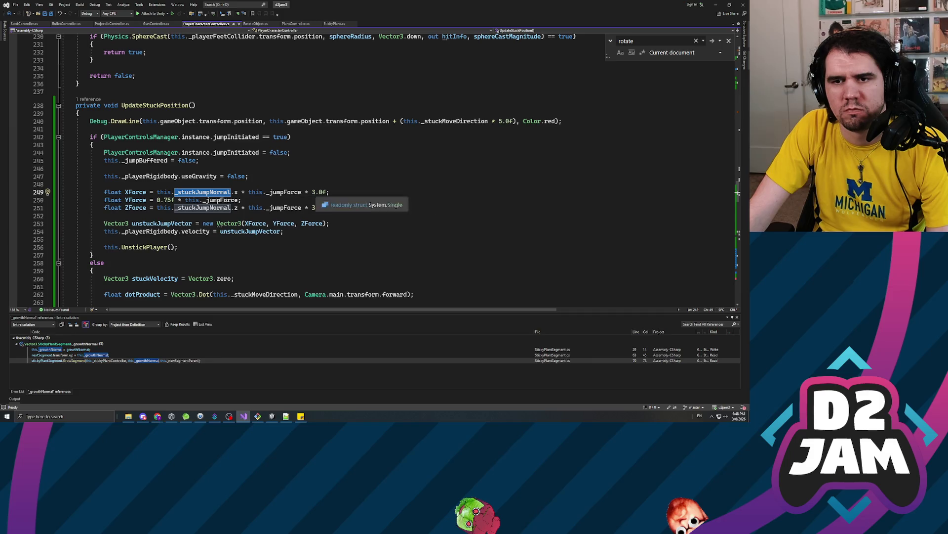
left_click(313, 191)
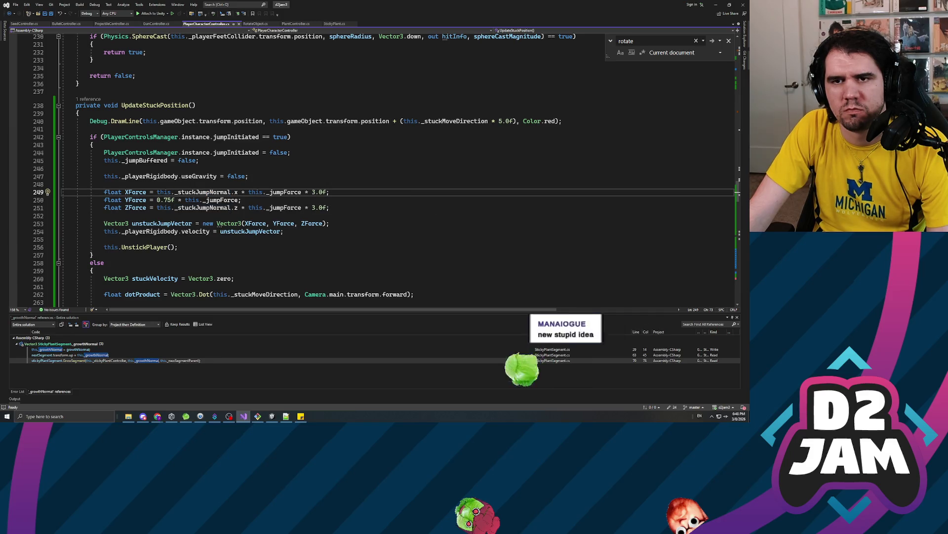
key("Down")
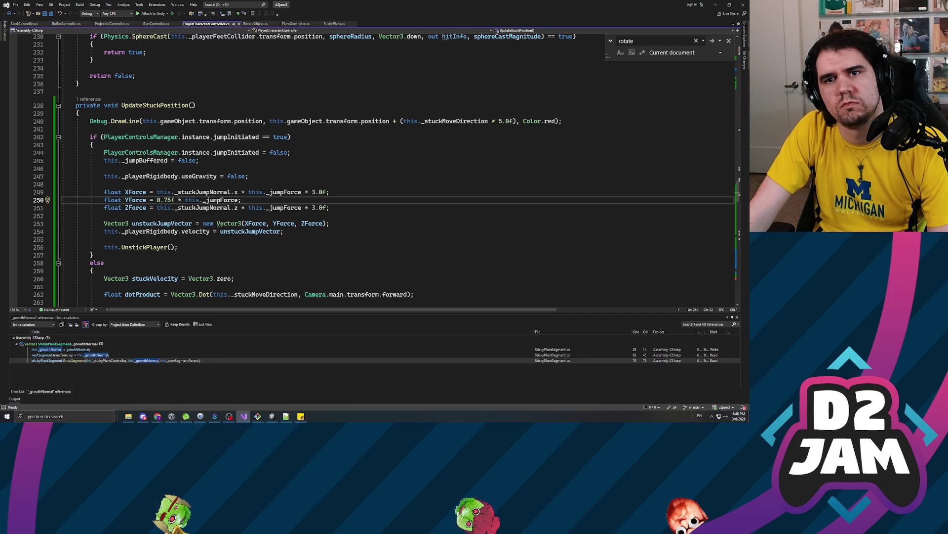
left_click(157, 191)
left_click(103, 184)
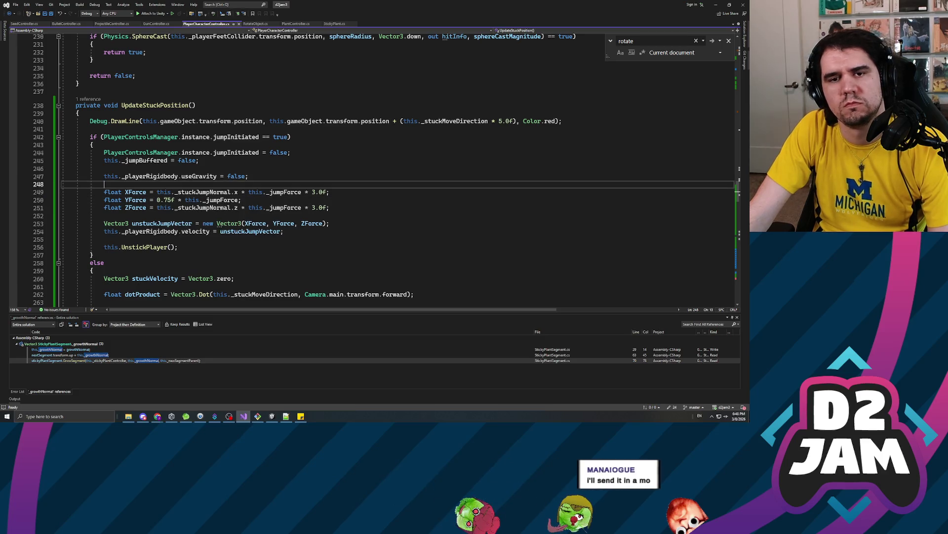
left_click(178, 192)
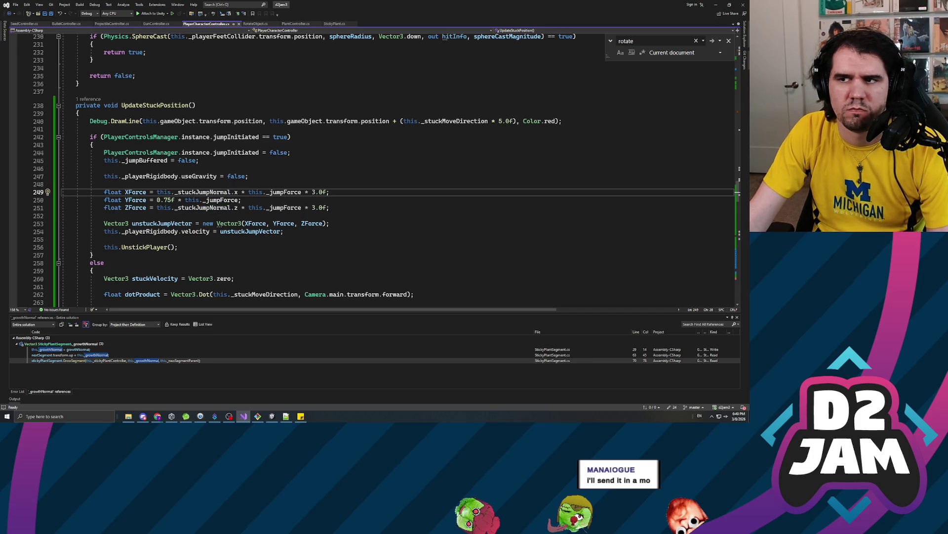
left_click(103, 184)
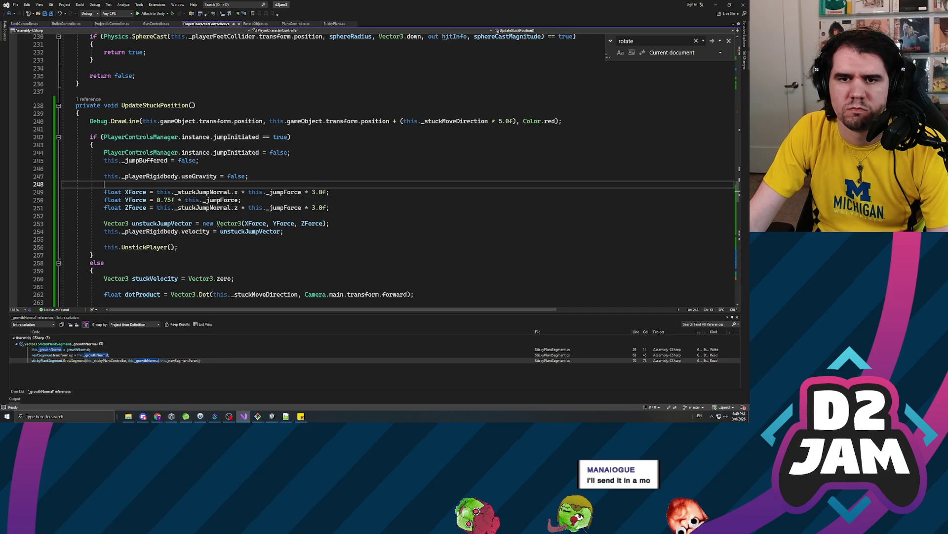
scroll(385, 169, "down", 2)
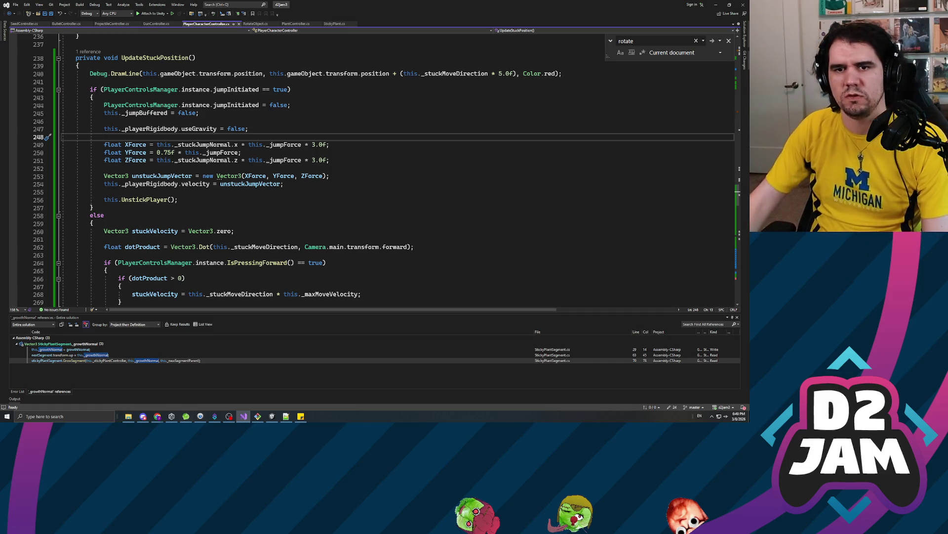
left_click(279, 184)
- Playtest in Unity, firing seeds to grow a dirt plant and a sticky plant, then stop
key("alt+Tab")
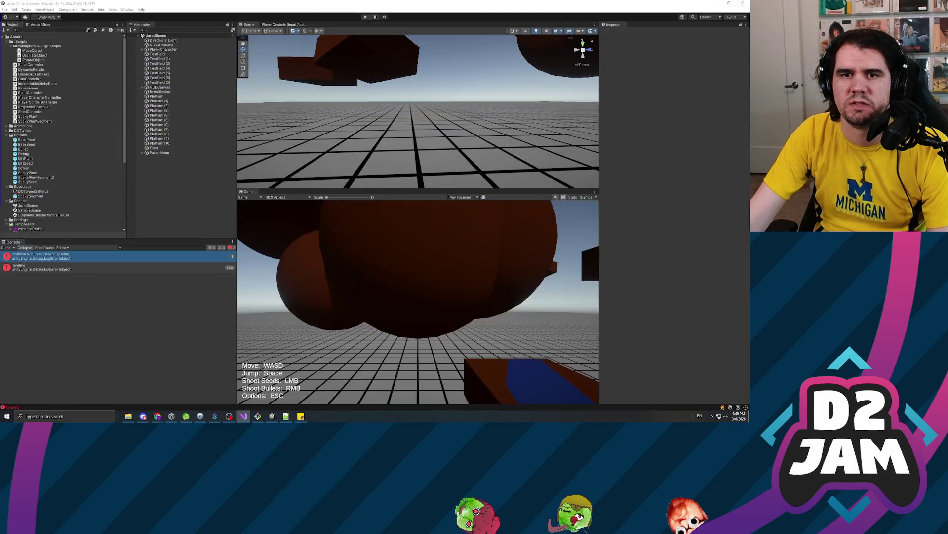
left_click(368, 16)
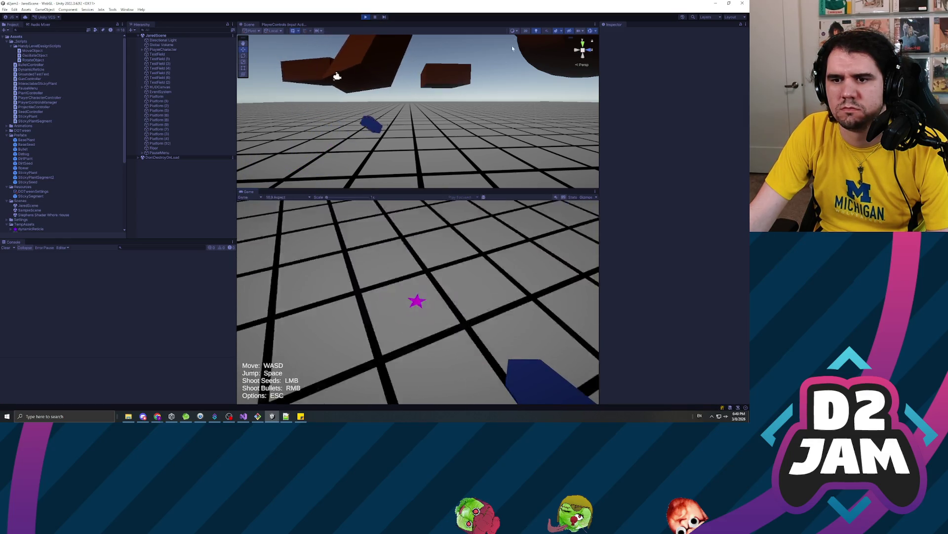
left_click(417, 301)
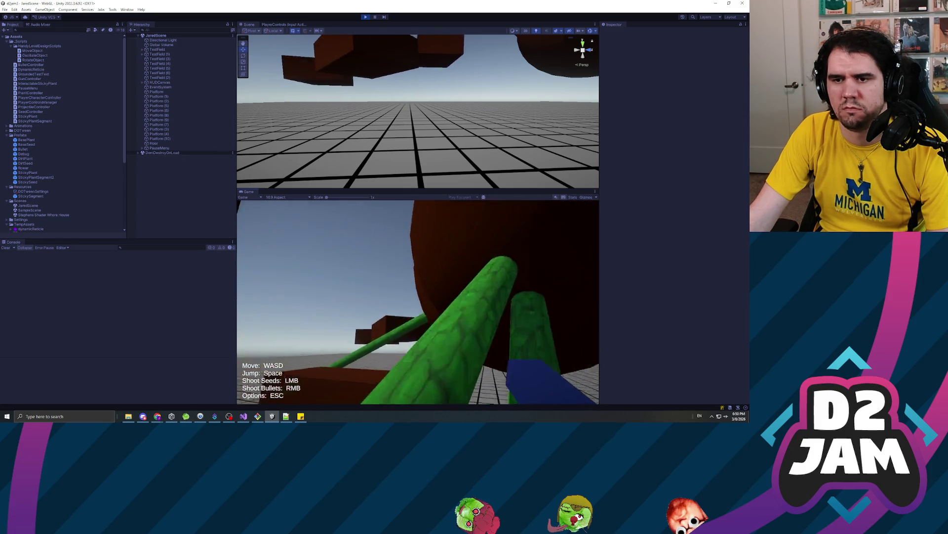
left_click(418, 302)
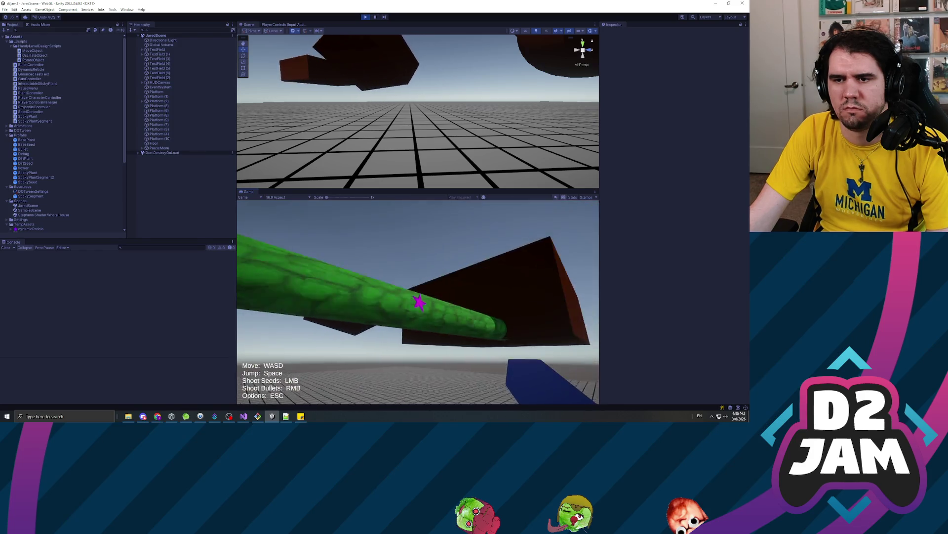
key("Escape")
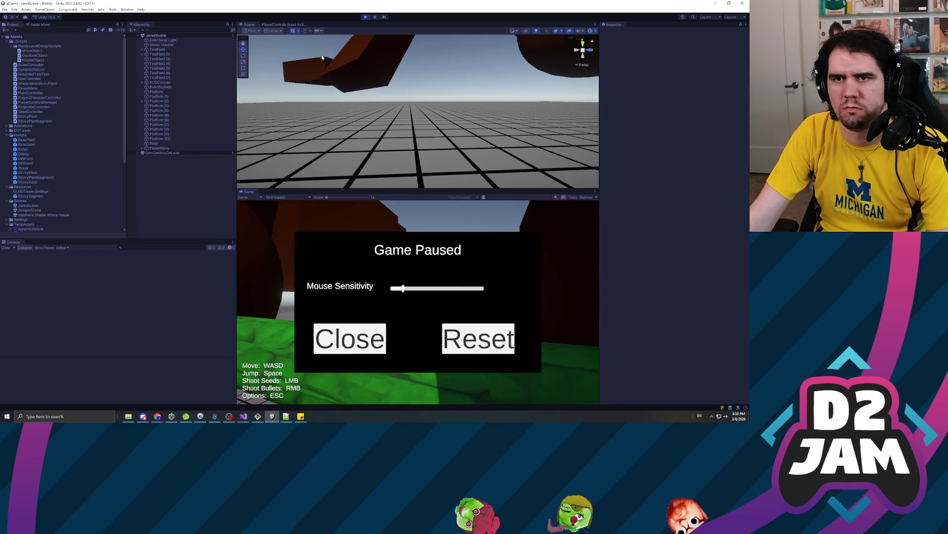
left_click(366, 17)
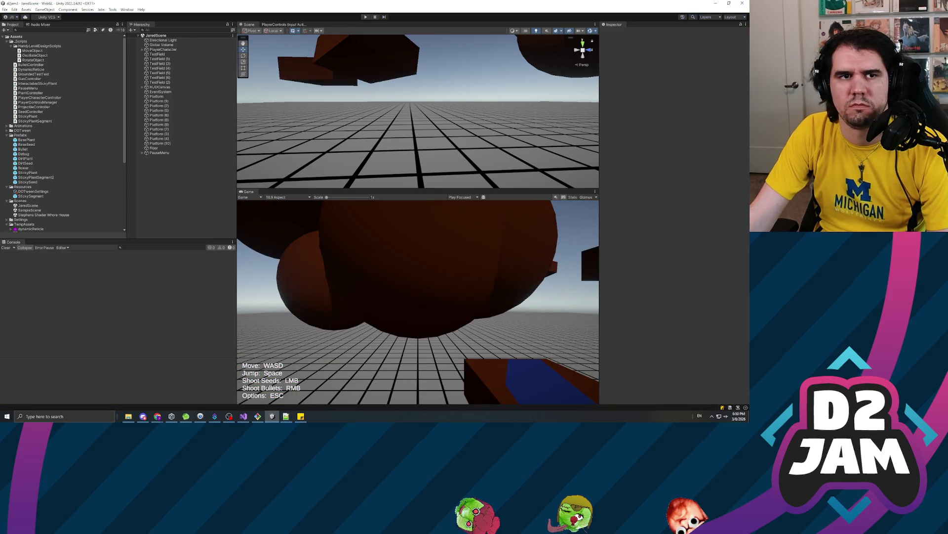
- Inspect the 0.75f multiplier and _stuckJumpNormal terms, then open a blank line below the force lines
key("alt+Tab")
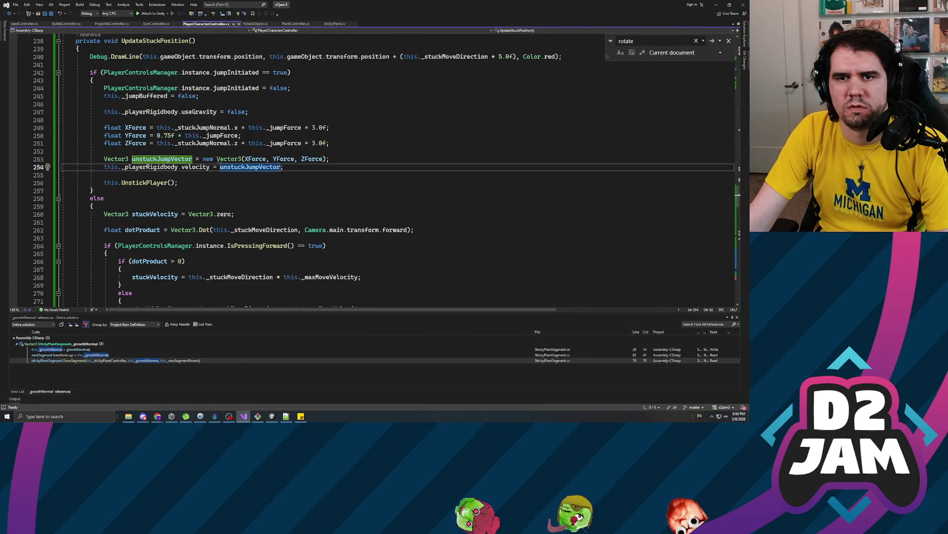
left_click(197, 127)
left_click_drag(157, 135, 175, 136)
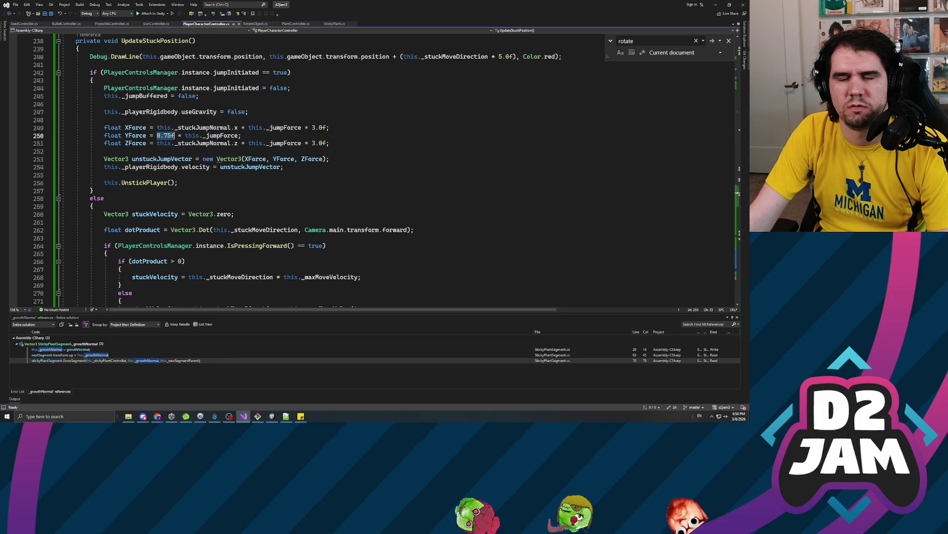
double_click(203, 128)
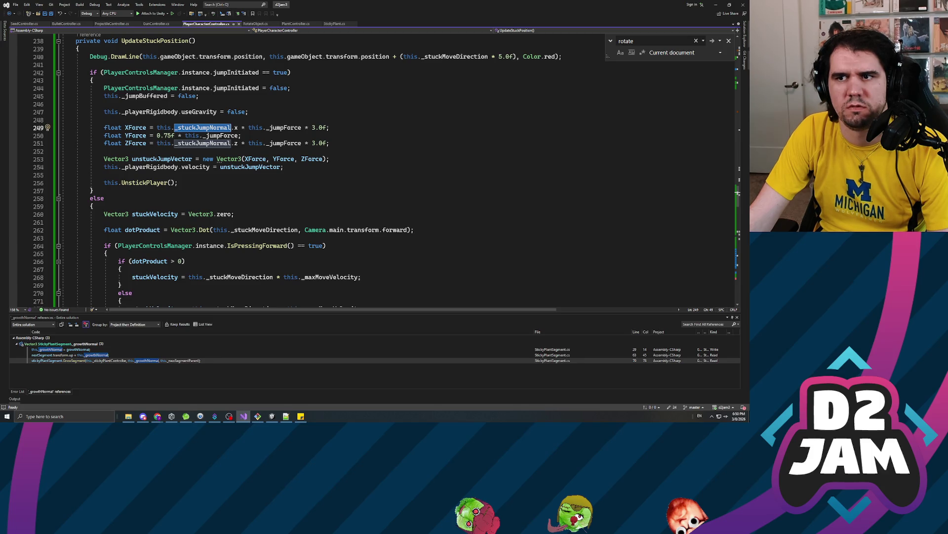
left_click(179, 128)
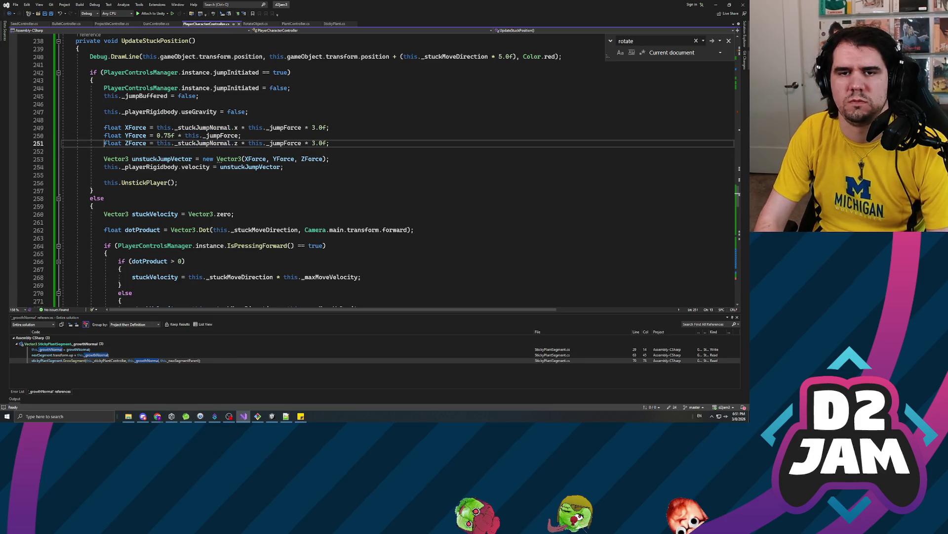
left_click(104, 135)
key("Down")
key("Down")
key("Return")
- Draft new force lines using Camera.main.transform.forward * this._jumpForce
type("fl")
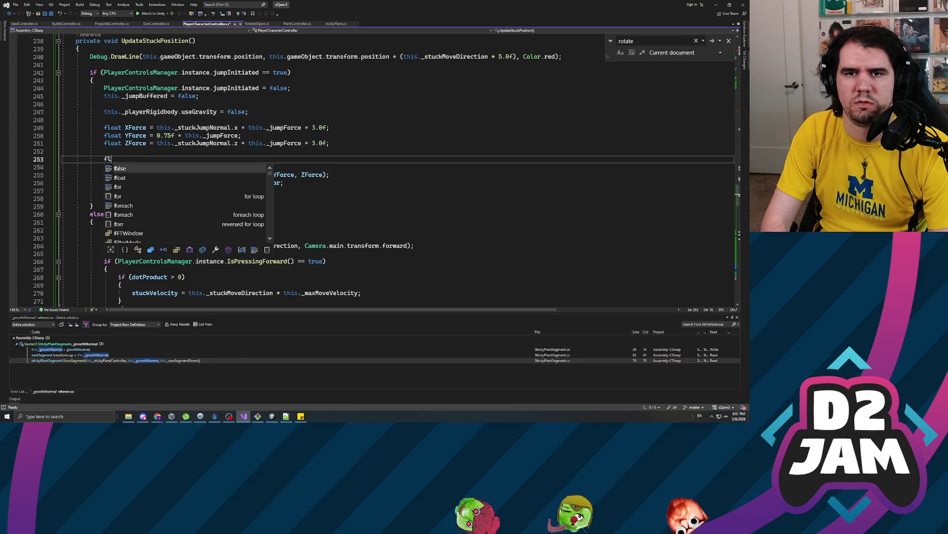
type("oat XForce")
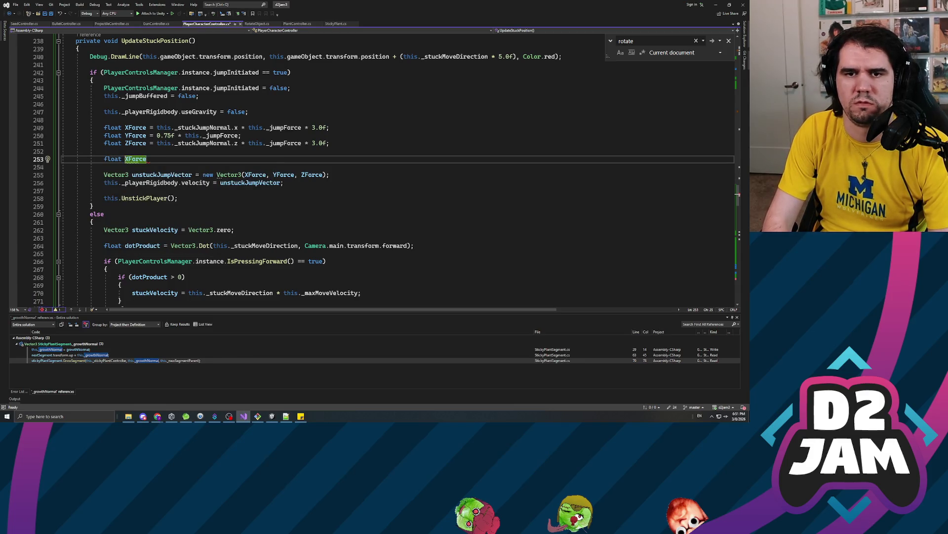
key("Return")
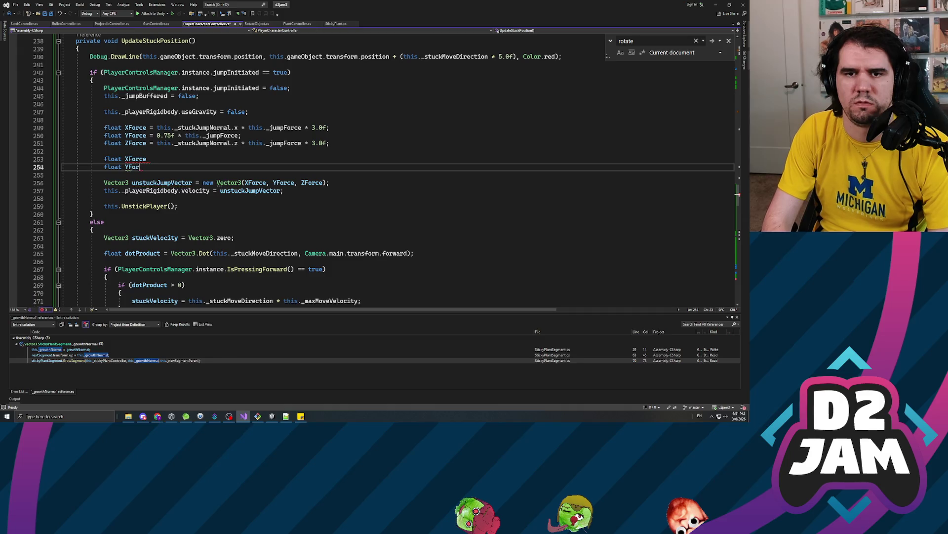
type("ce")
key("Return")
type("float ZFor")
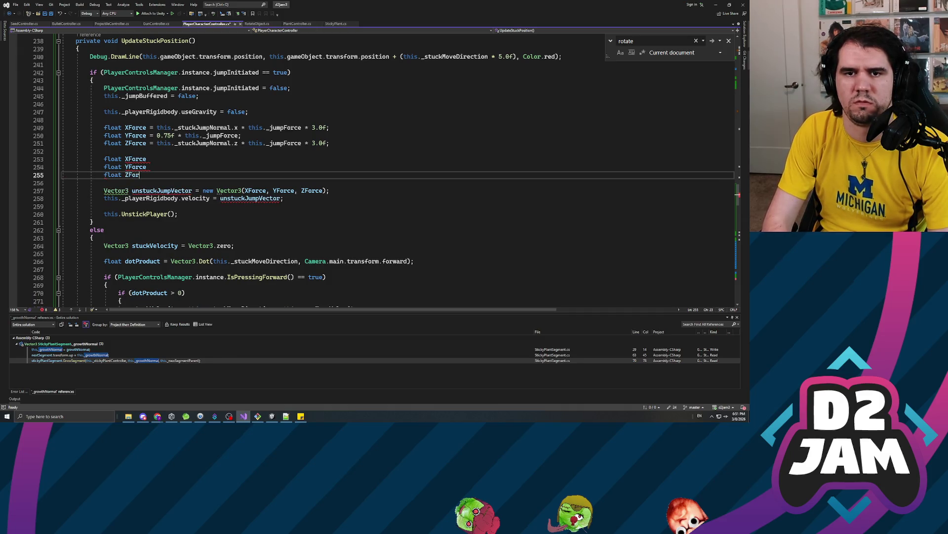
key("Up")
key("Up")
type("= ")
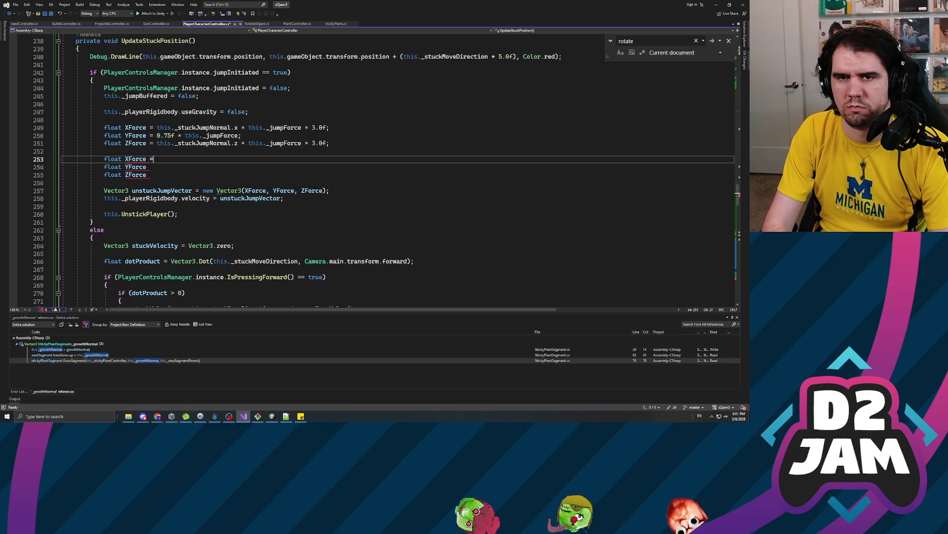
type("Camera")
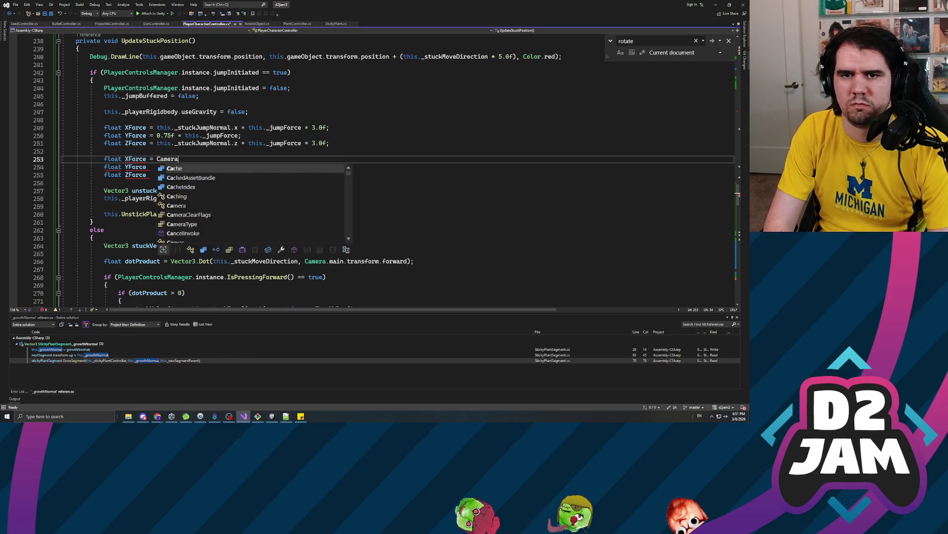
type(".main.forawr")
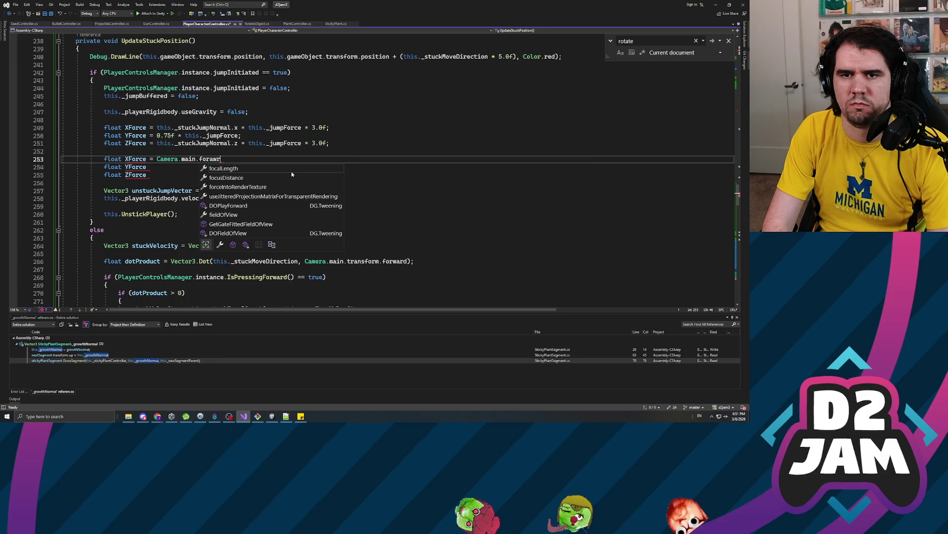
key("BackSpace")
key("BackSpace")
key("BackSpace")
type("ward")
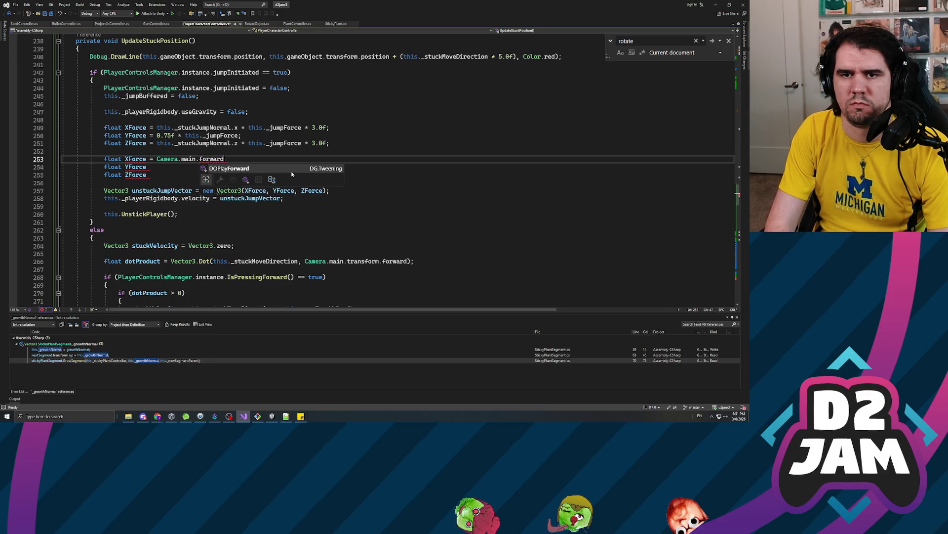
key("BackSpace")
key("BackSpace")
key("BackSpace")
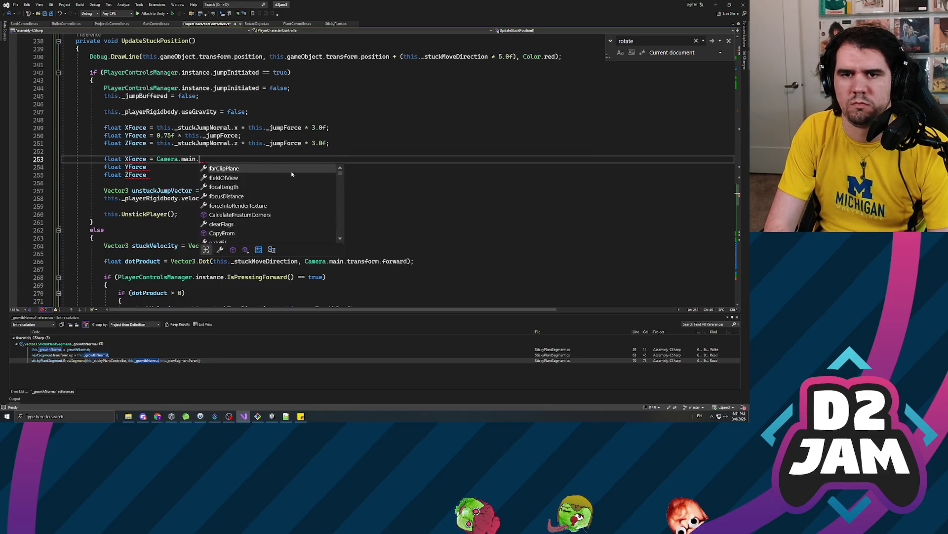
type("transform.forward * this.")
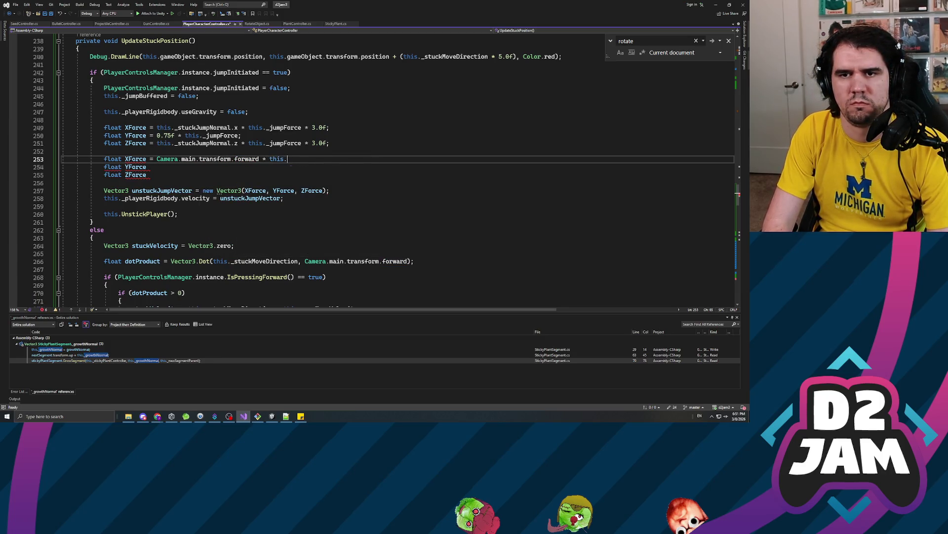
type("_Jump")
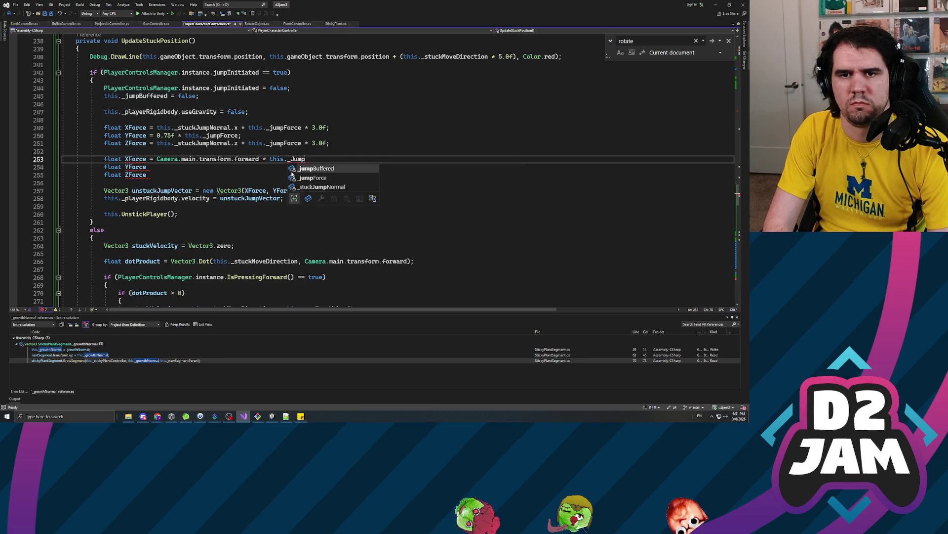
key("BackSpace")
key("BackSpace")
key("BackSpace")
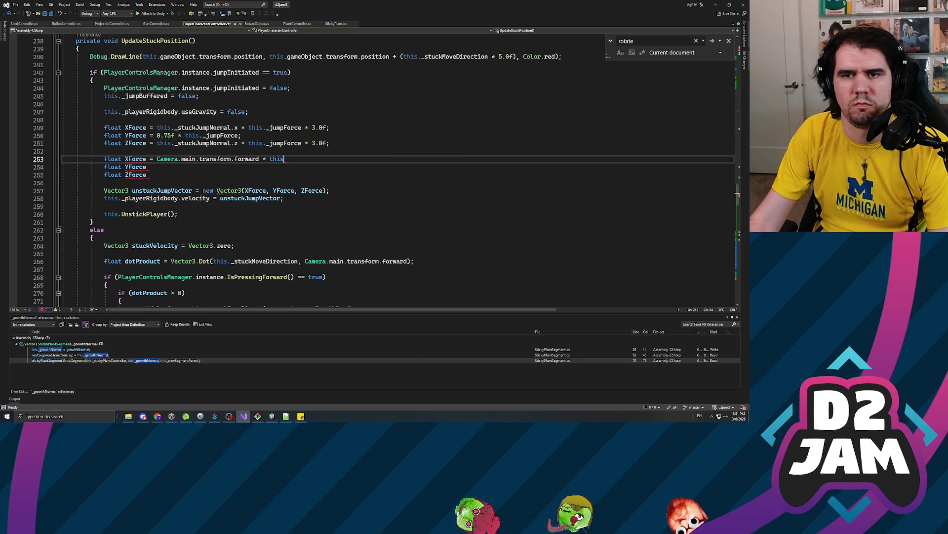
- Set unstuckJumpVector to Camera.main.transform.forward * this._jumpForce * 2.0f and save
left_click(203, 191)
key("shift+End")
key("Delete")
type("amera.main")
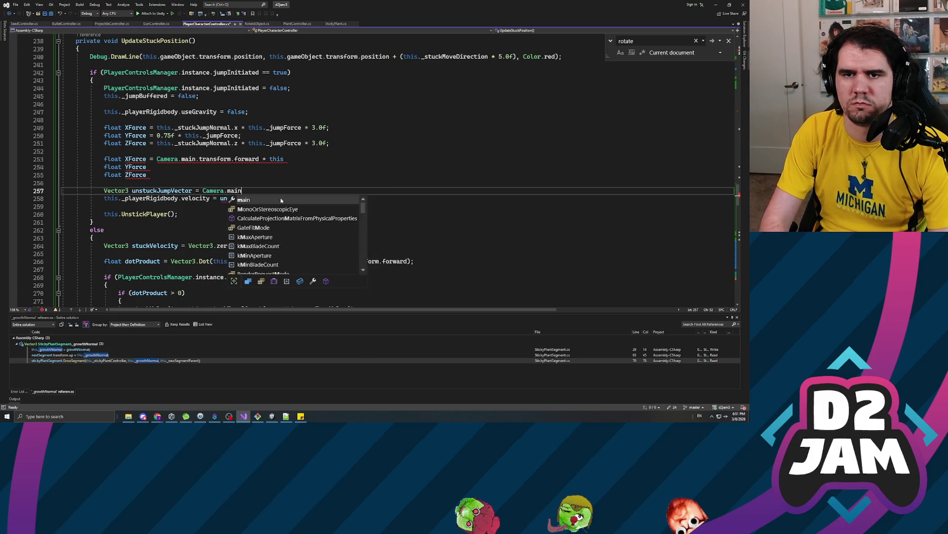
type(".transform.forward.")
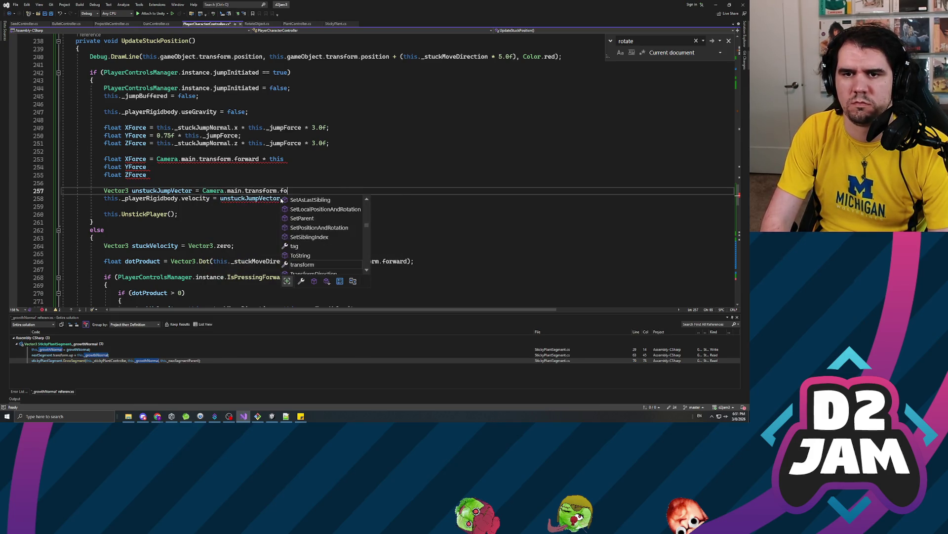
key("BackSpace")
type("*")
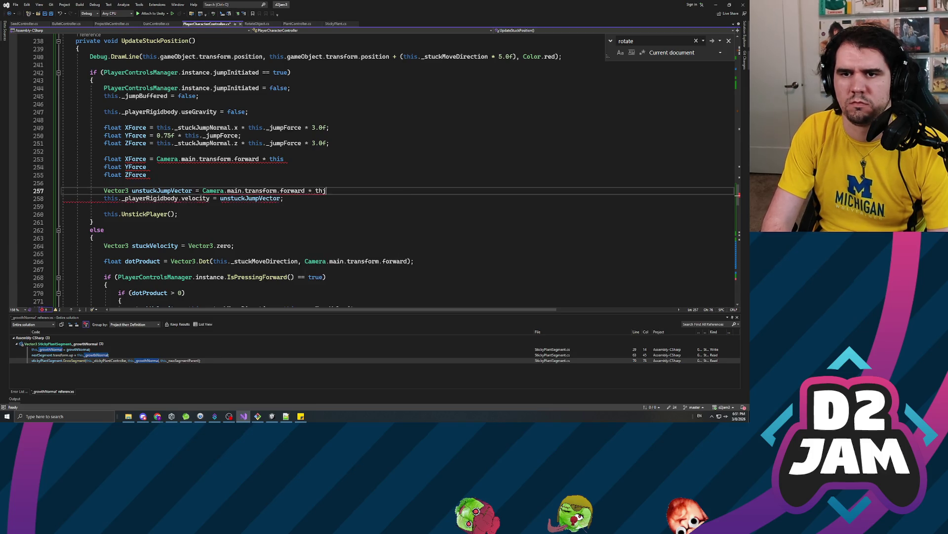
key("BackSpace")
key("BackSpace")
key("BackSpace")
type("_jumpForce")
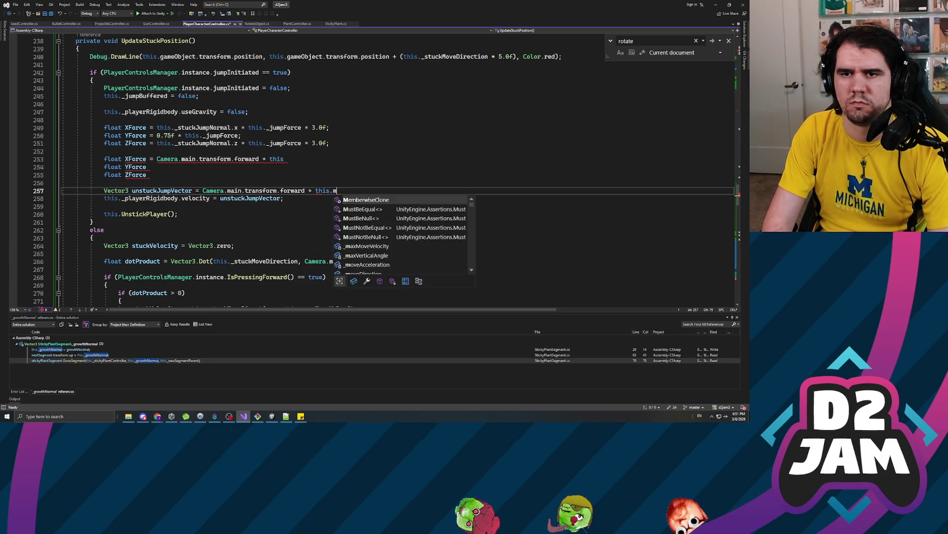
type(" * 2.")
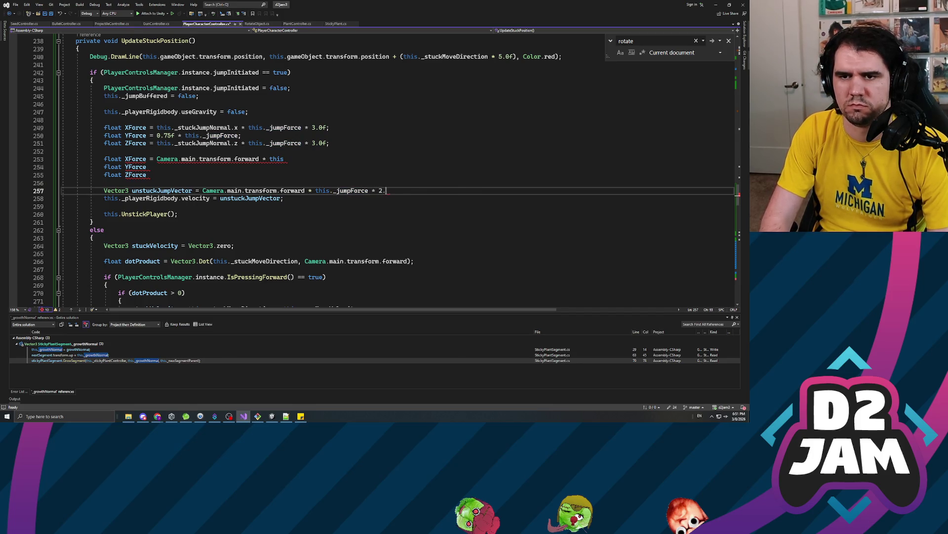
type("0f;")
key("ctrl+s")
- Delete the draft lines and wrap the old XForce/YForce/ZForce lines in /* */ comments
left_click(147, 167)
left_click_drag(63, 152, 147, 175)
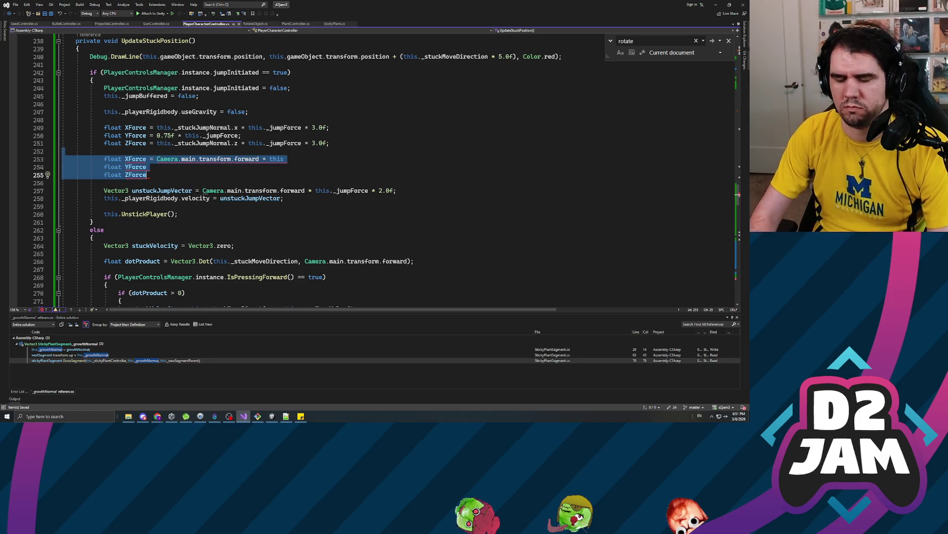
key("BackSpace")
key("Up")
key("Up")
key("Up")
key("Return")
type("/*")
key("Down")
key("Down")
key("Down")
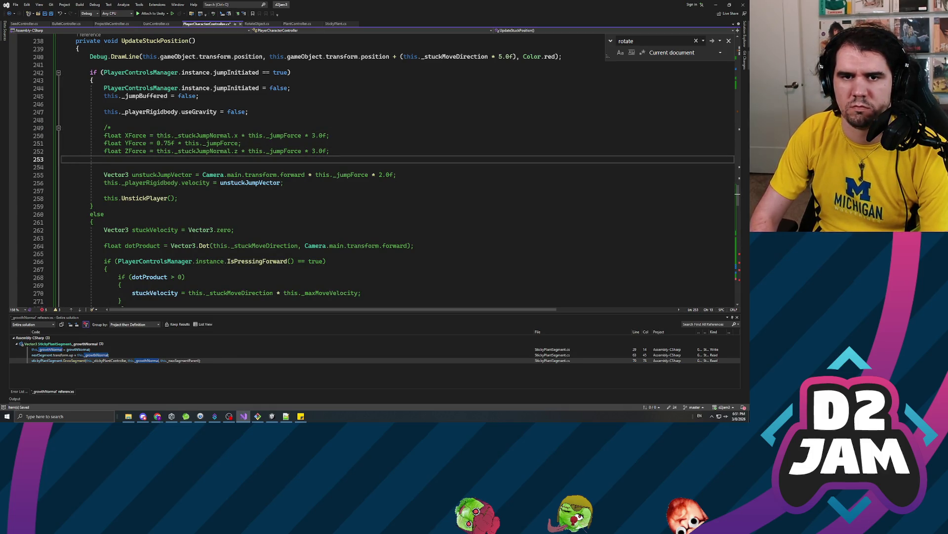
type("*/")
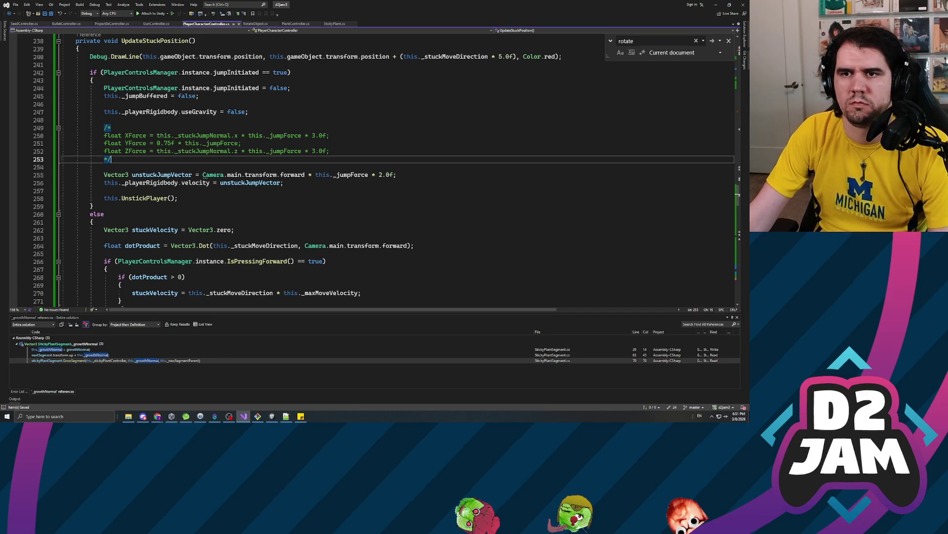
key("super+Down")
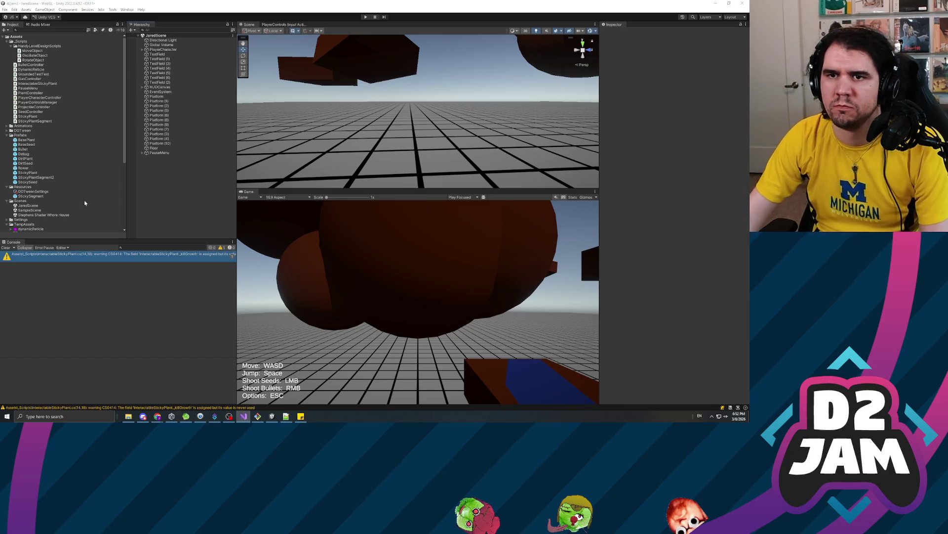
- Run the game, fire seeds to grow a plant and a long vine, then stop
left_click(364, 18)
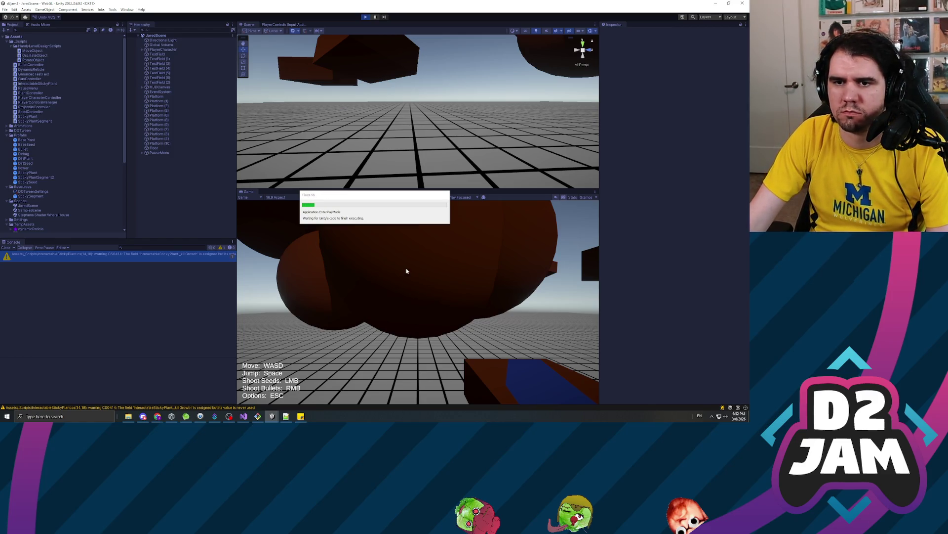
left_click(452, 249)
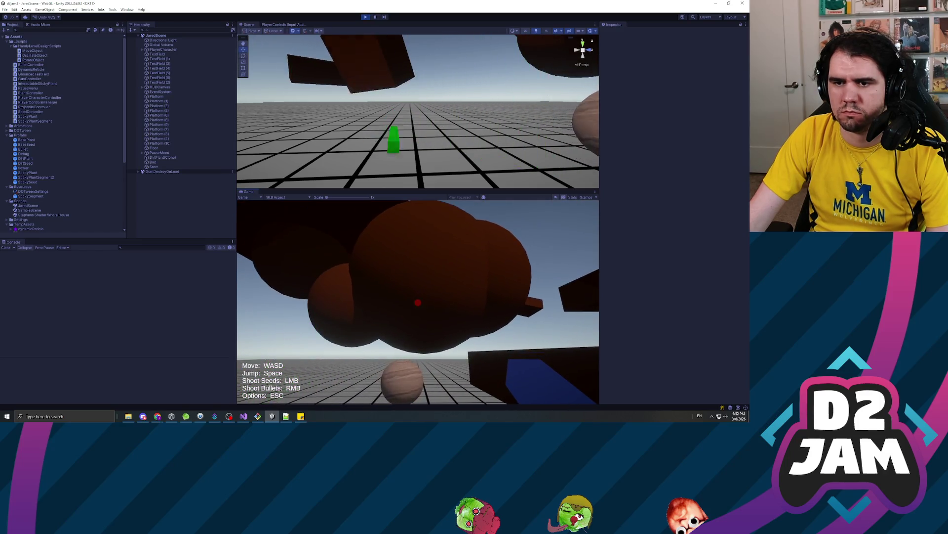
left_click(418, 303)
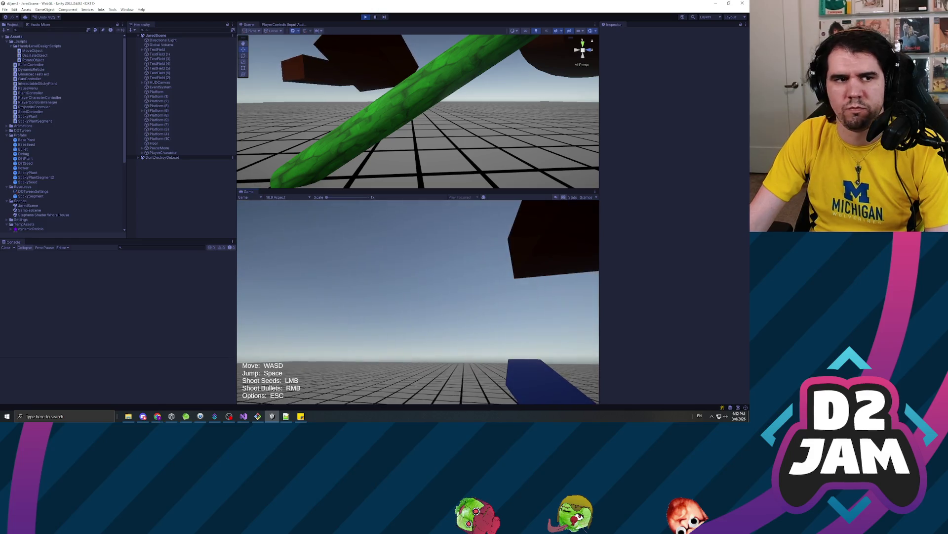
key("Escape")
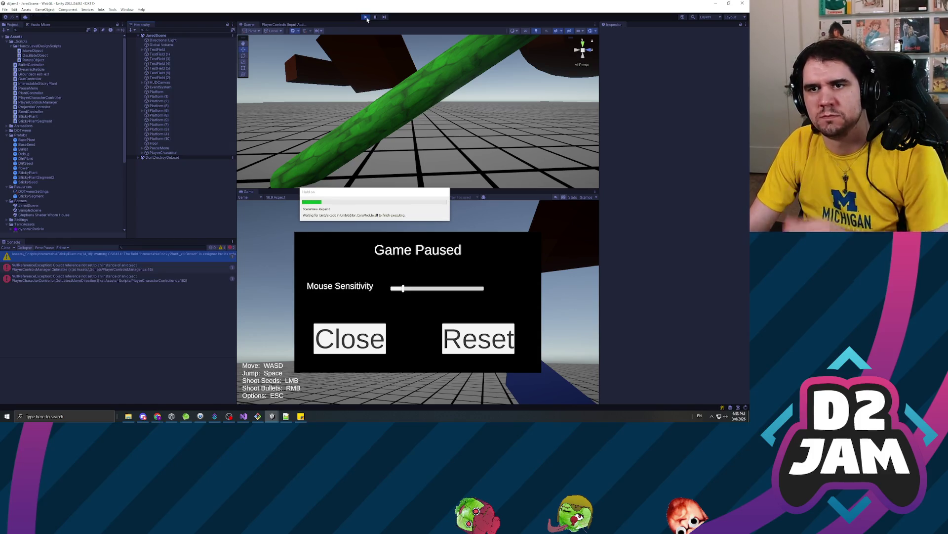
left_click(366, 18)
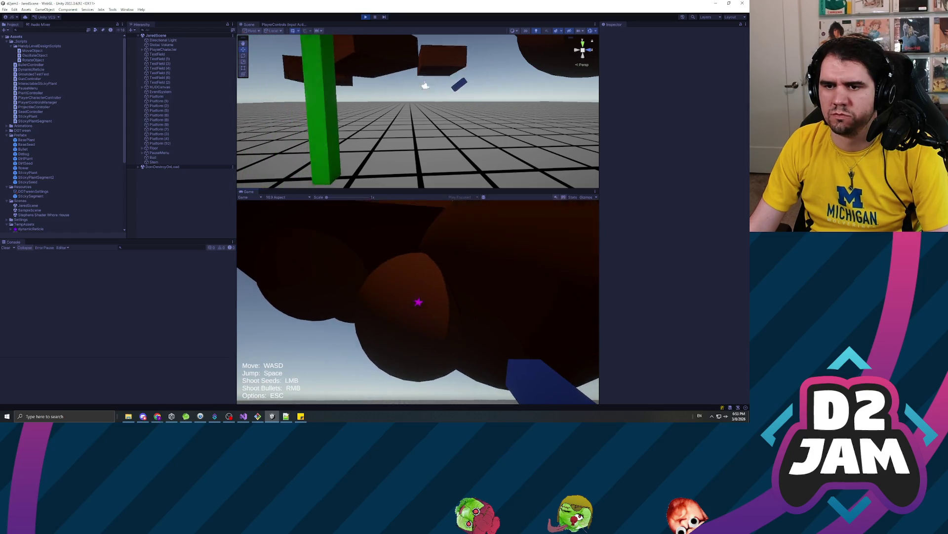
- Grow a sticky plant and jump off it with W, then stop and return to the field declarations
left_click(418, 302)
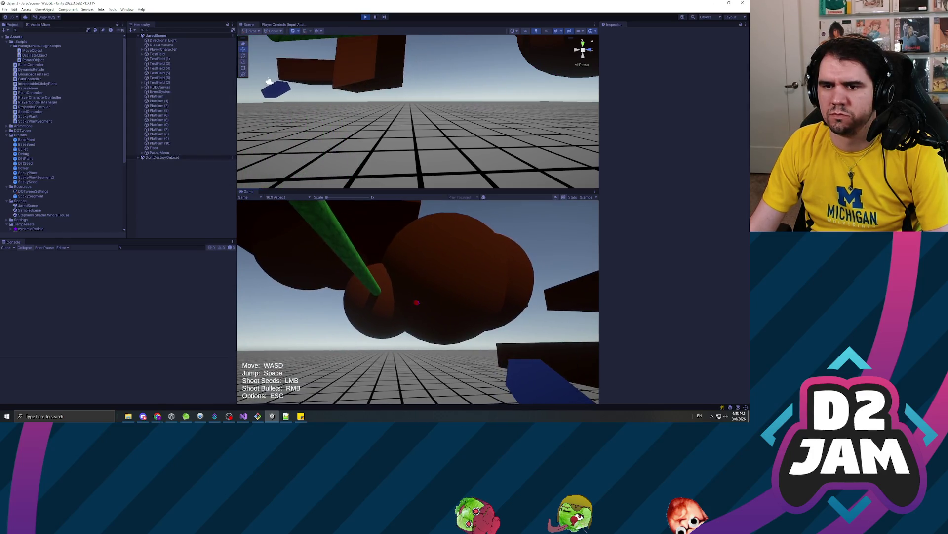
key("w")
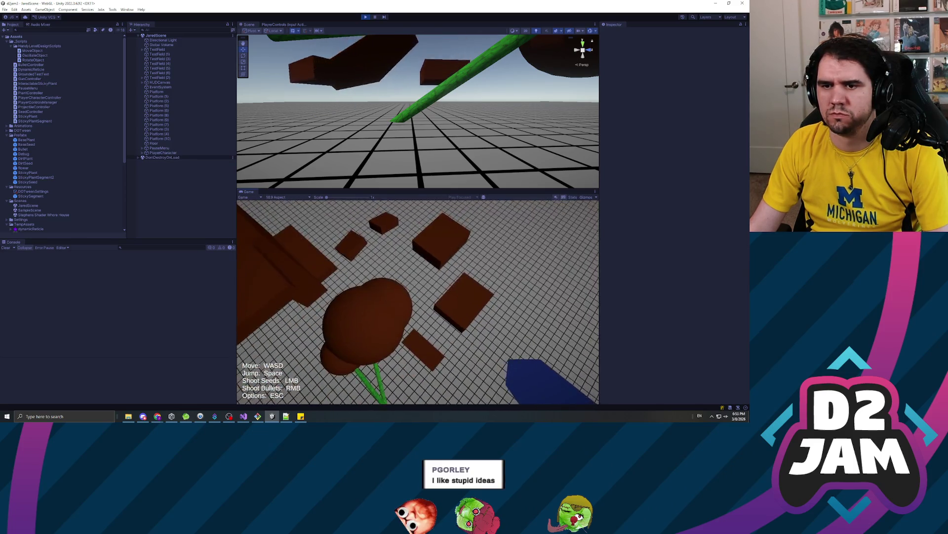
key("Escape")
key("ctrl+p")
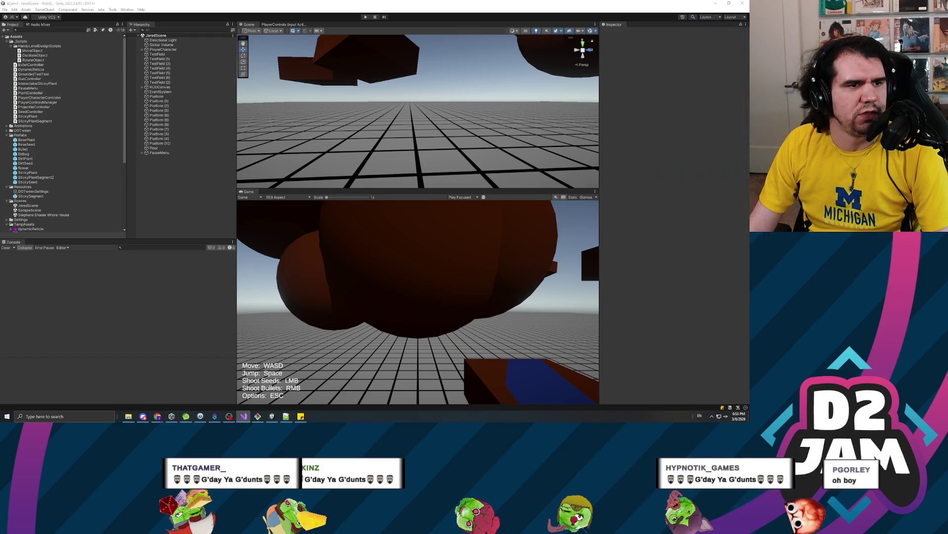
key("alt+Tab")
left_click(222, 111)
- Add a private float _unstickJumpForce = 60.0f field below _jumpForce
left_click(193, 166)
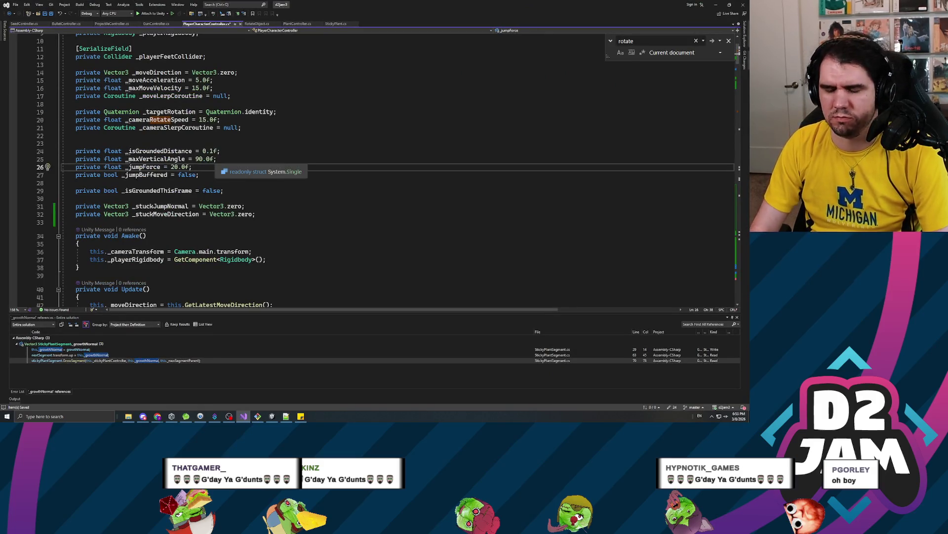
key("Return")
type("private float ")
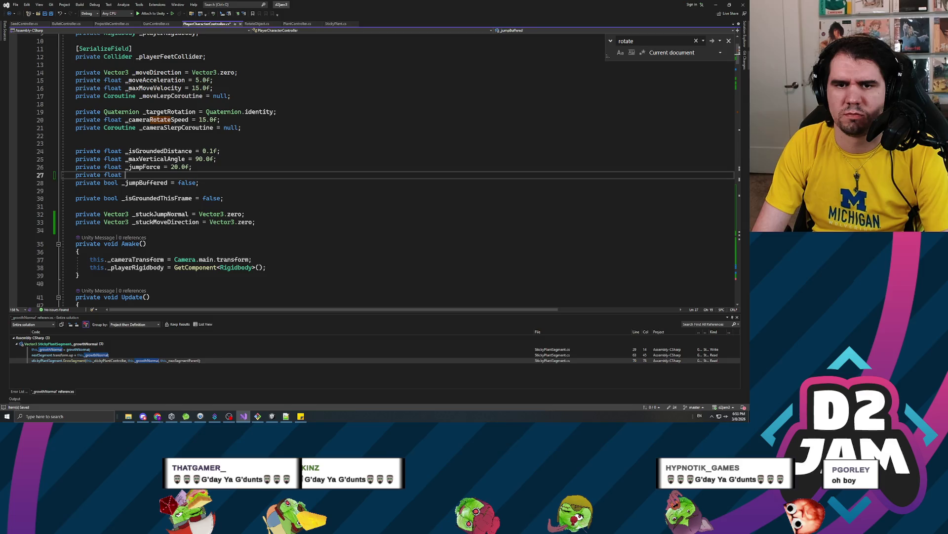
type("_jum")
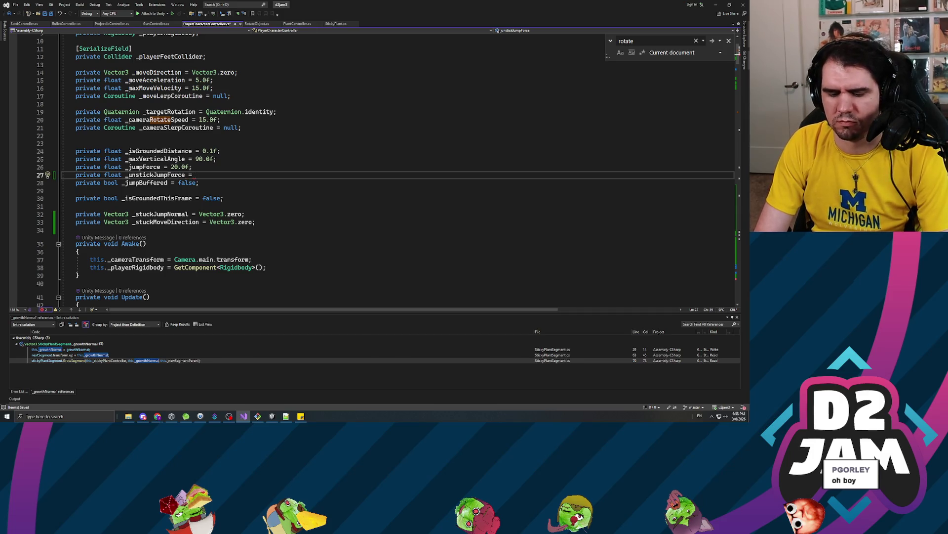
type("0f;")
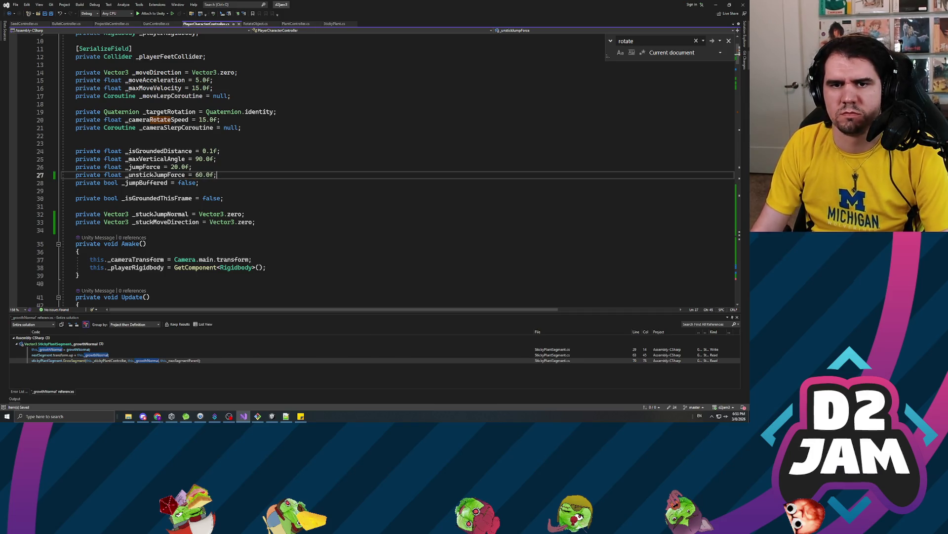
scroll(371, 168, "down", 20)
scroll(370, 168, "down", 20)
scroll(371, 168, "up", 15)
scroll(370, 168, "up", 19)
scroll(224, 168, "up", 15)
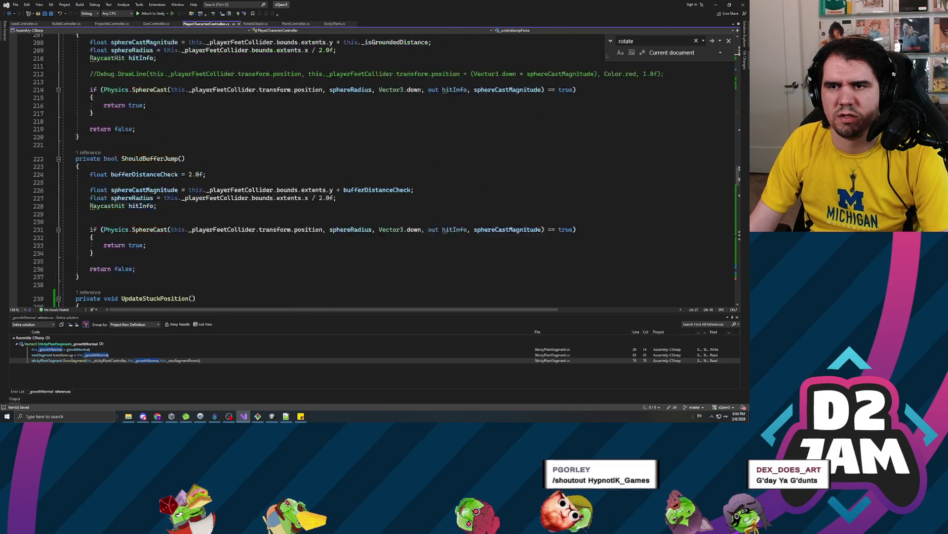
scroll(371, 168, "up", 4)
- Search for stuckJump and go to the UpdateStuckPosition implementation
key("ctrl+f")
type("s")
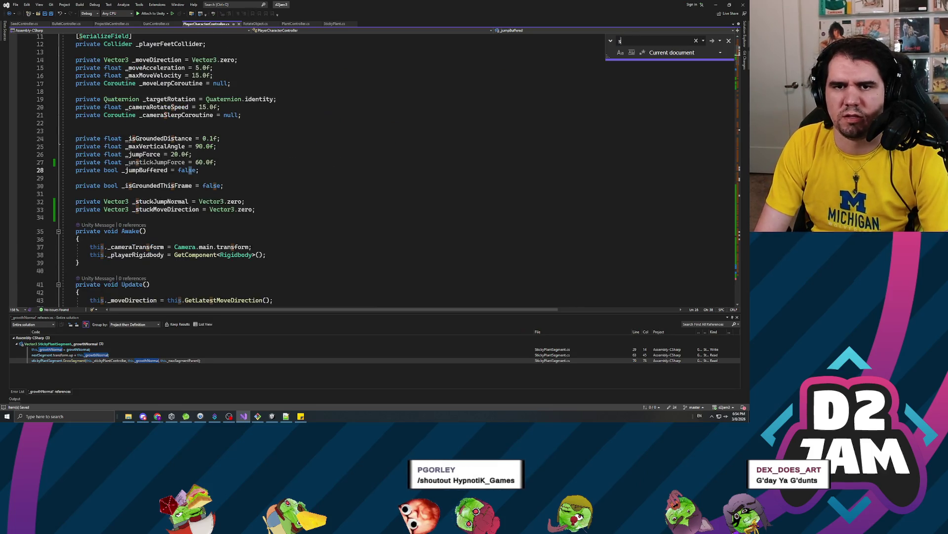
type("tick")
key("Return")
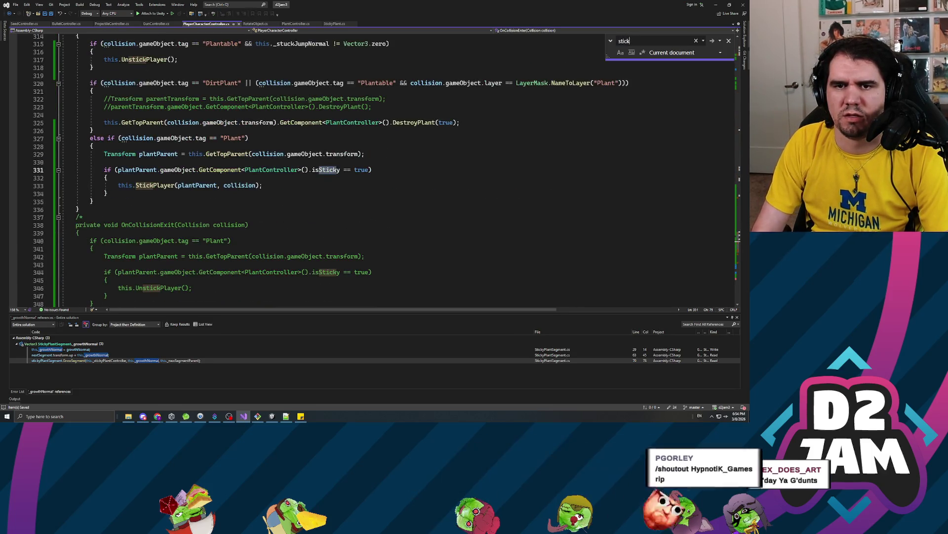
key("BackSpace")
key("BackSpace")
key("BackSpace")
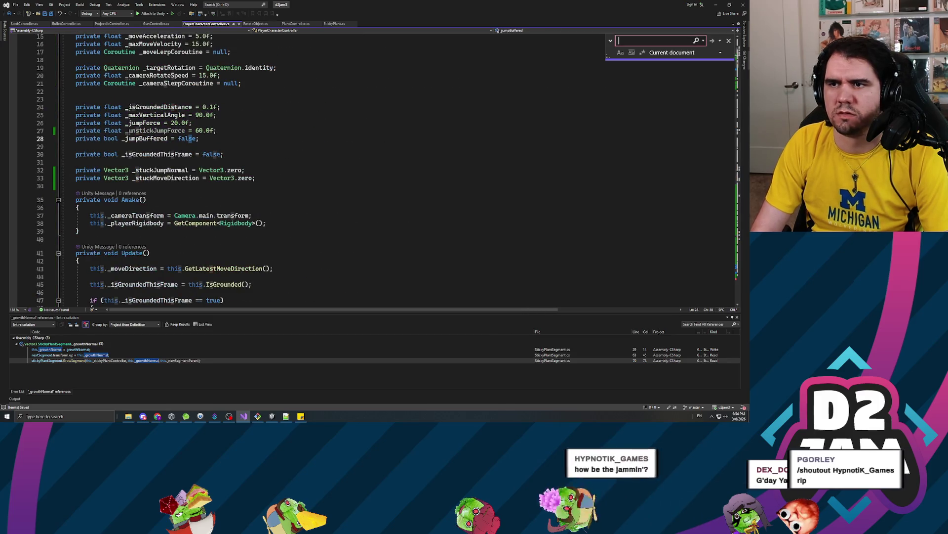
type("stuckJump")
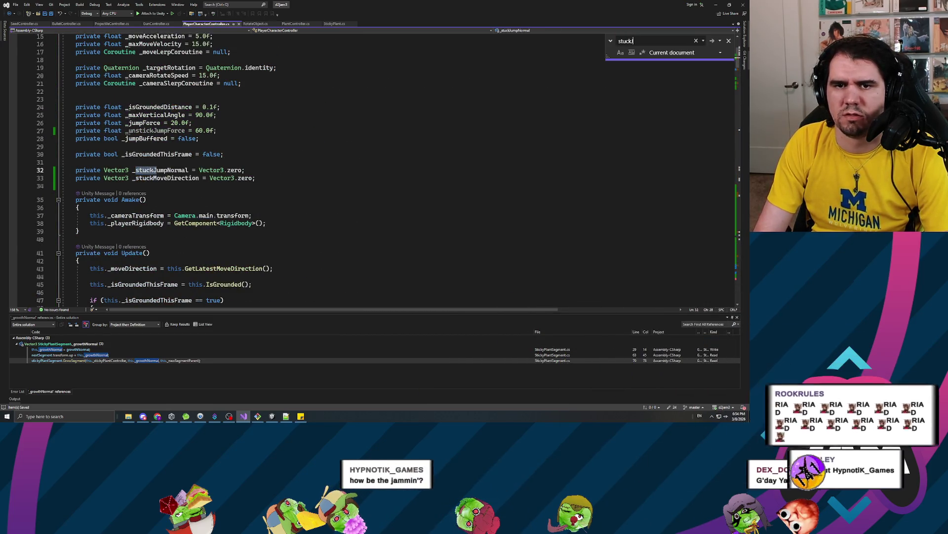
key("Return")
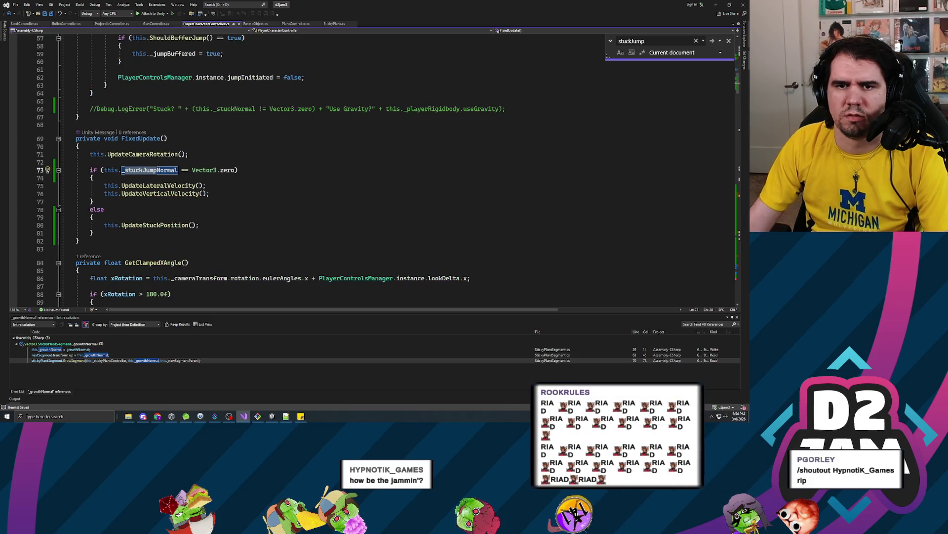
left_click(158, 225)
key("ctrl+space")
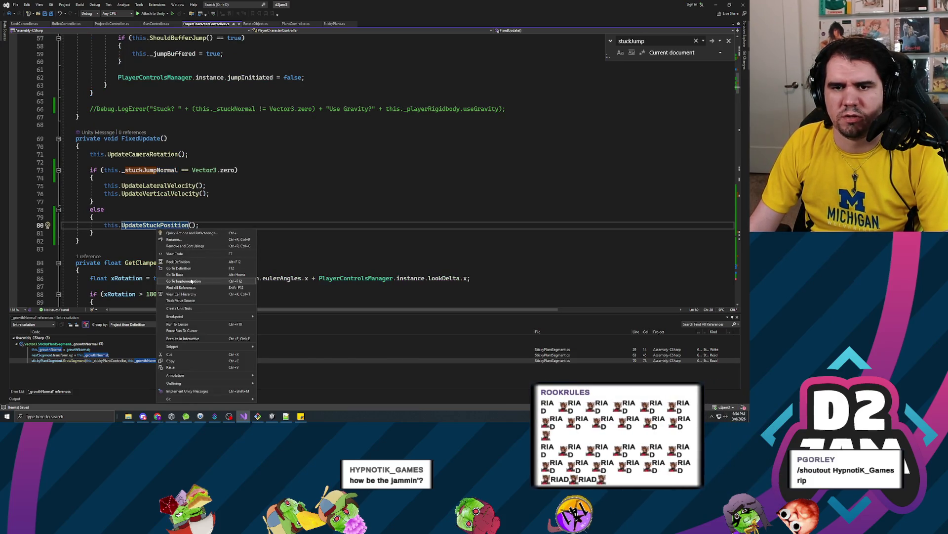
key("Escape")
key("F12")
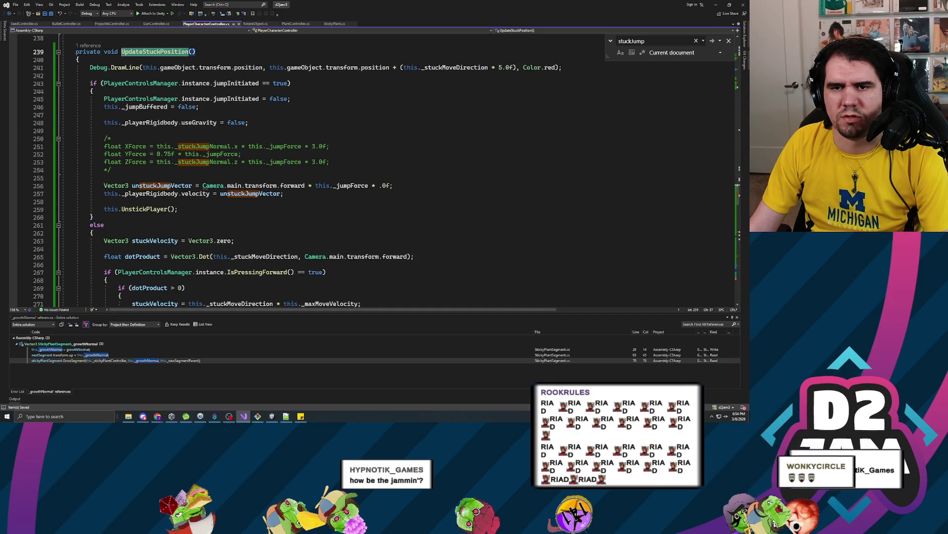
- Replace the jump force multiplier with this._unstickJumpForce
left_click(316, 185)
key("shift+End")
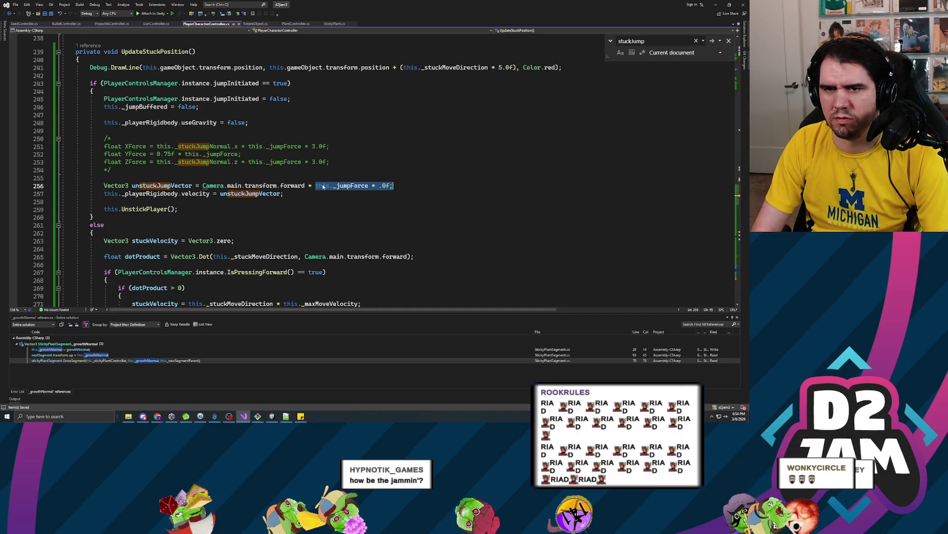
type("this._unstickJumpForce")
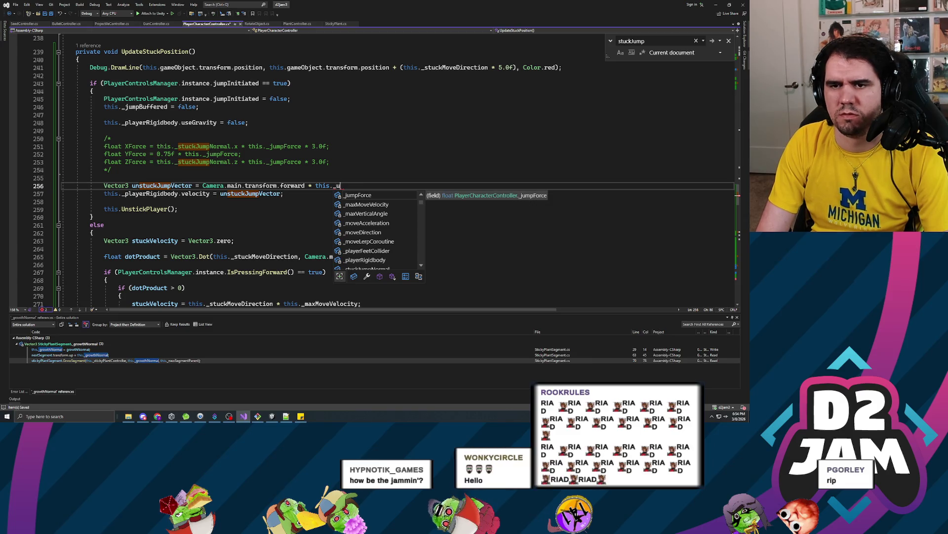
type(";")
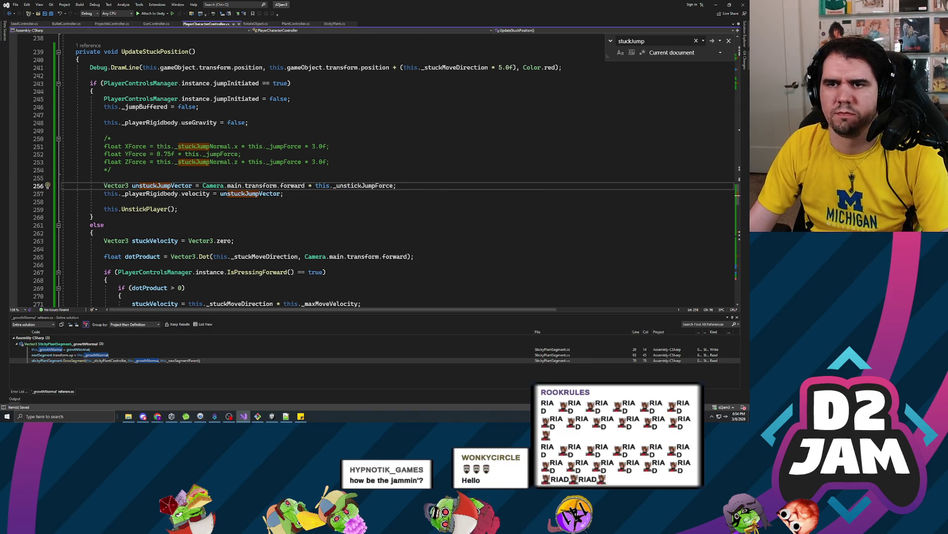
key("alt+Tab")
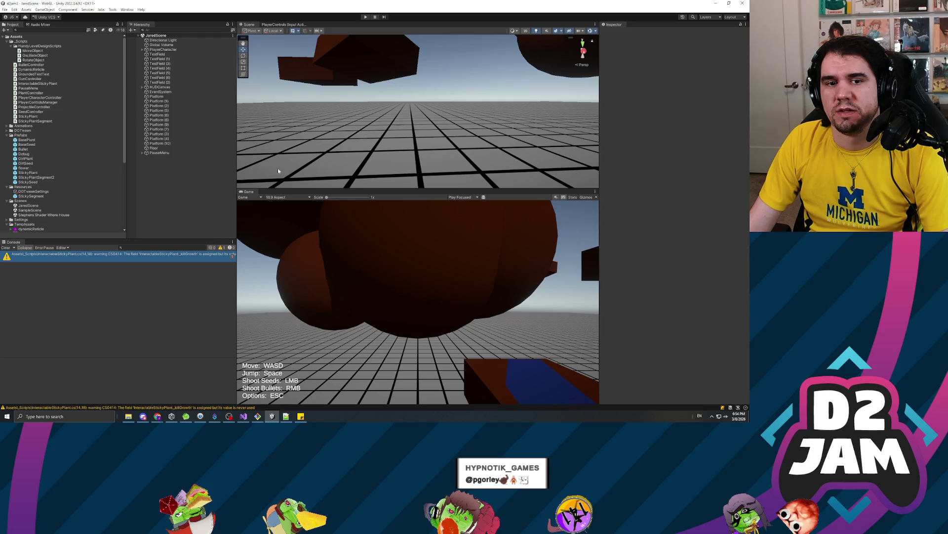
- Start Play mode, move toward the green stalk, and fire seeds at the floating blocks
left_click(366, 18)
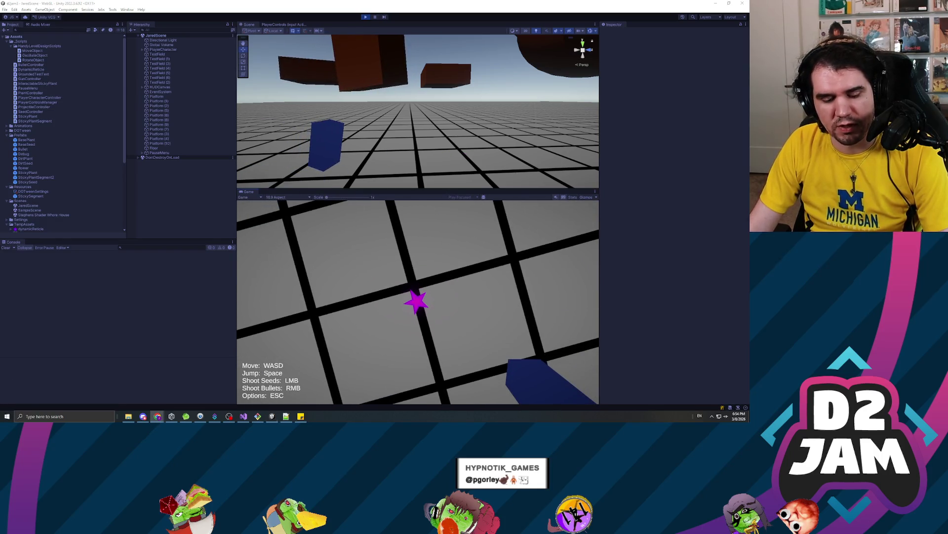
left_click(417, 302)
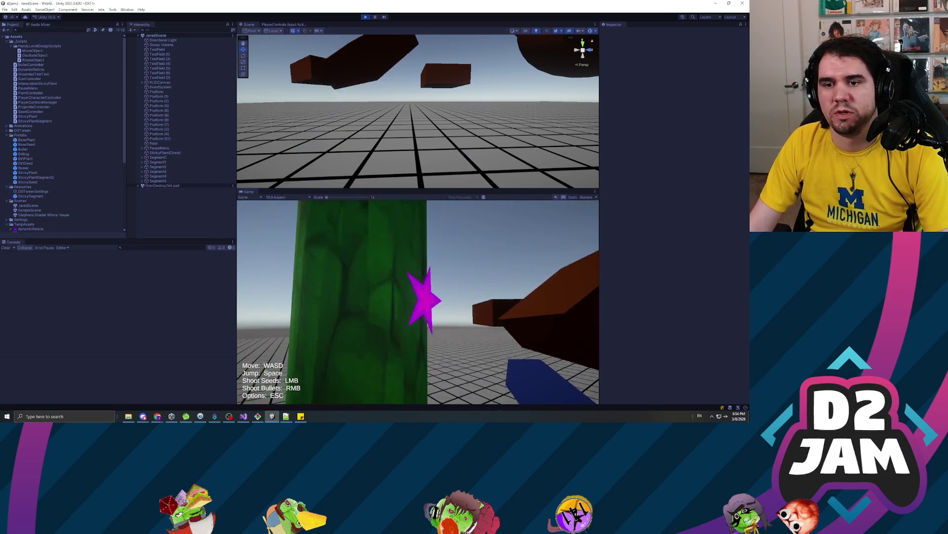
key("w")
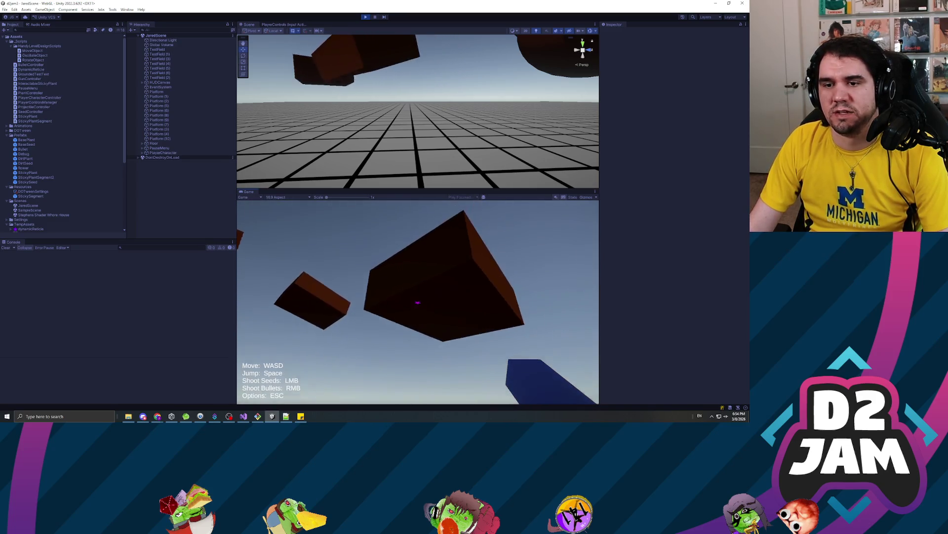
left_click(418, 301)
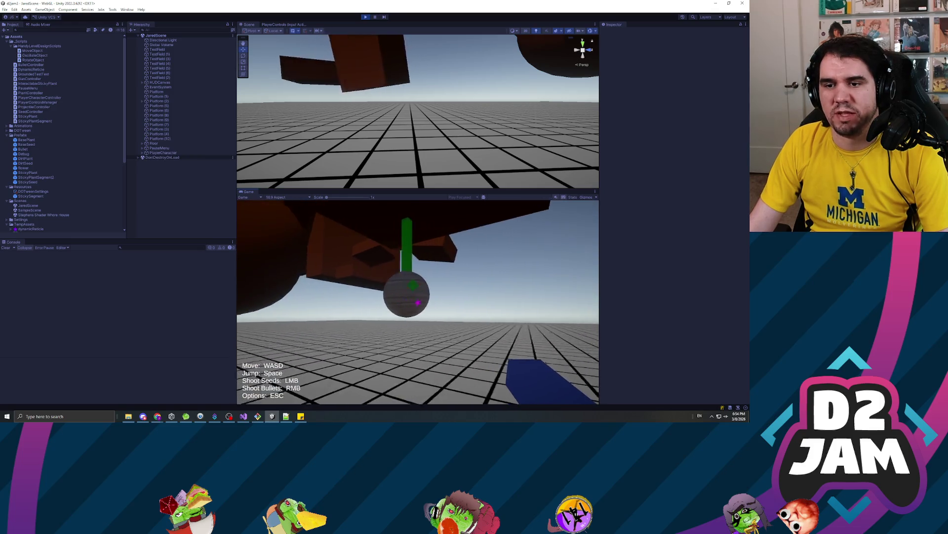
key("w")
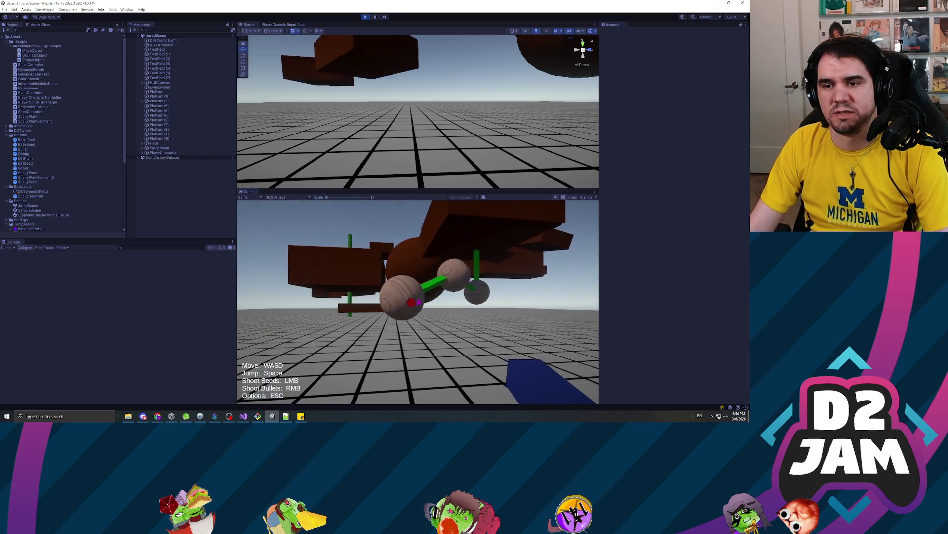
key("s")
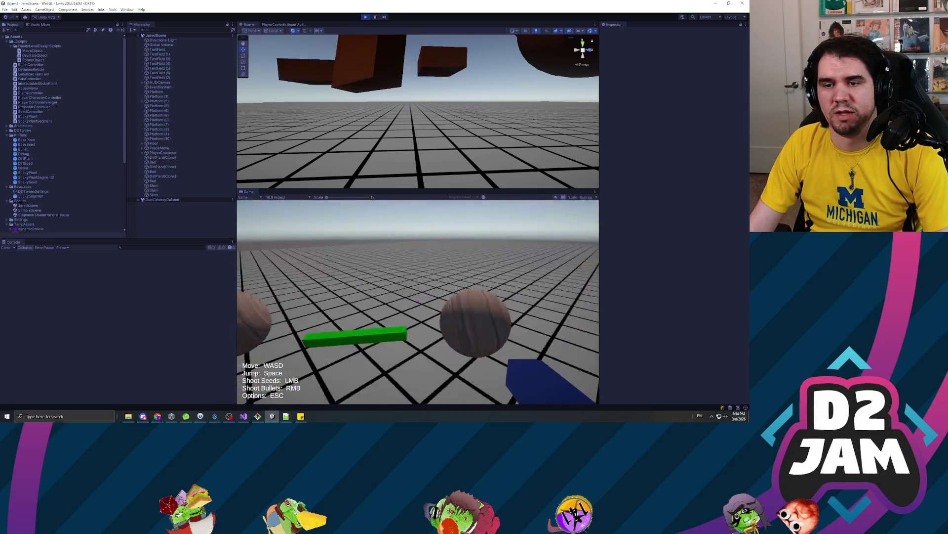
key("space")
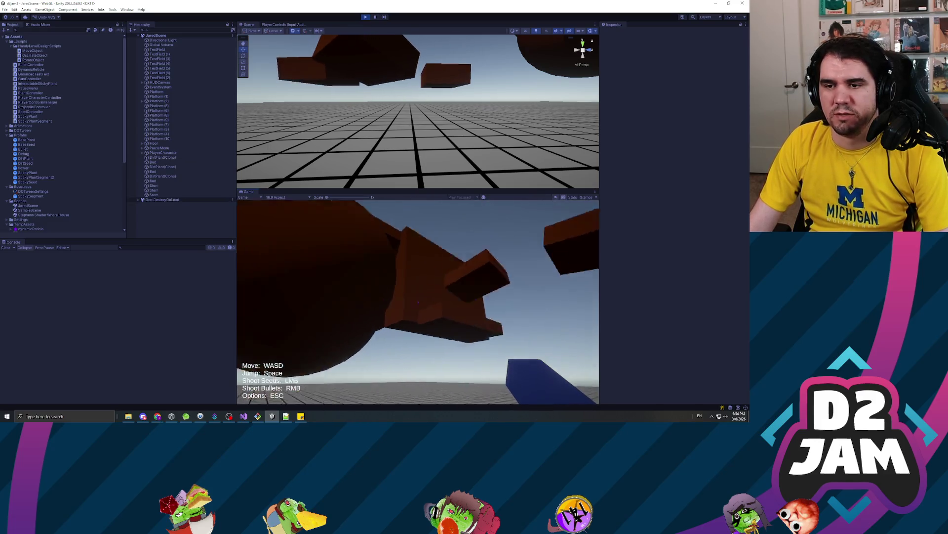
- Jump onto the low brown platform and shoot seeds to grow a stalk and a sticky plant
left_click(418, 302)
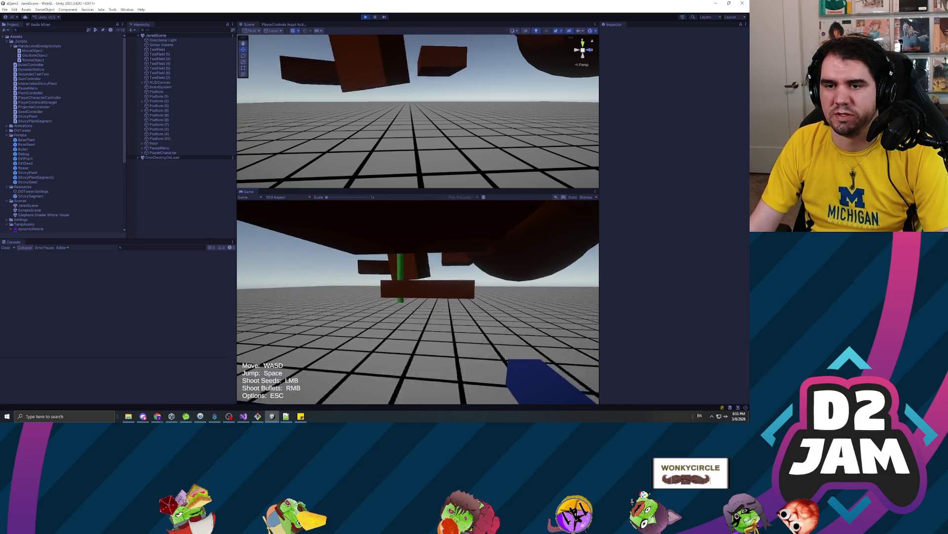
key("w")
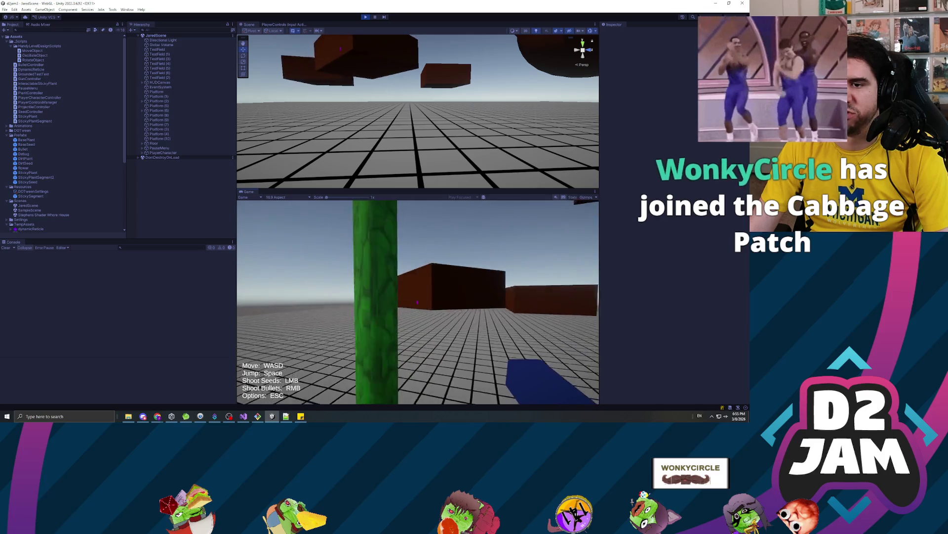
key("w")
key("w")
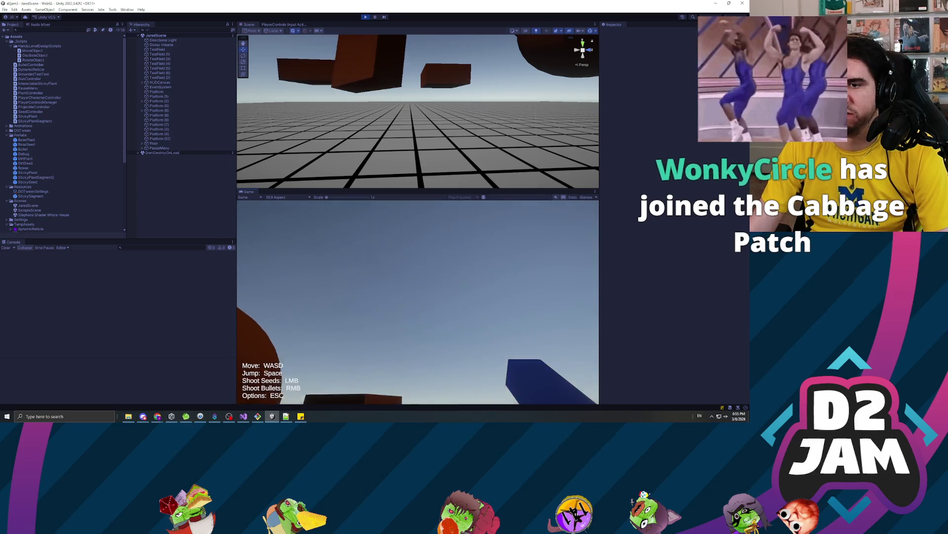
key("space")
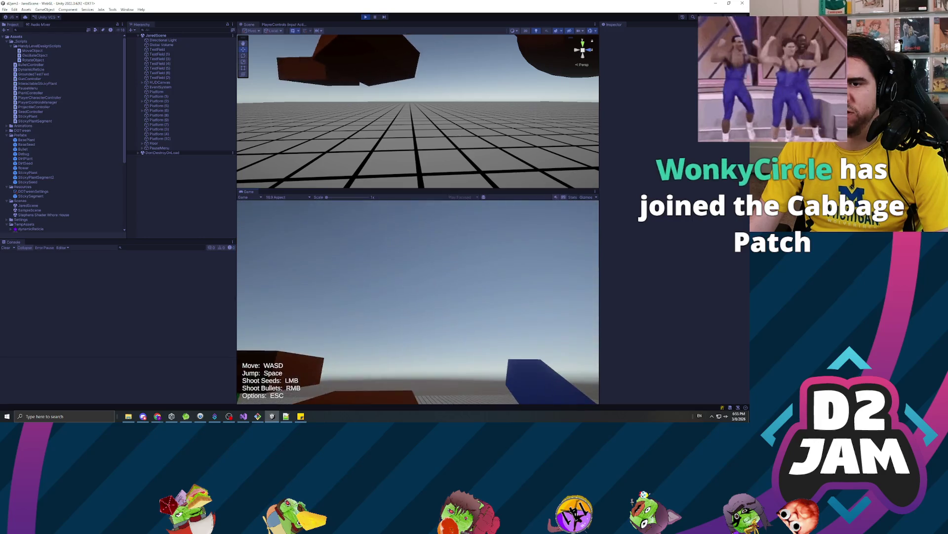
left_click(419, 303)
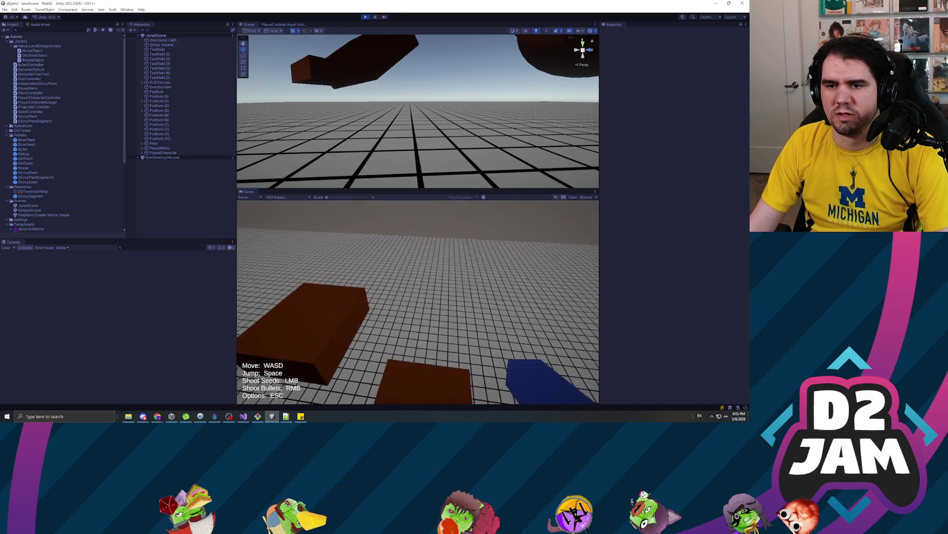
left_click(418, 302)
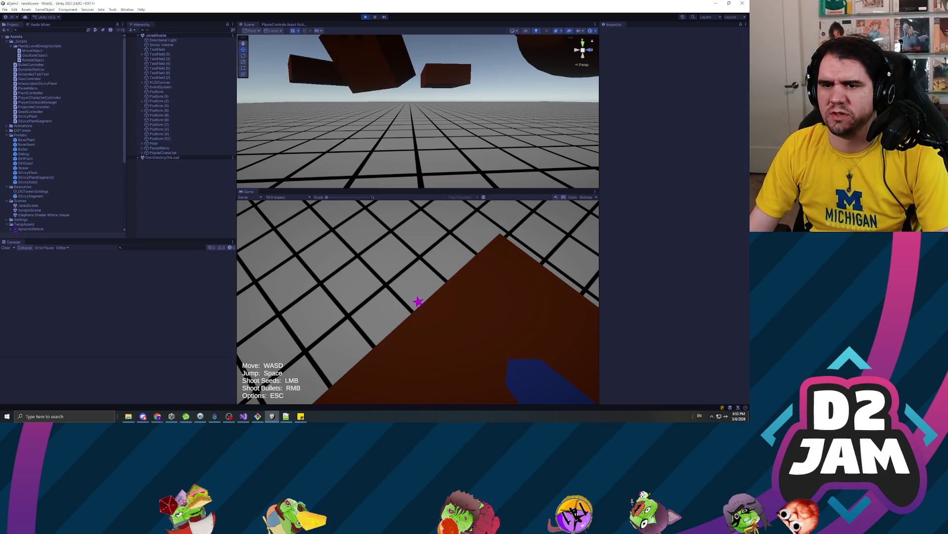
- Grow a sticky plant on a block, jump to the platform, pause, and maximize Visual Studio
left_click(417, 302)
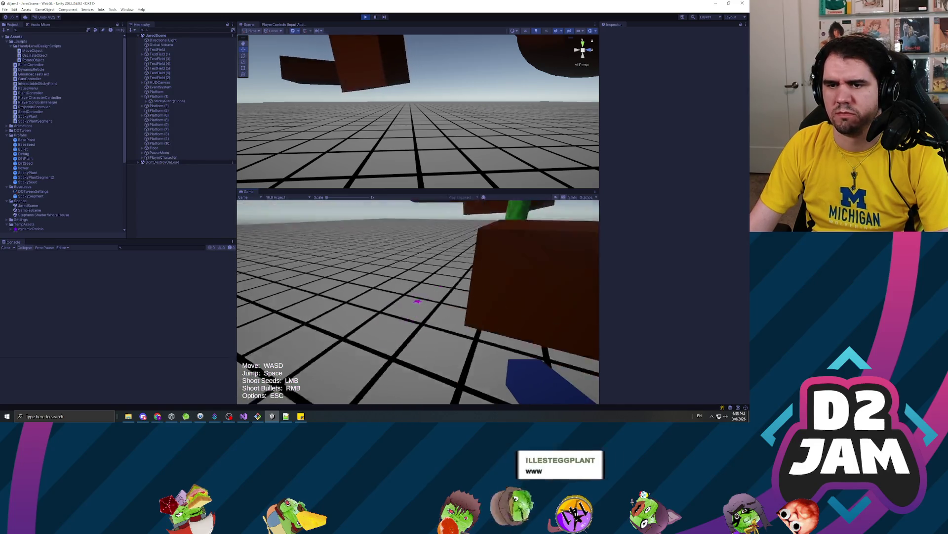
key("space")
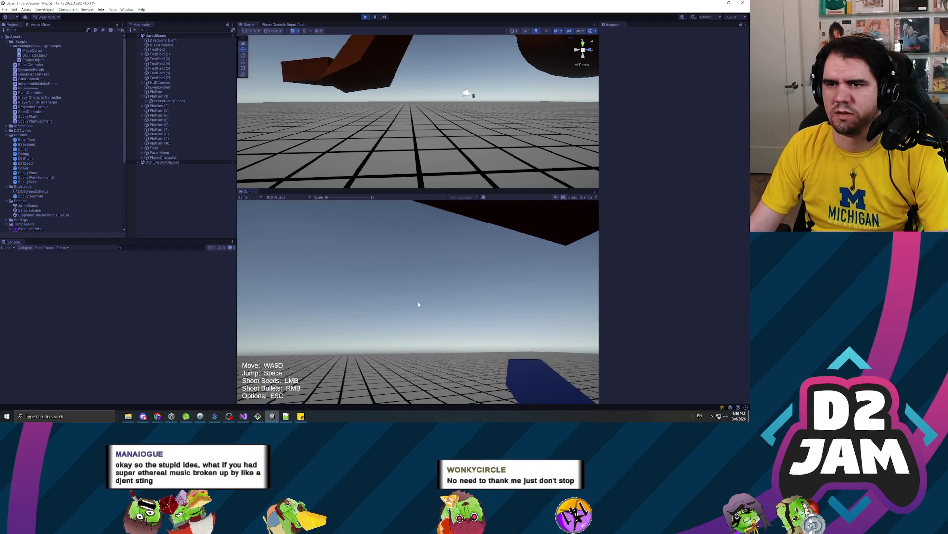
key("Escape")
key("alt+Tab")
key("super+Up")
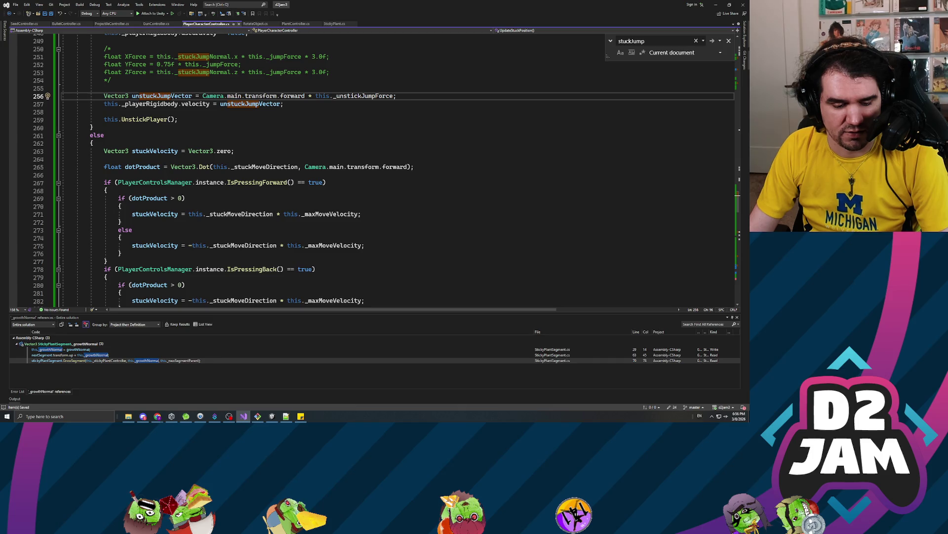
left_click(364, 245)
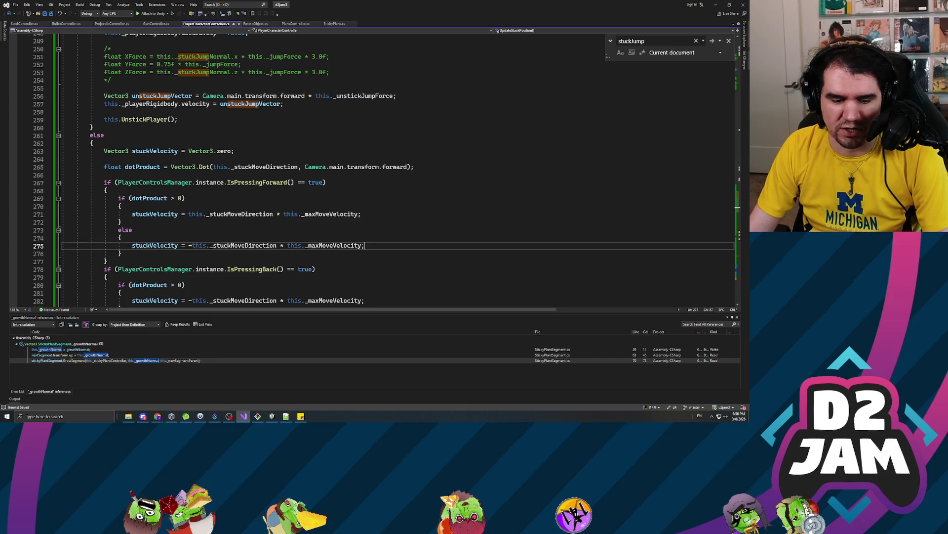
scroll(370, 168, "down", 3)
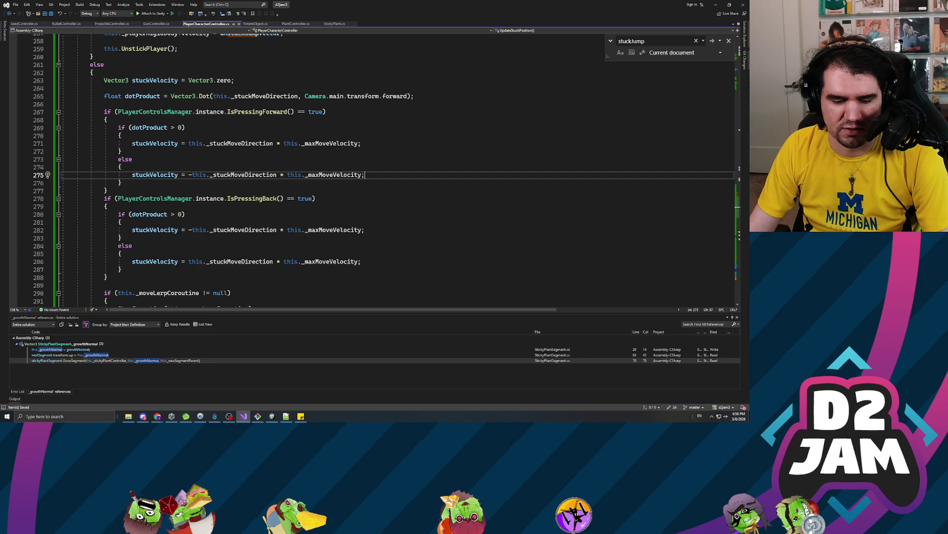
scroll(370, 168, "up", 5)
scroll(371, 168, "down", 7)
scroll(371, 168, "up", 7)
left_click(92, 175)
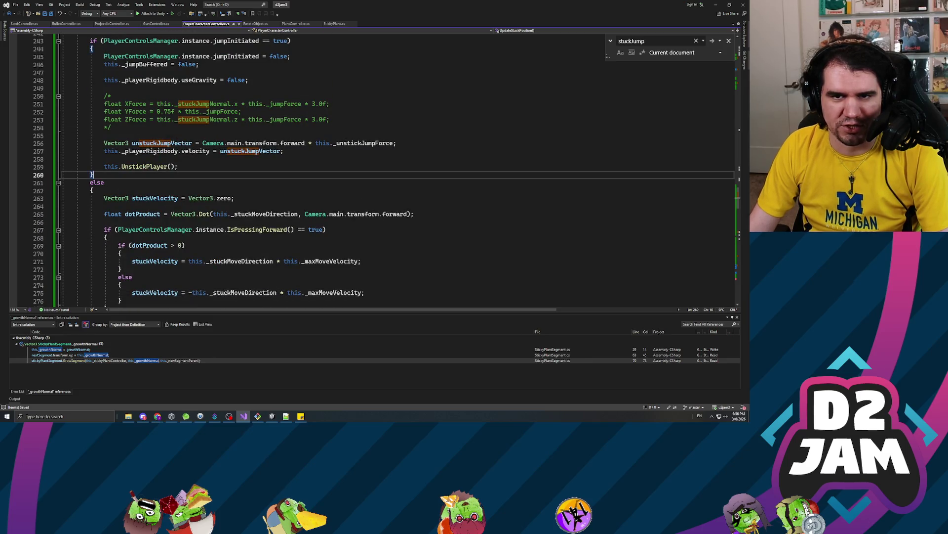
left_click(104, 158)
scroll(371, 168, "up", 5)
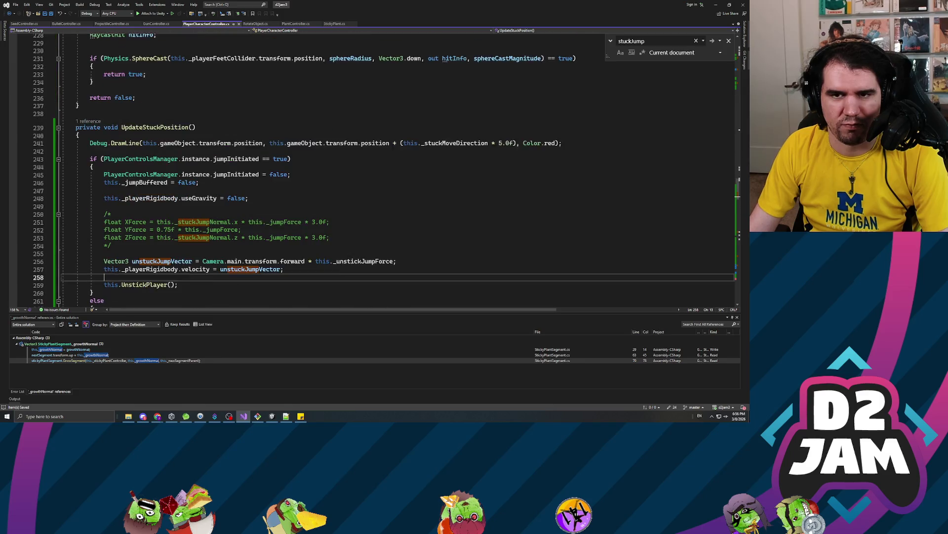
scroll(370, 168, "down", 8)
left_click(121, 199)
key("alt+Tab")
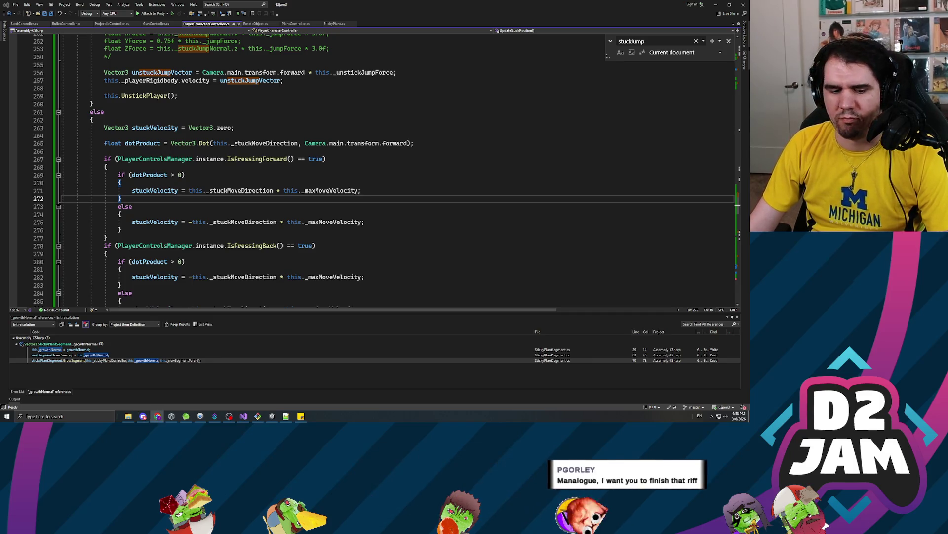
left_click(106, 237)
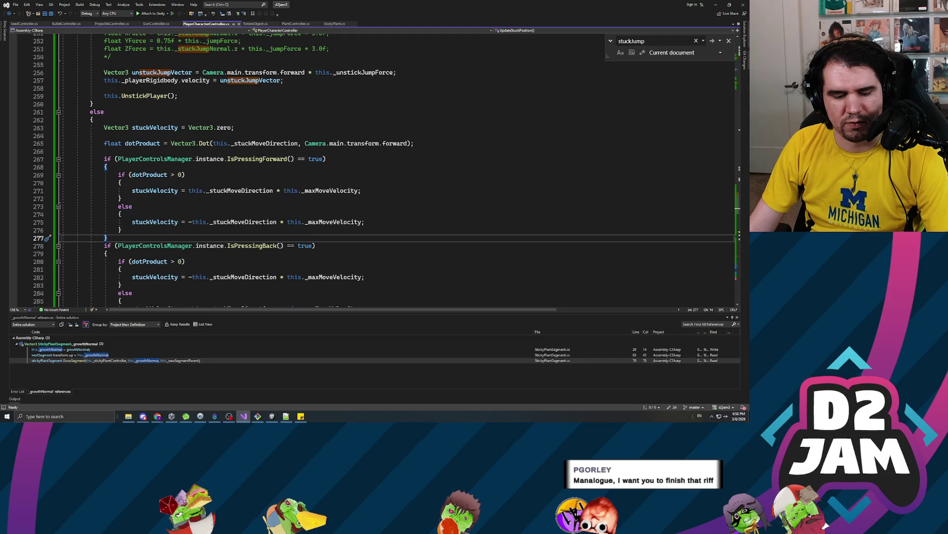
- Minimize Visual Studio, start Play mode, and fire a seed into the level
left_click(716, 4)
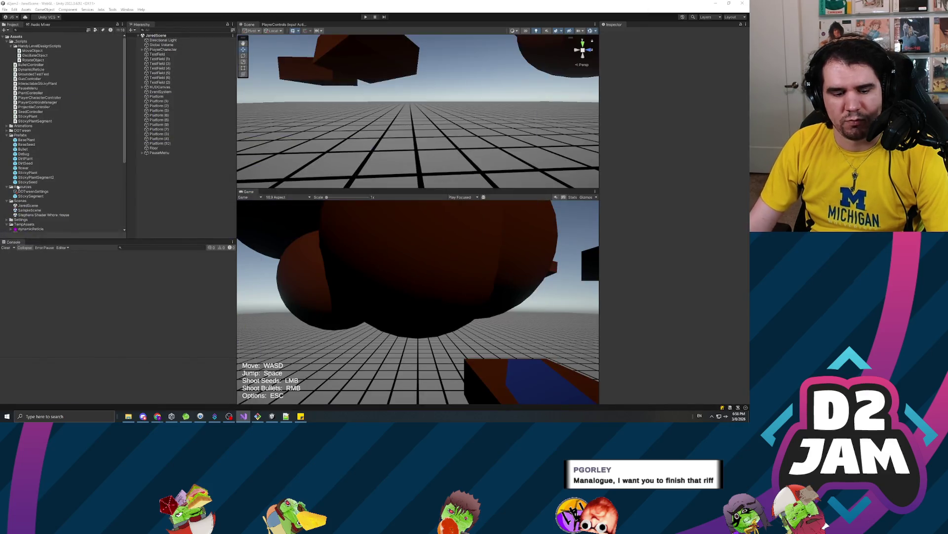
left_click(365, 17)
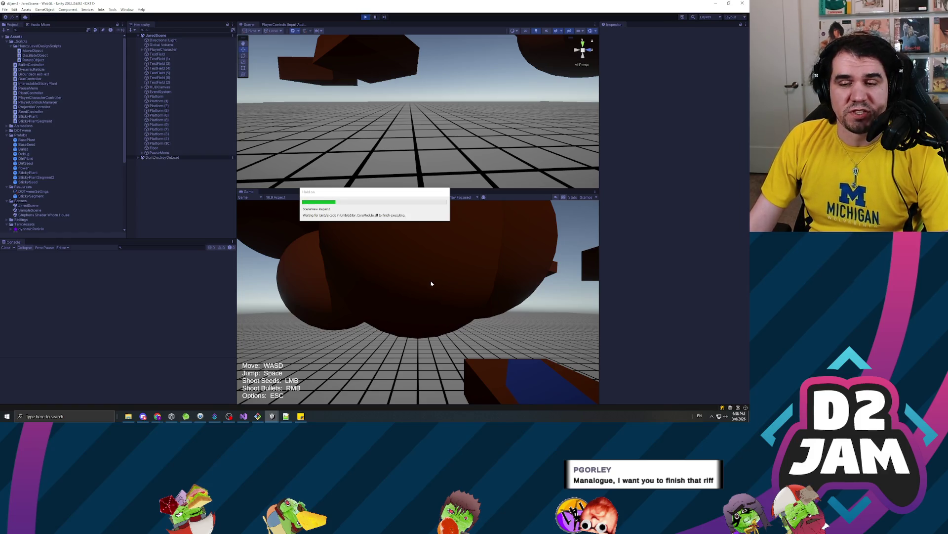
left_click(417, 301)
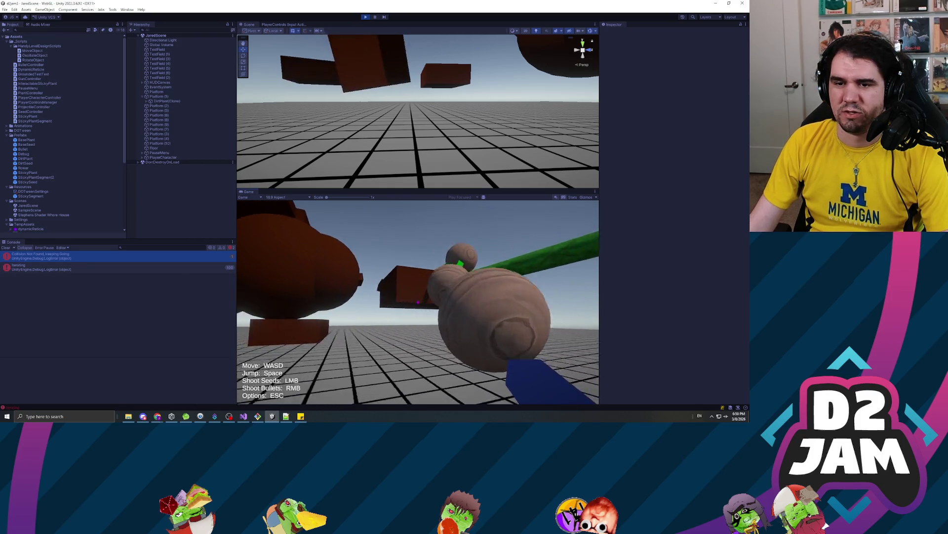
- Grow a sticky plant, stop Play mode, and clear the Console
left_click(418, 301)
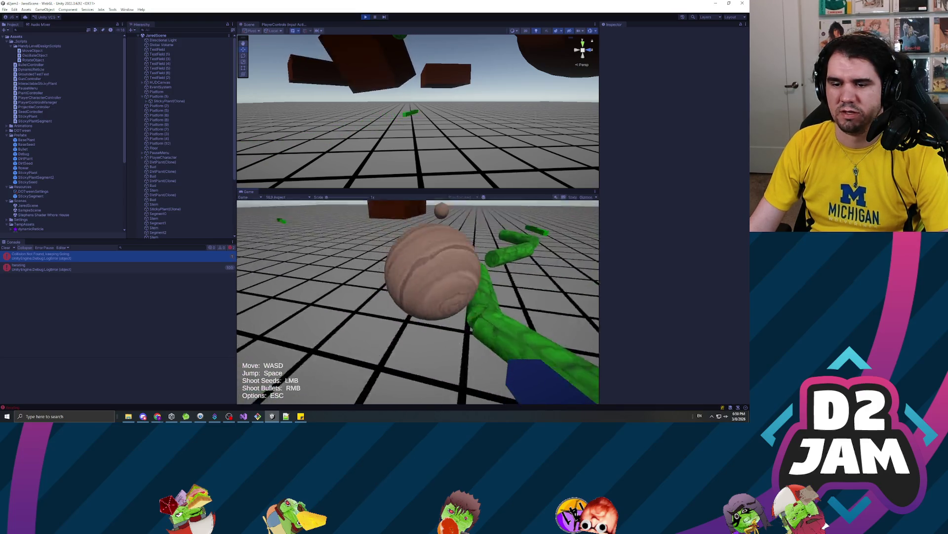
key("Escape")
left_click(366, 18)
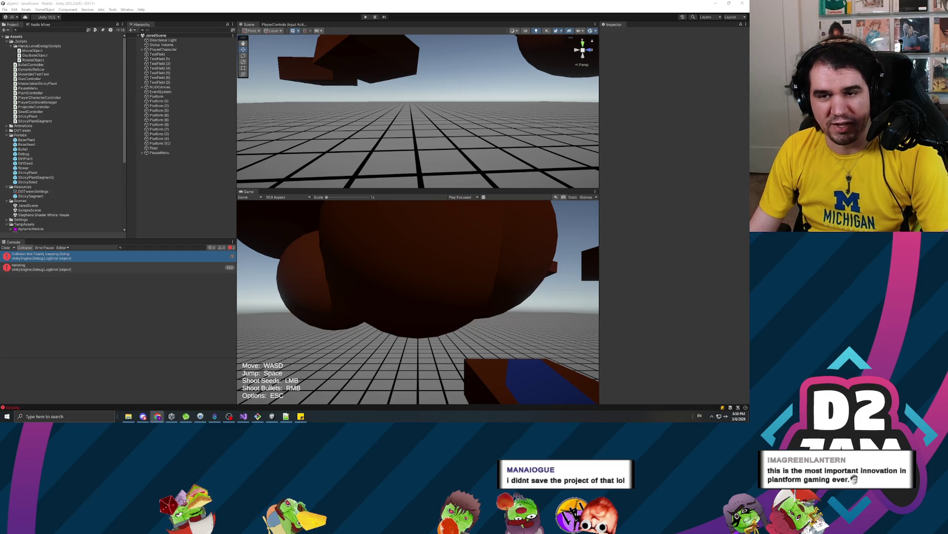
left_click(27, 251)
left_click(4, 248)
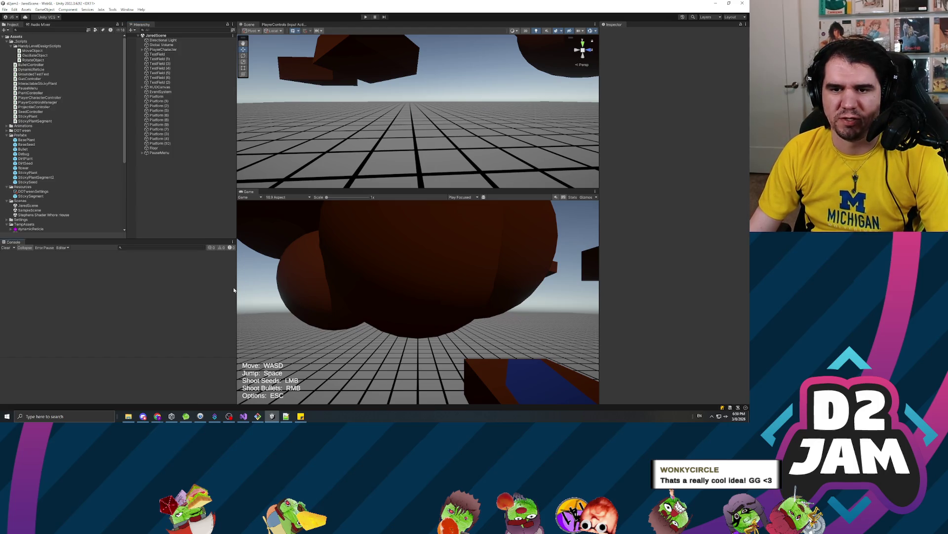
- Widen the left panel and return to the collision code in Visual Studio
left_click_drag(234, 290, 247, 313)
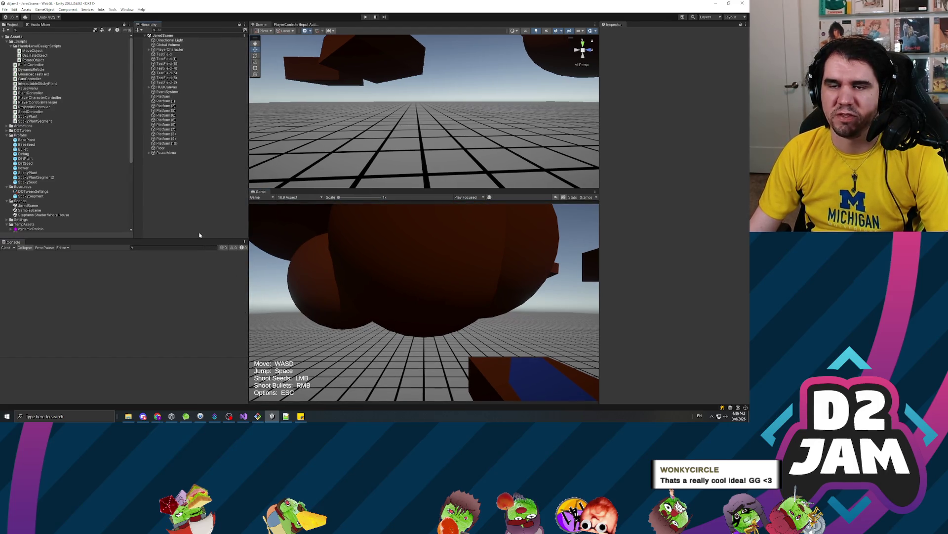
key("alt+Tab")
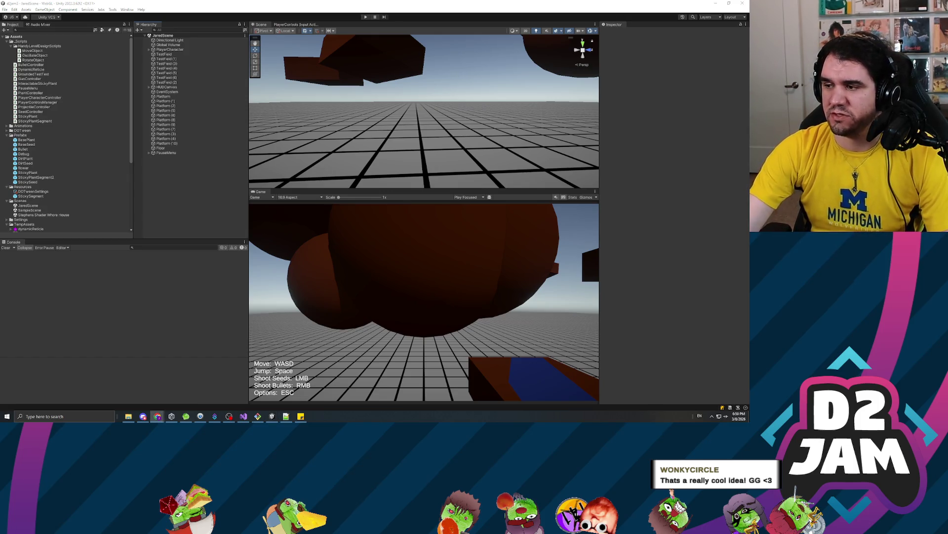
left_click(230, 186)
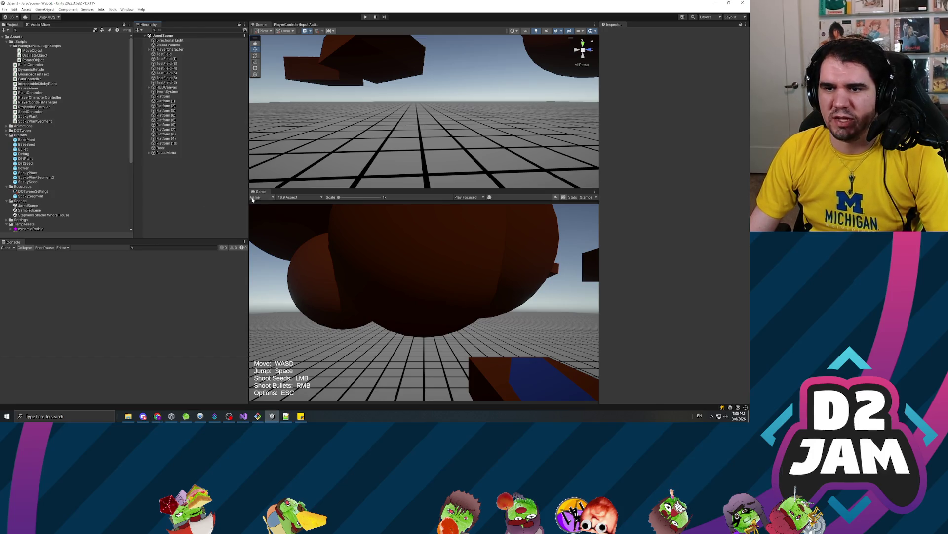
key("alt+Tab")
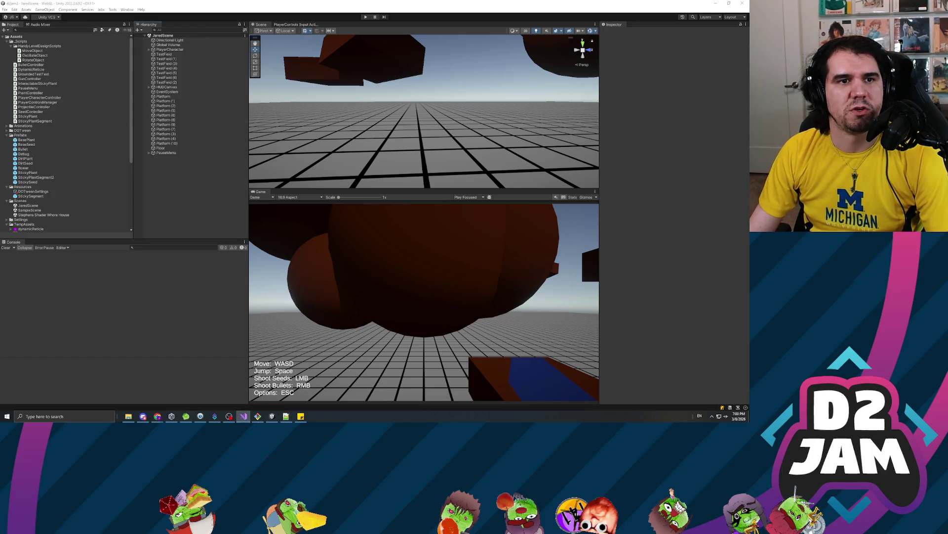
scroll(370, 167, "down", 4)
scroll(370, 167, "down", 12)
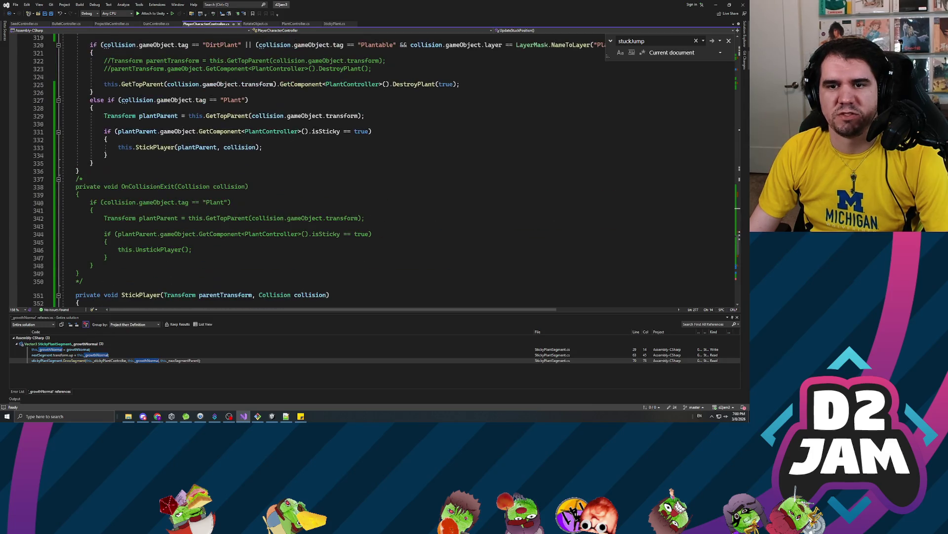
- Locate the unstuckJumpVector line 256 and check its _unstickJumpForce term
scroll(371, 168, "up", 20)
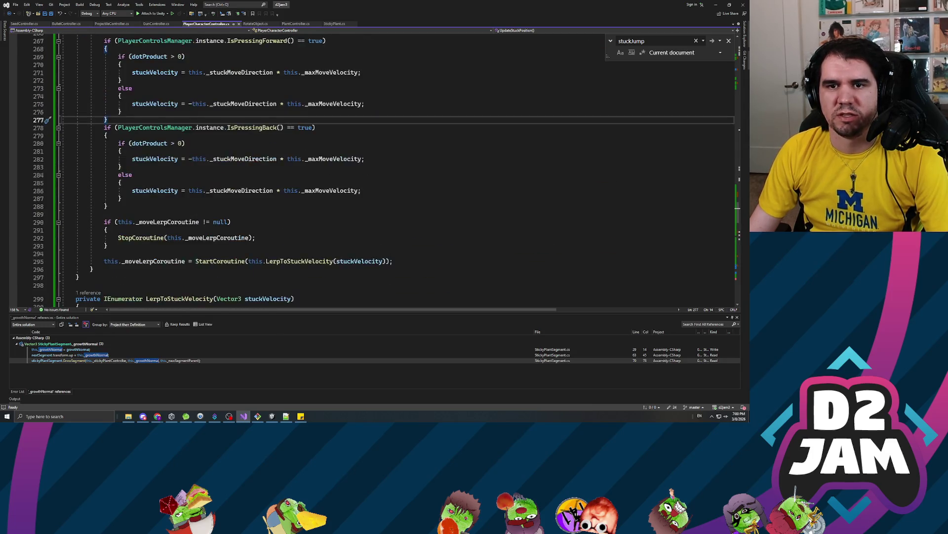
scroll(242, 190, "up", 2)
left_click(242, 190)
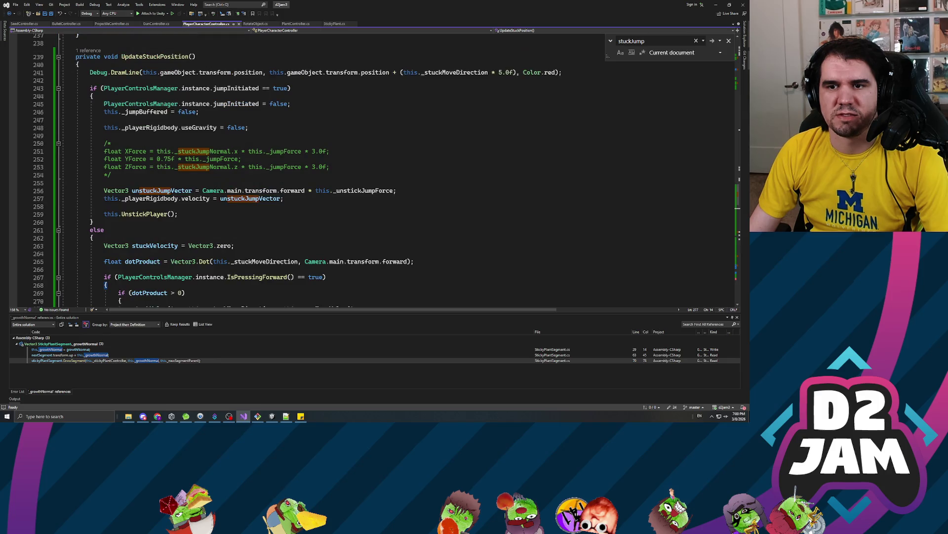
double_click(363, 190)
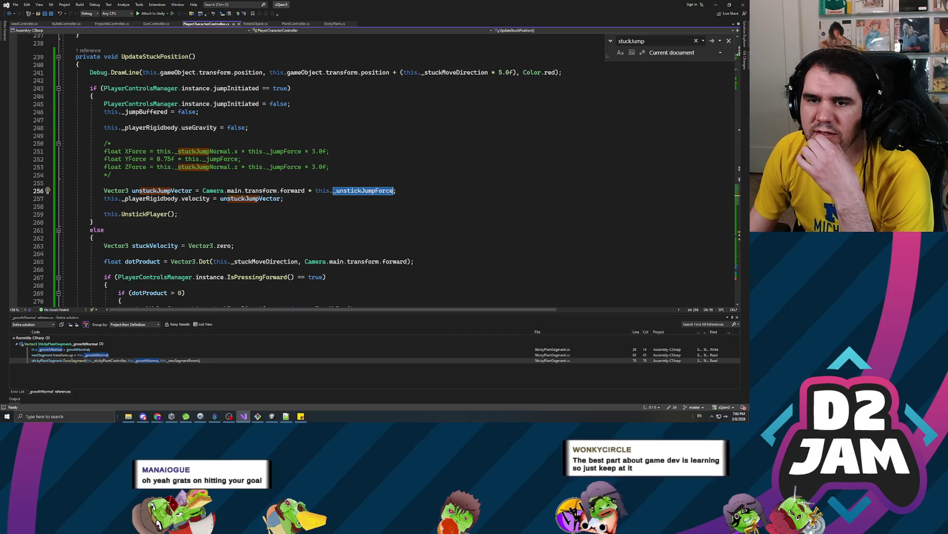
mouse_move(294, 191)
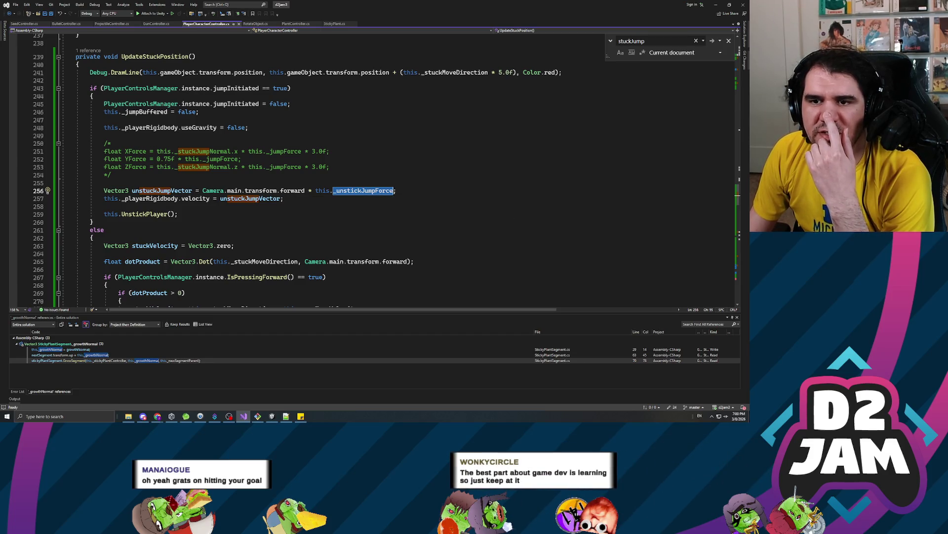
left_click(105, 183)
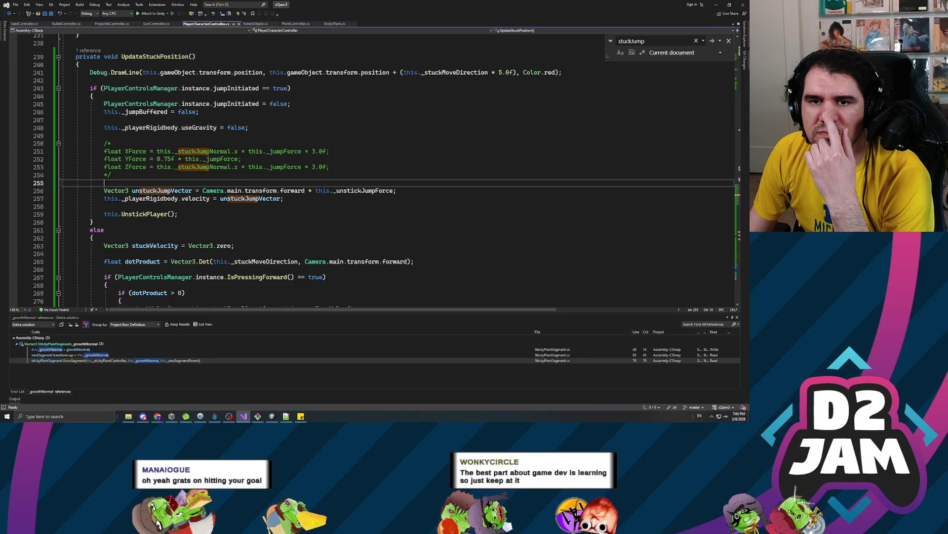
- Insert 'new Vector3(' before Camera.main and a closing parenthesis after forward
left_click(202, 190)
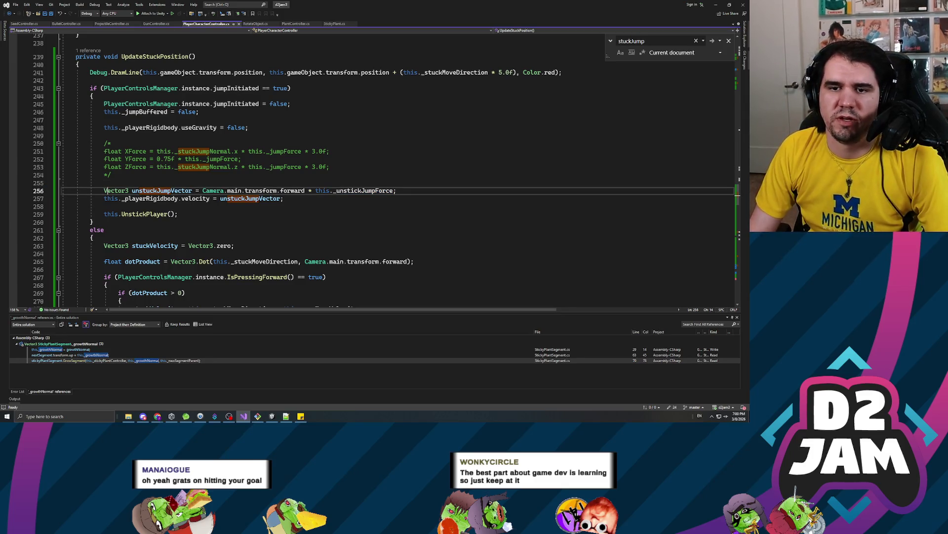
type("Cam")
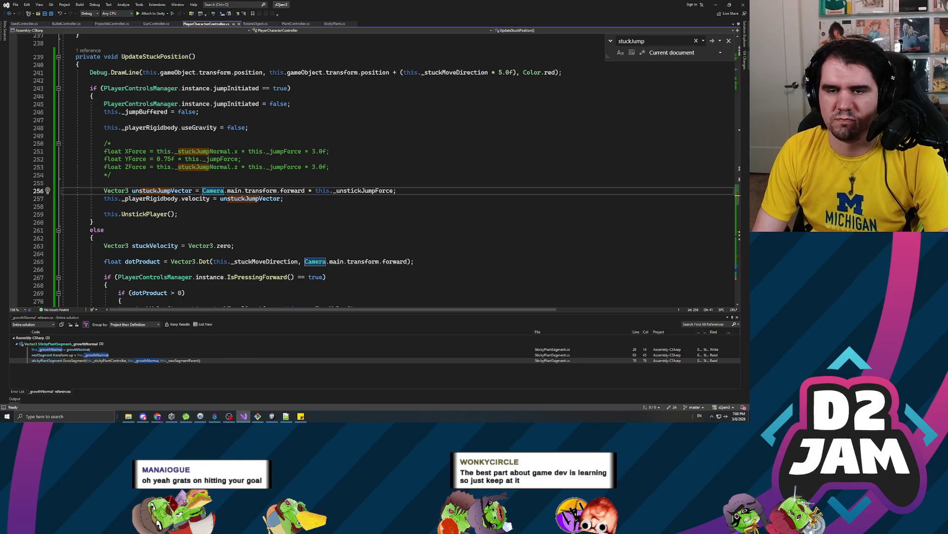
key("BackSpace")
key("BackSpace")
key("BackSpace")
type("Vector3")
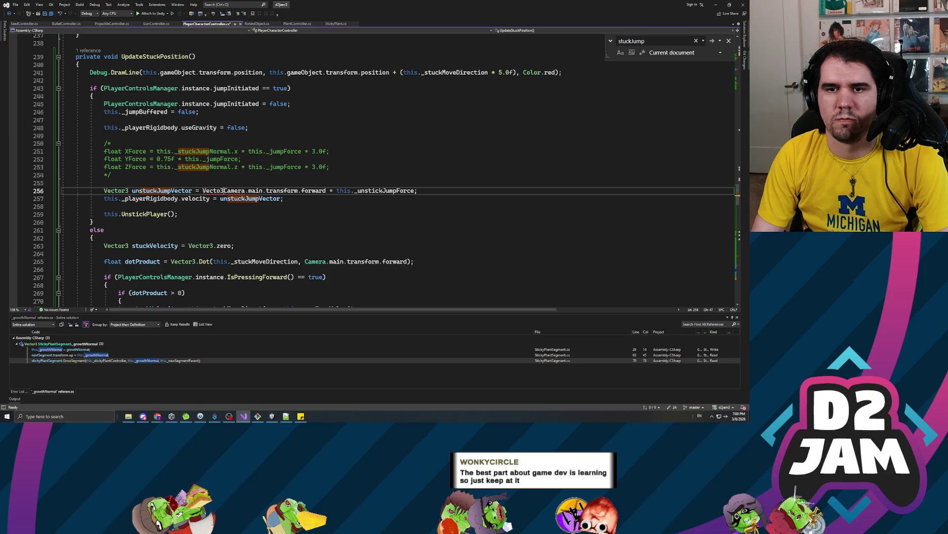
type("(")
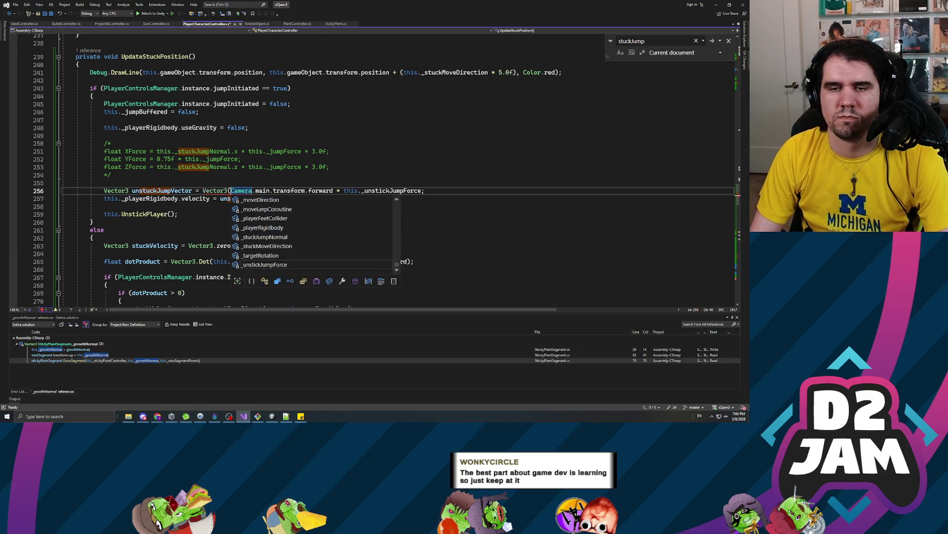
left_click(202, 190)
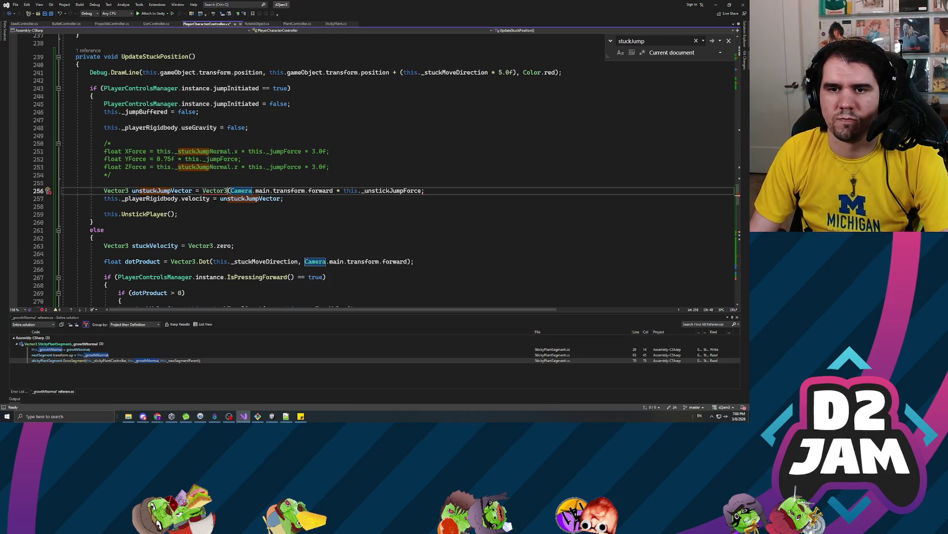
type("new")
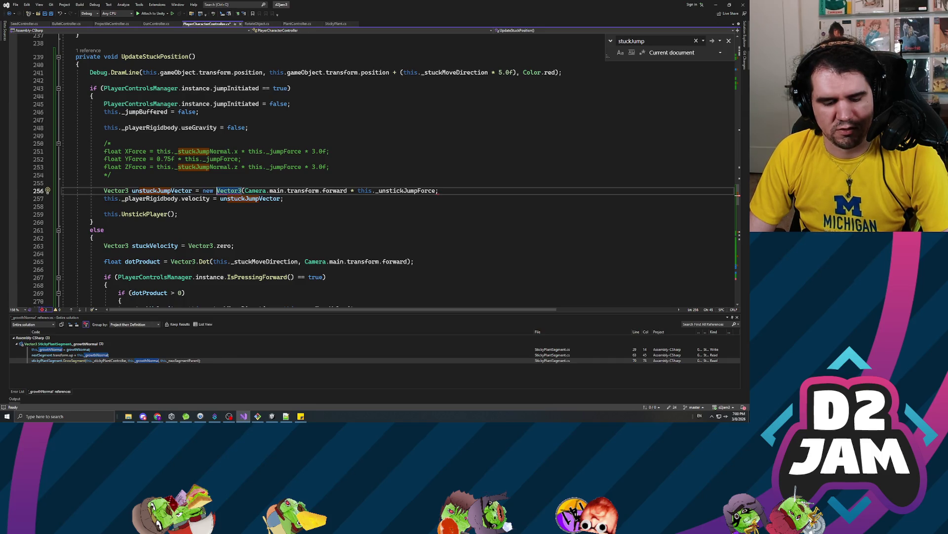
double_click(406, 191)
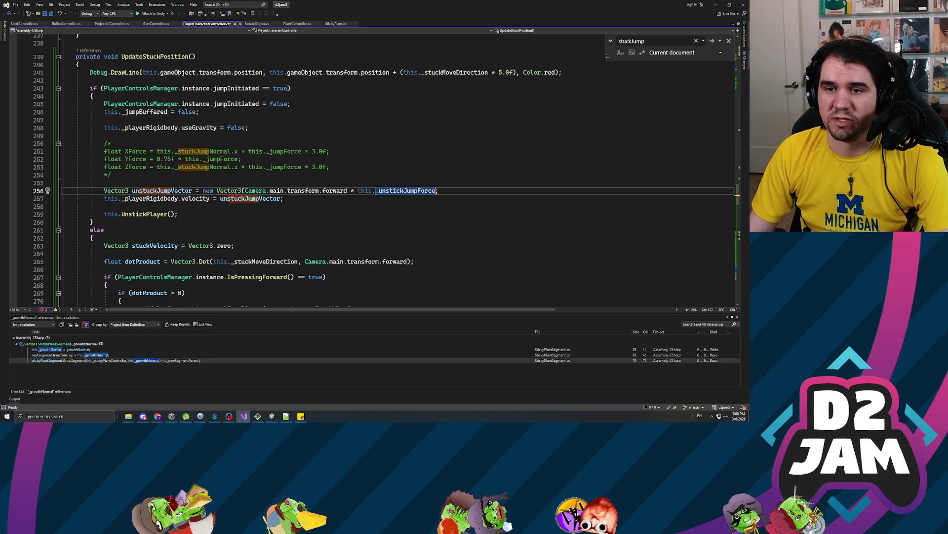
left_click(348, 190)
type(")")
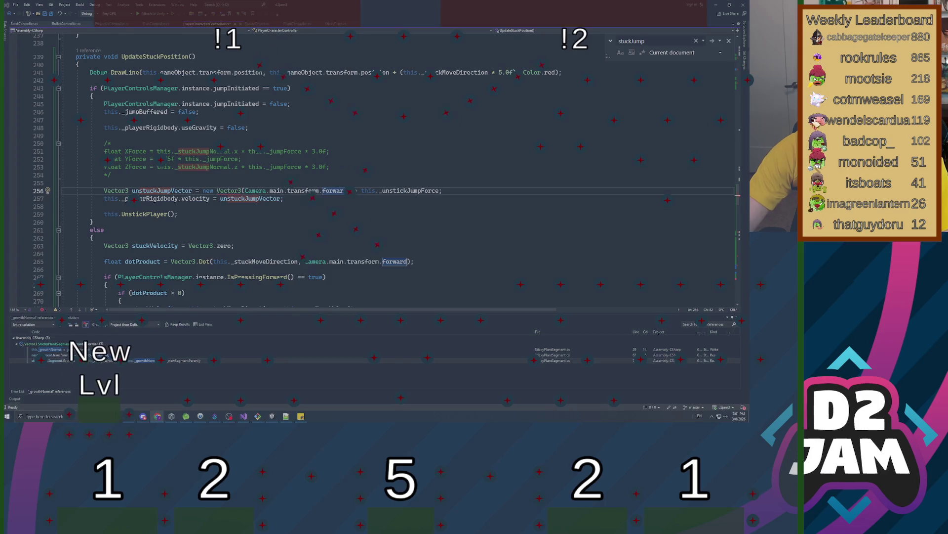
- Change the first Vector3 argument to forward.x and add a Vector3.up * this._unstickJumpForce argument
left_click(283, 198)
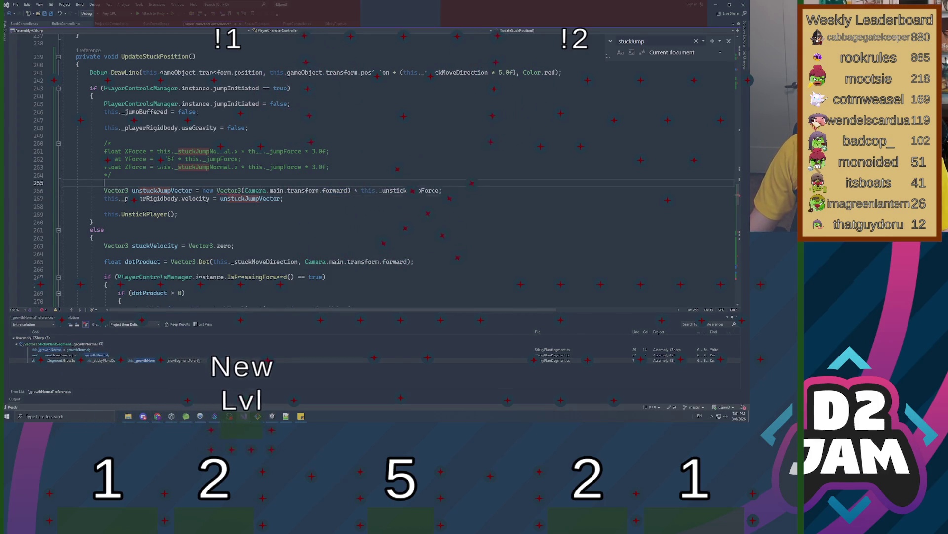
left_click(255, 190)
left_click(347, 190)
type(".x")
key("Delete")
left_click(442, 190)
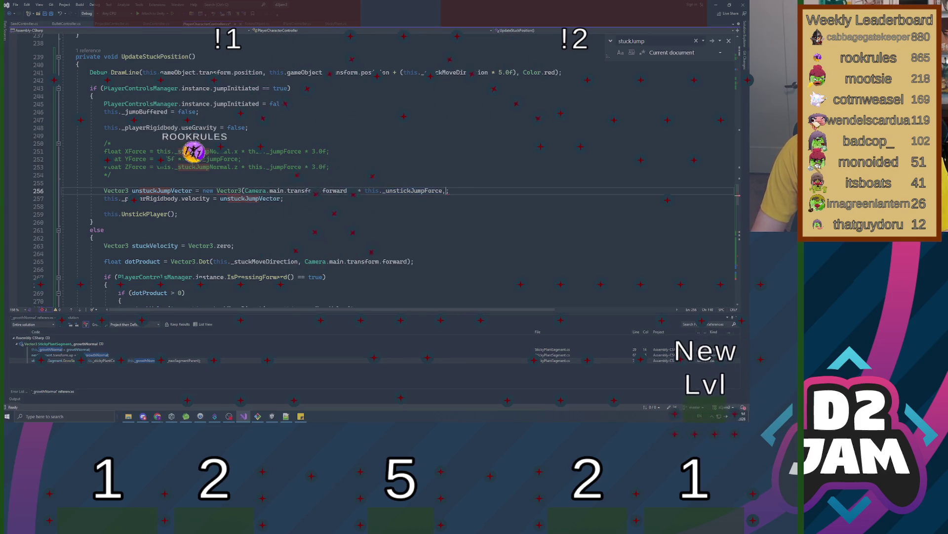
type(",")
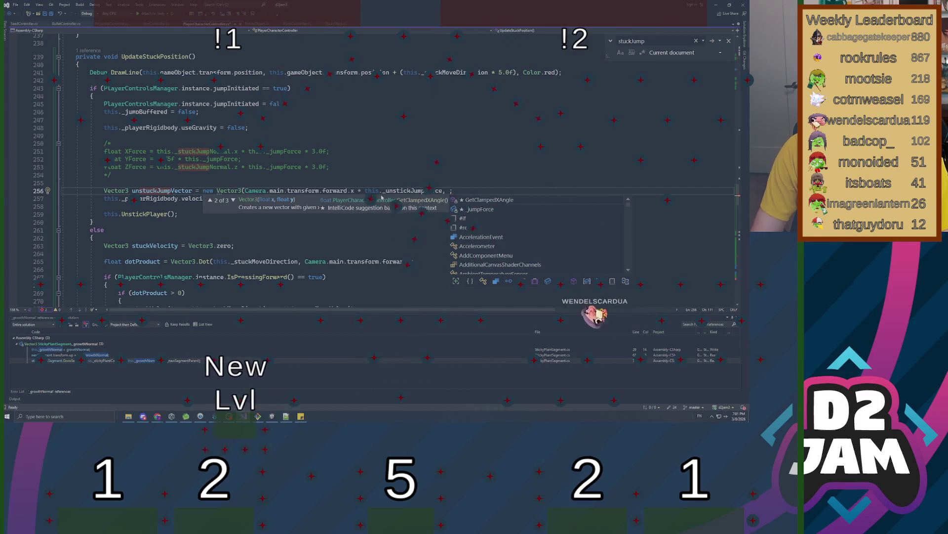
type("Camera.ma")
key("BackSpace")
key("BackSpace")
key("BackSpace")
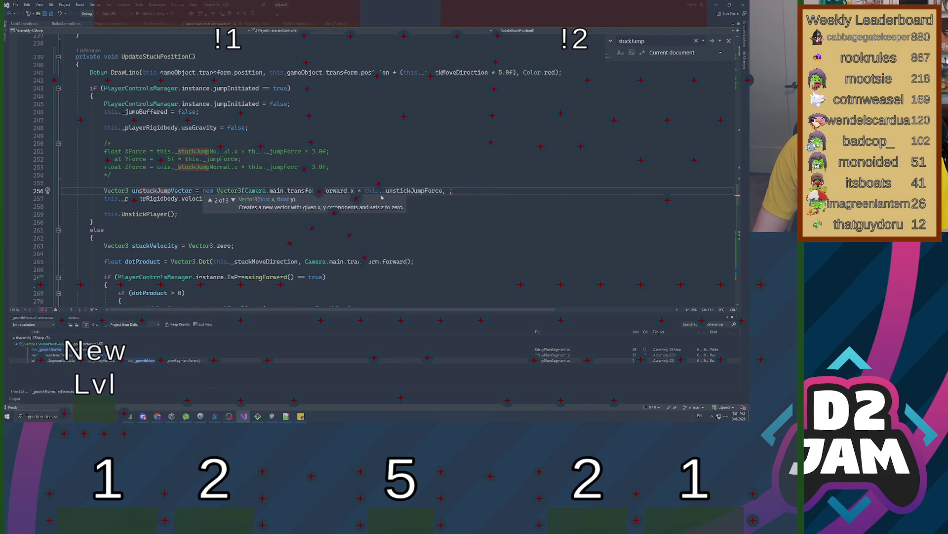
key("BackSpace")
type("Vector3")
type(".up * ")
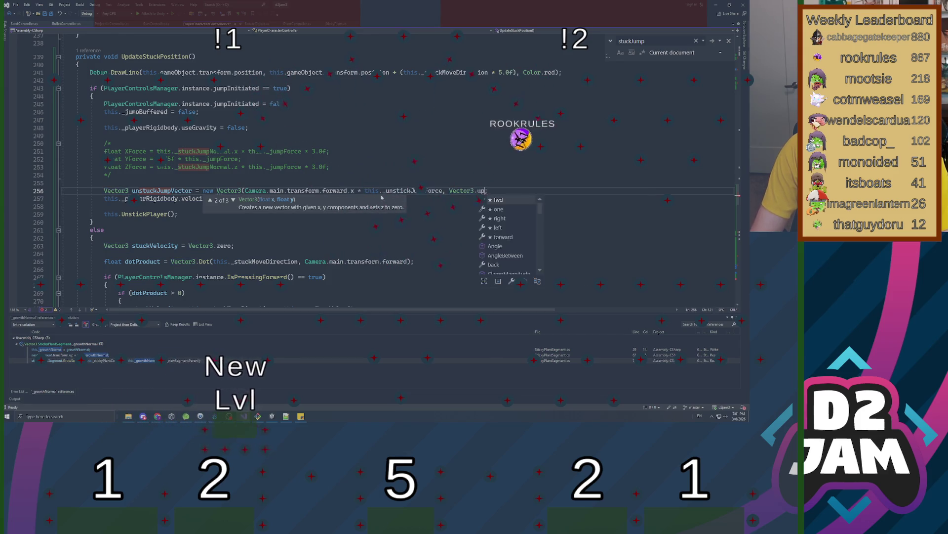
type("this._un")
key("Tab")
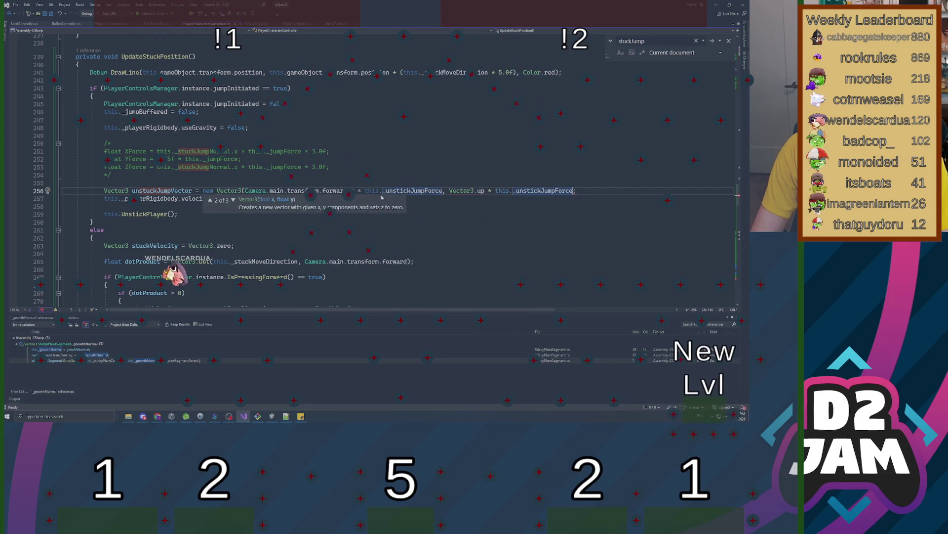
type(",")
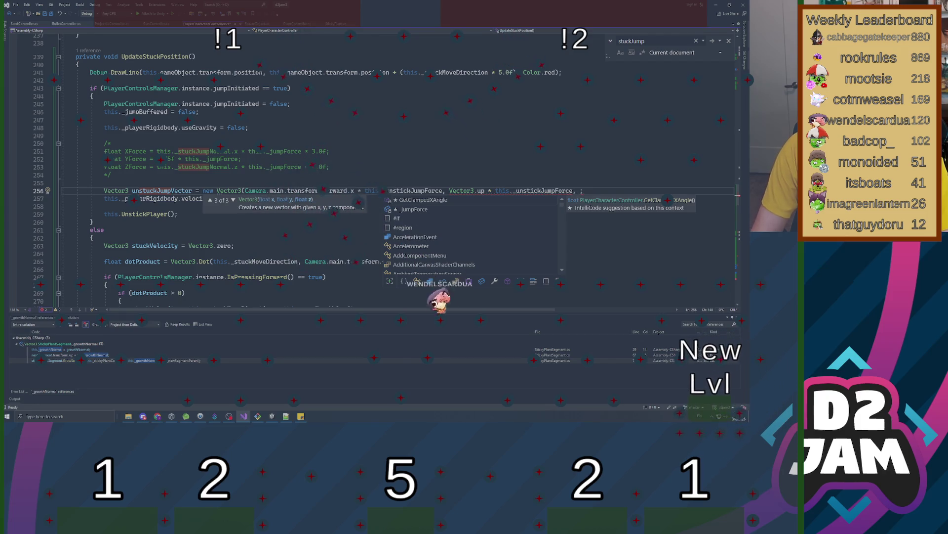
- Make the Y term Vector3.up.y and add a Camera.main.transform.forward.z * _unstickJumpForce Z argument
left_click(484, 191)
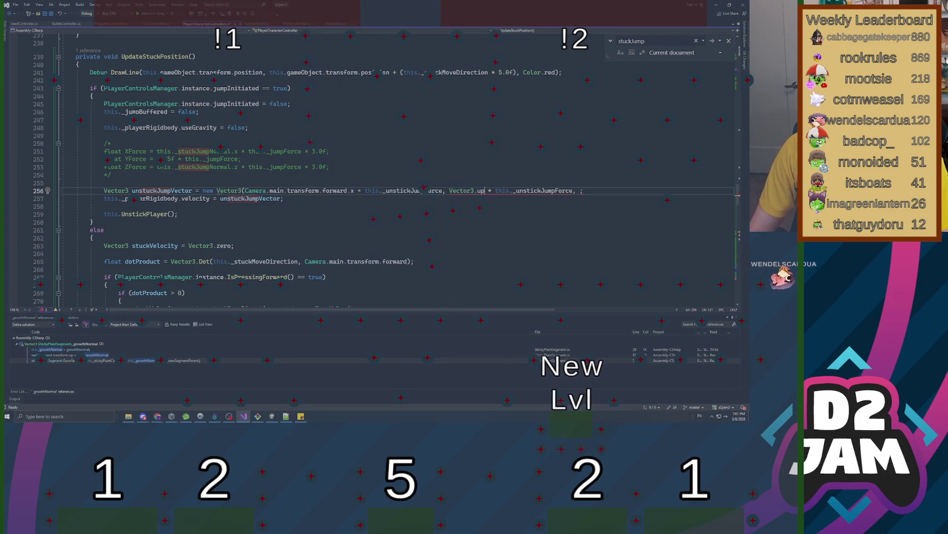
type(".y")
left_click(587, 191)
key("ctrl+s")
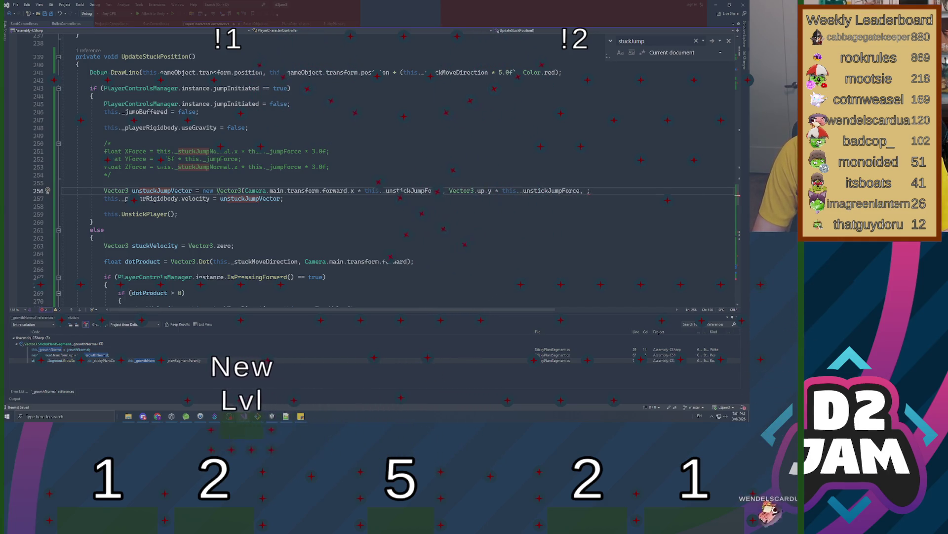
type("Camera.main.transform.for")
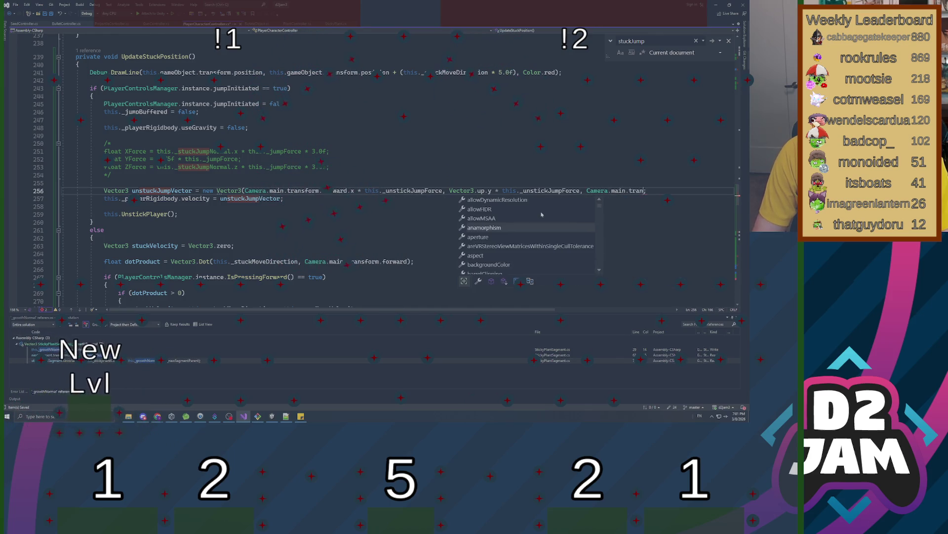
type(".z * ")
type("this._unsi")
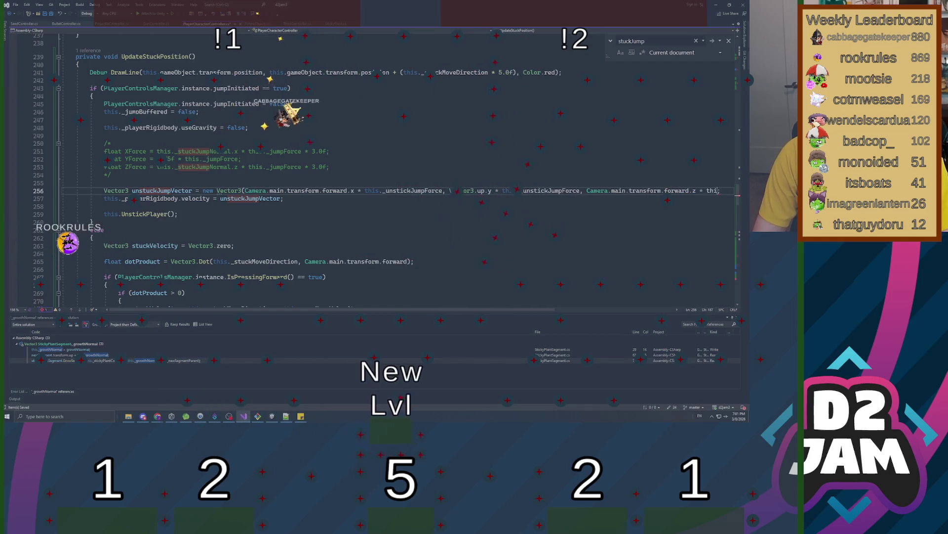
key("Tab")
type(");")
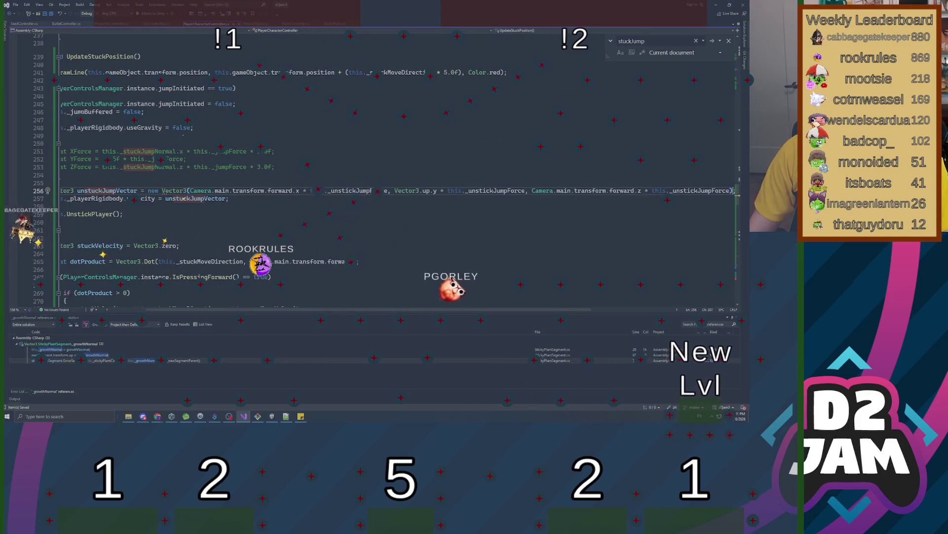
- Put the Y and Z arguments on their own lines, space out the velocity line, save, and return to Unity
left_click(394, 190)
key("Return")
key("Tab")
key("Tab")
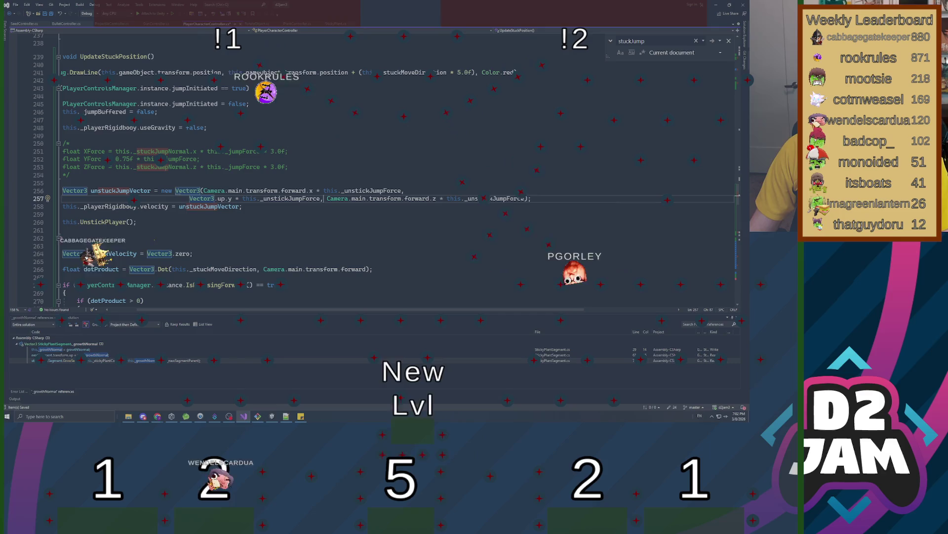
left_click(322, 198)
key("Return")
scroll(375, 168, "left", 1)
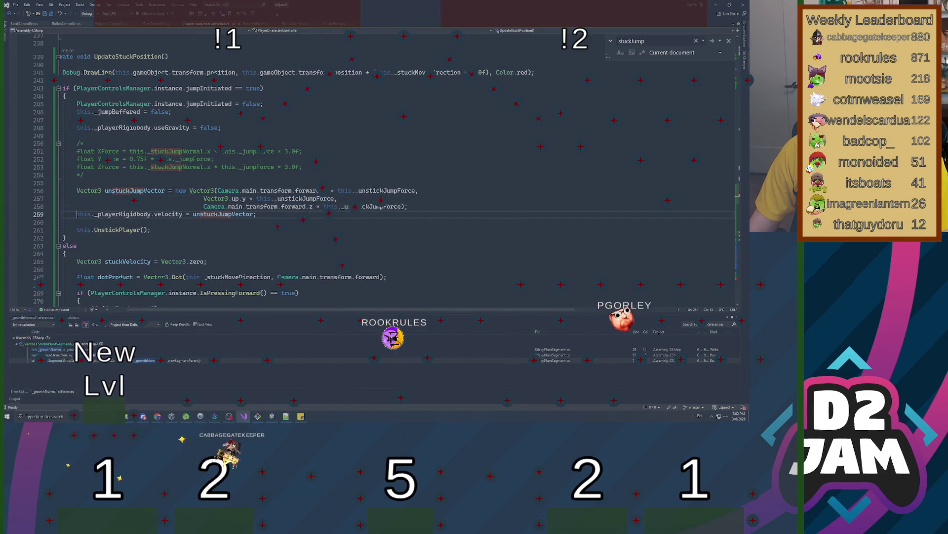
left_click(76, 214)
key("Return")
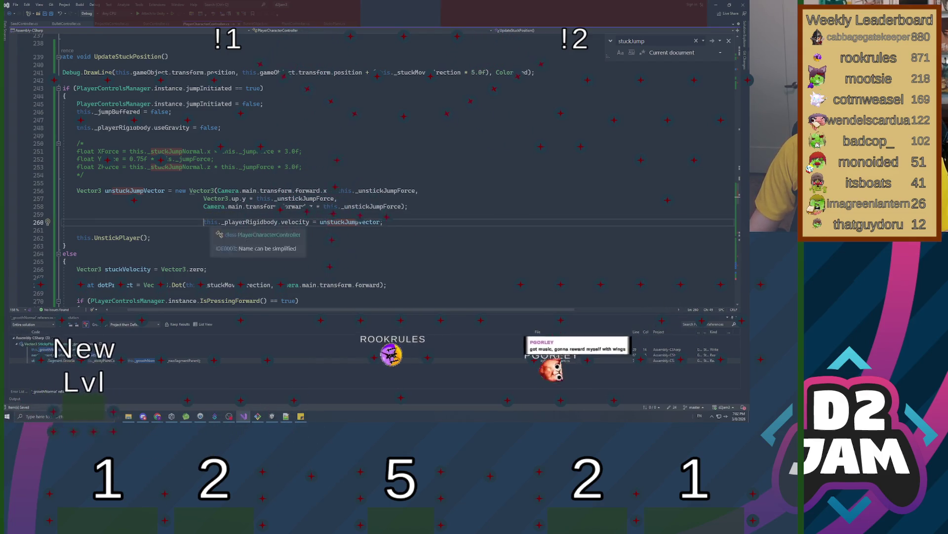
key("ctrl+s")
key("BackSpace")
key("BackSpace")
key("BackSpace")
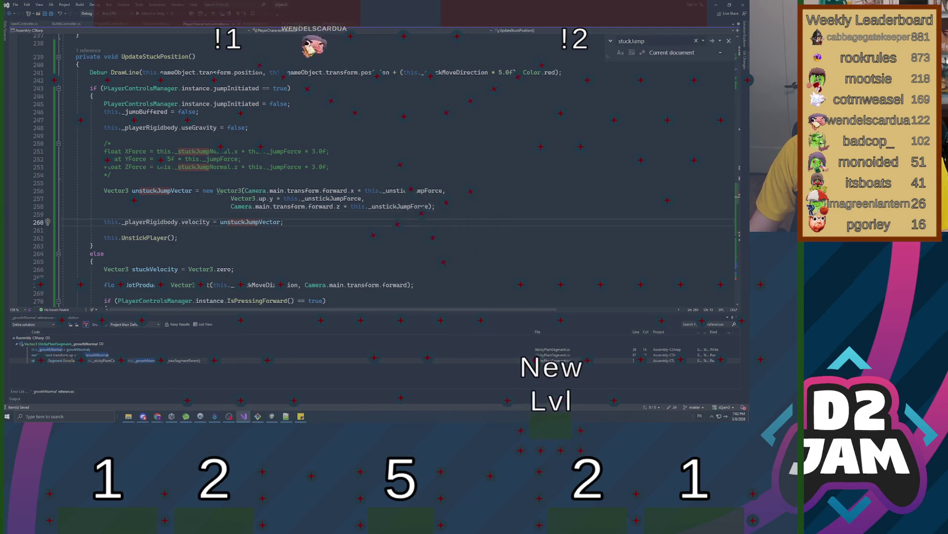
left_click(292, 103)
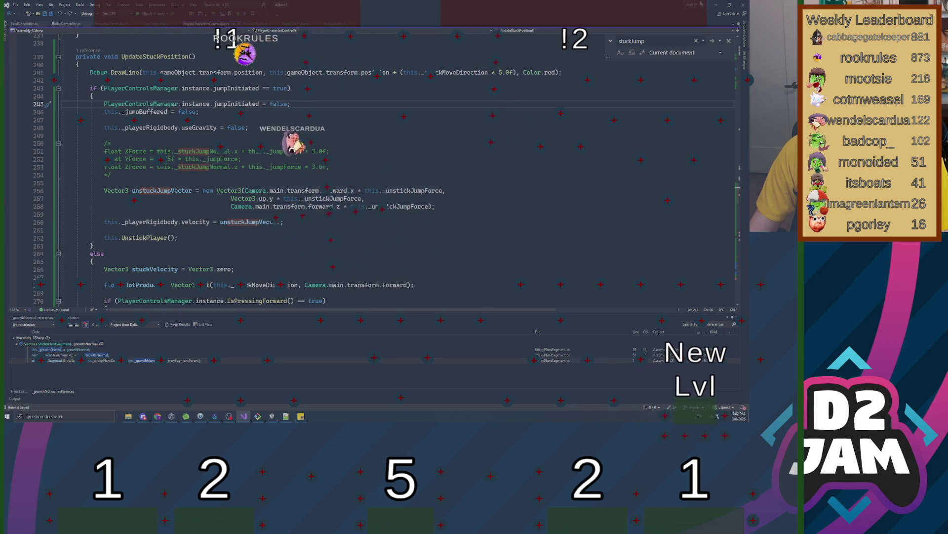
key("alt+Tab")
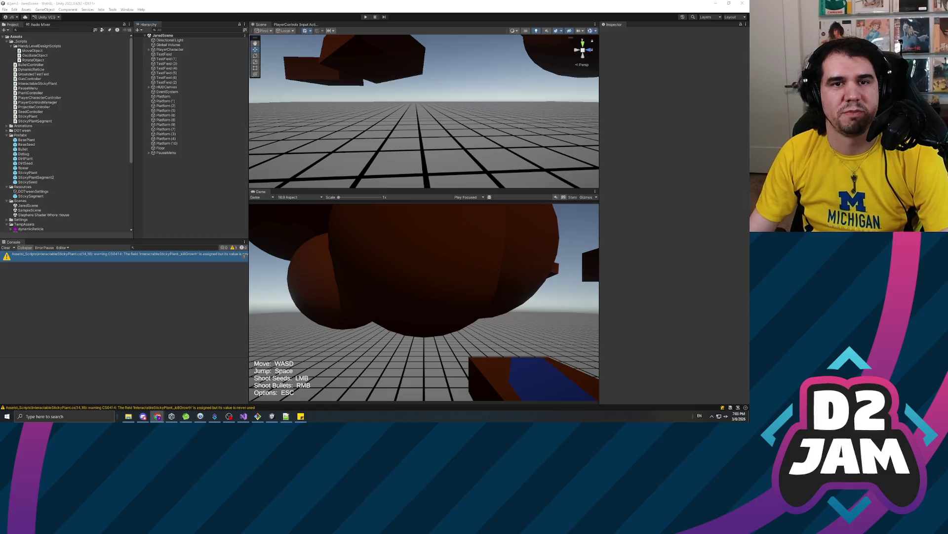
- Clear the console warnings, enter Play mode, walk to the green plant and shoot a seed
left_click(123, 292)
left_click(5, 248)
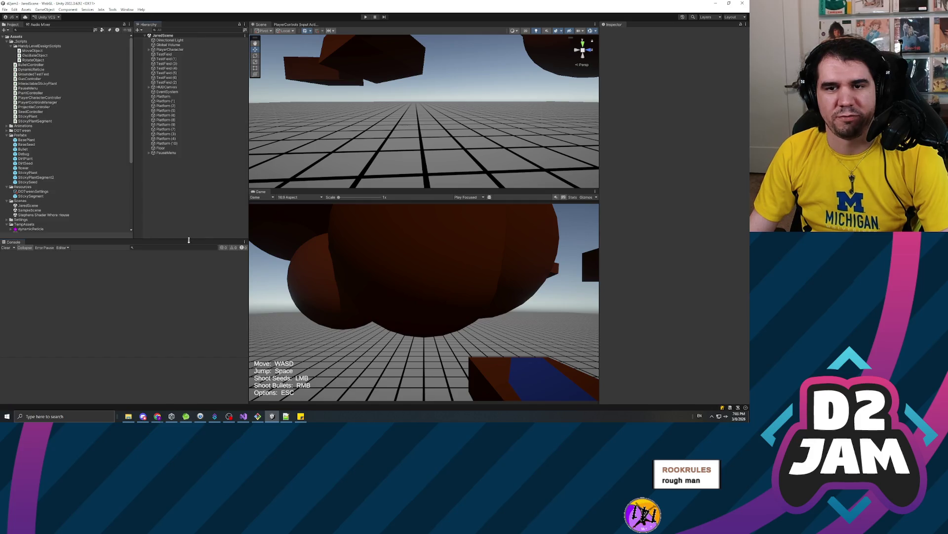
left_click(365, 17)
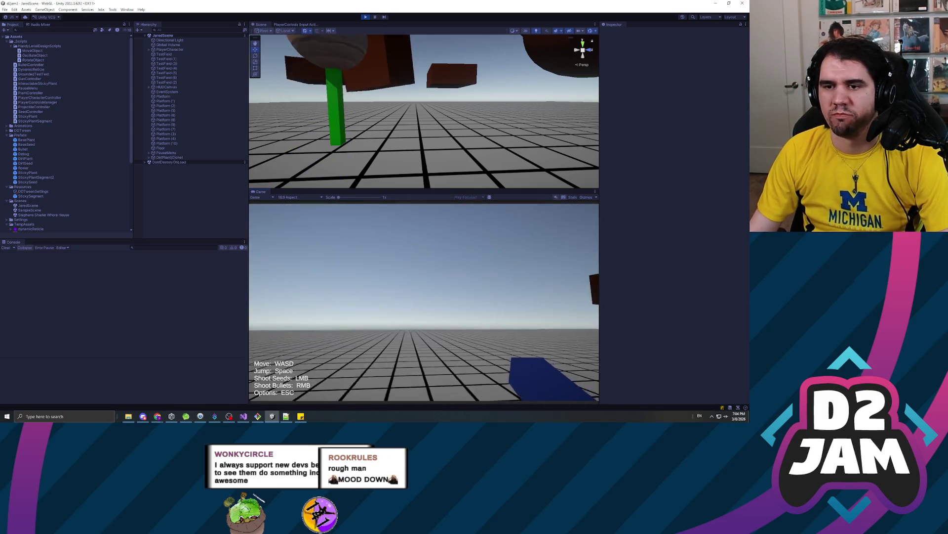
key("w")
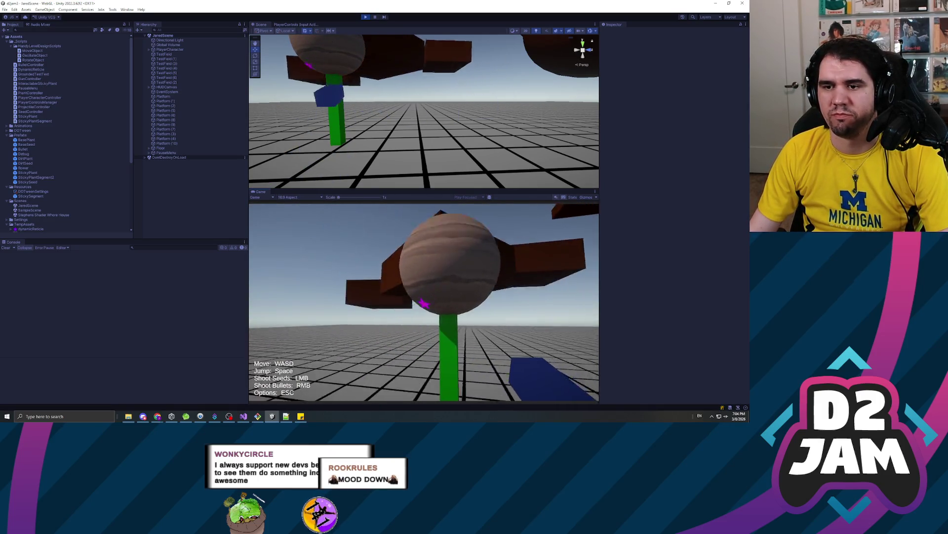
left_click(424, 302)
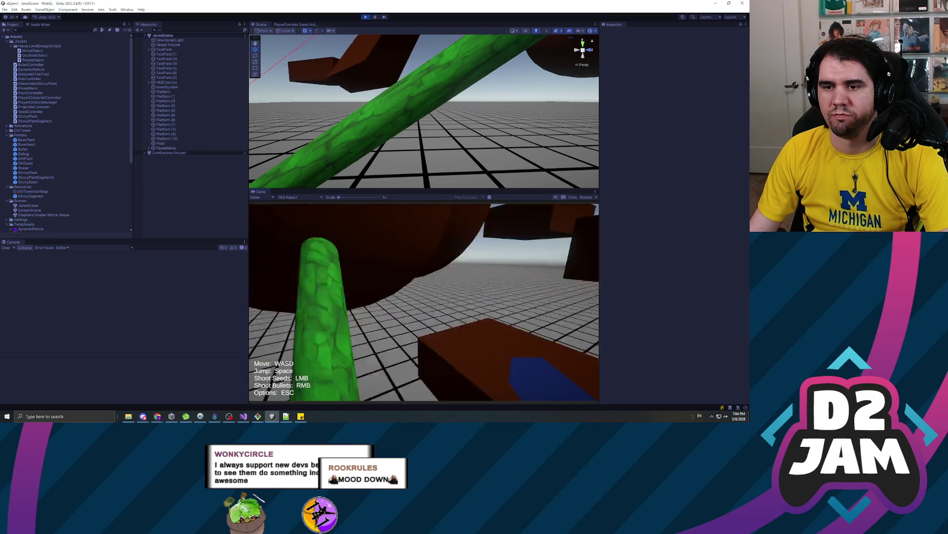
mouse_move(423, 301)
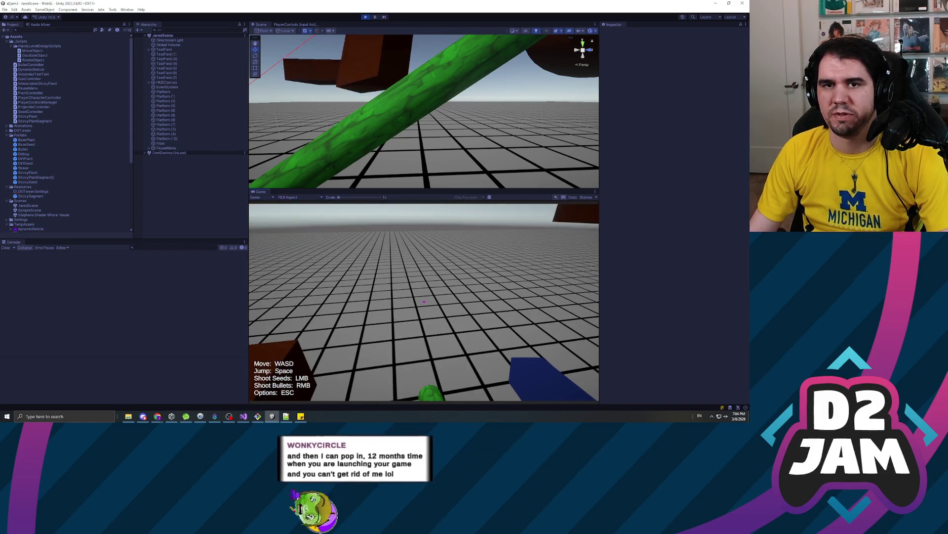
- Pause and stop the playtest, then go back to Visual Studio
key("Escape")
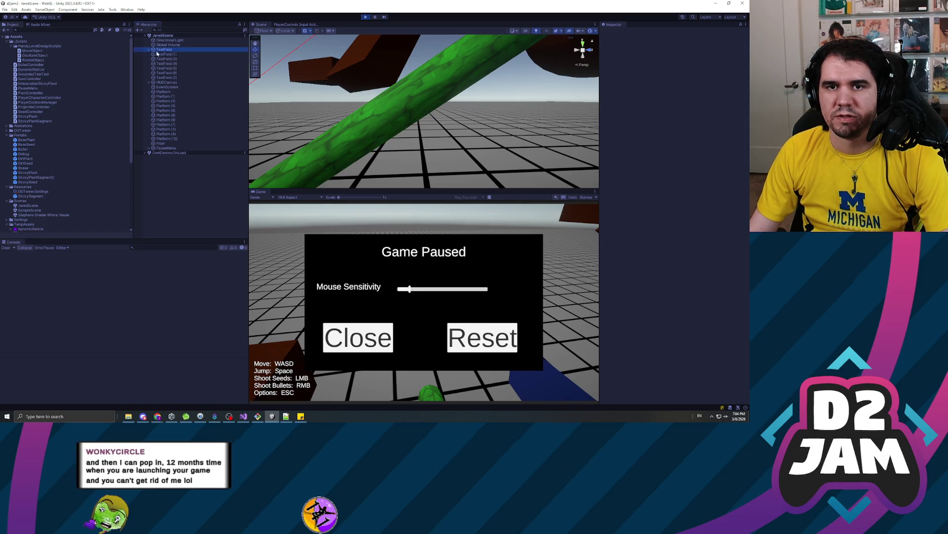
left_click(366, 17)
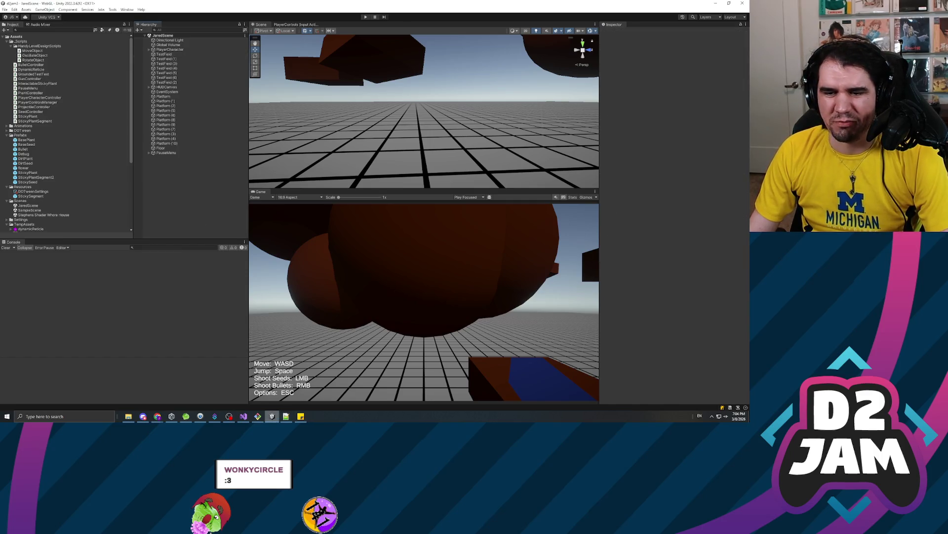
mouse_move(243, 417)
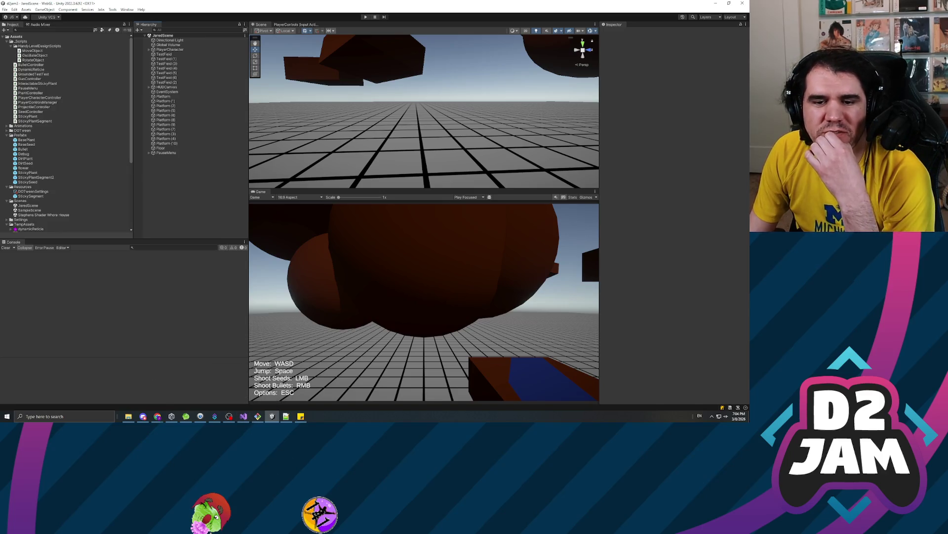
mouse_move(143, 419)
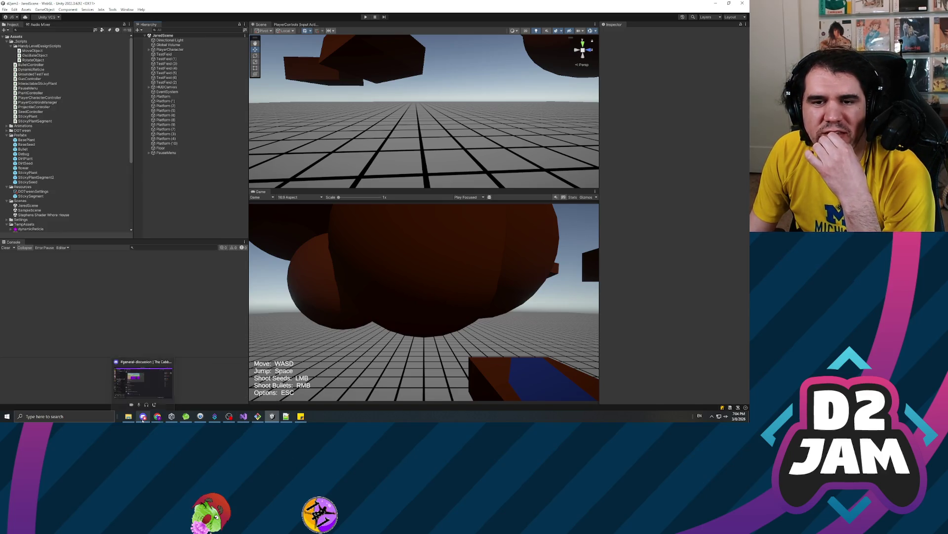
left_click(243, 417)
- Add Debug.LogError("Forward Vector: " + Camera.main.transform.forward); on a new line 243, then return to Unity
left_click(104, 183)
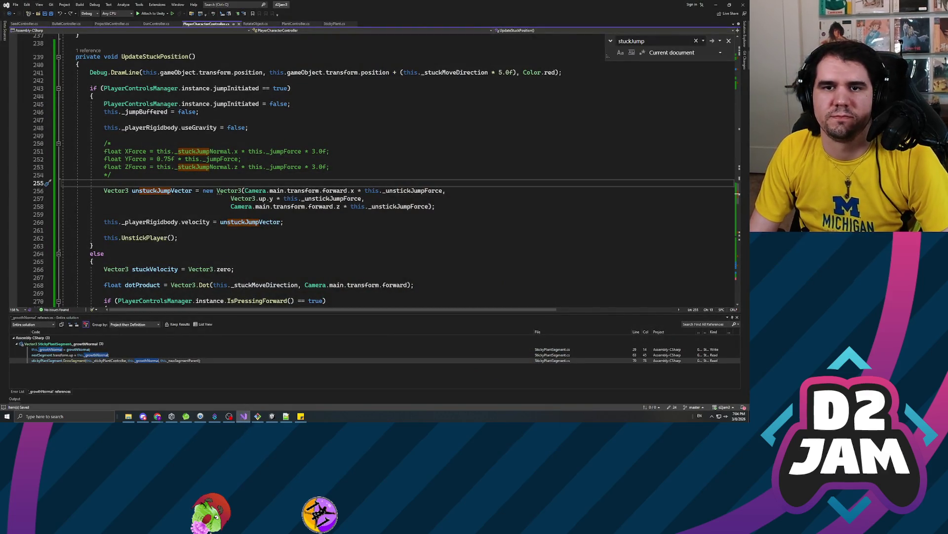
key("Return")
key("Return")
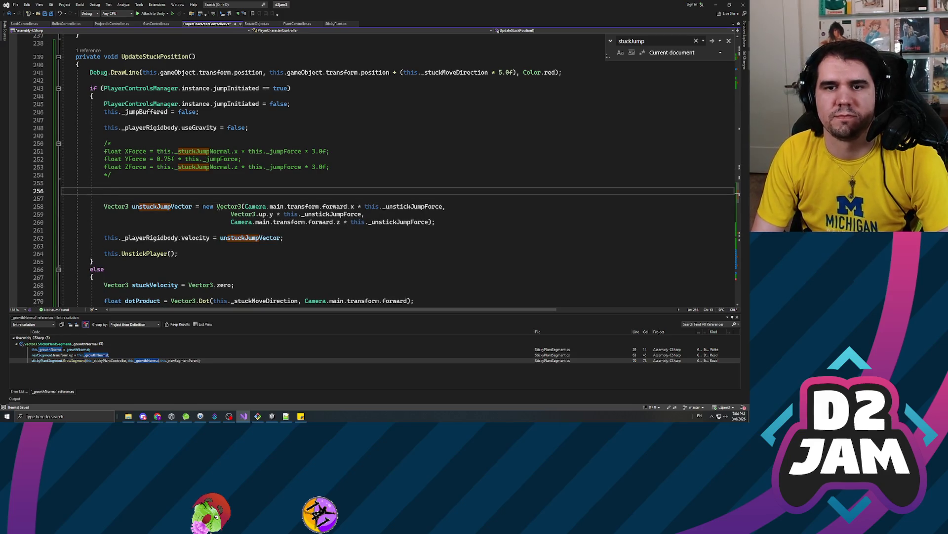
key("BackSpace")
key("BackSpace")
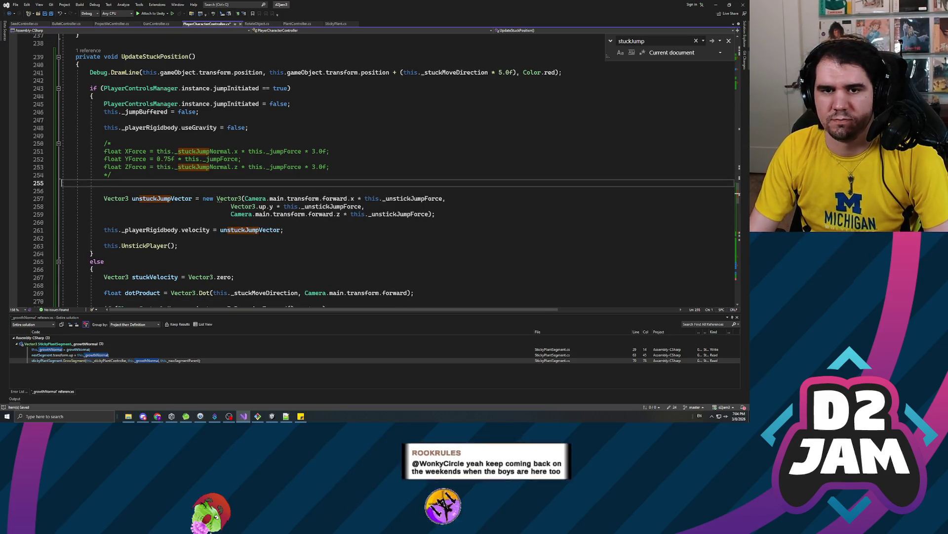
left_click(90, 80)
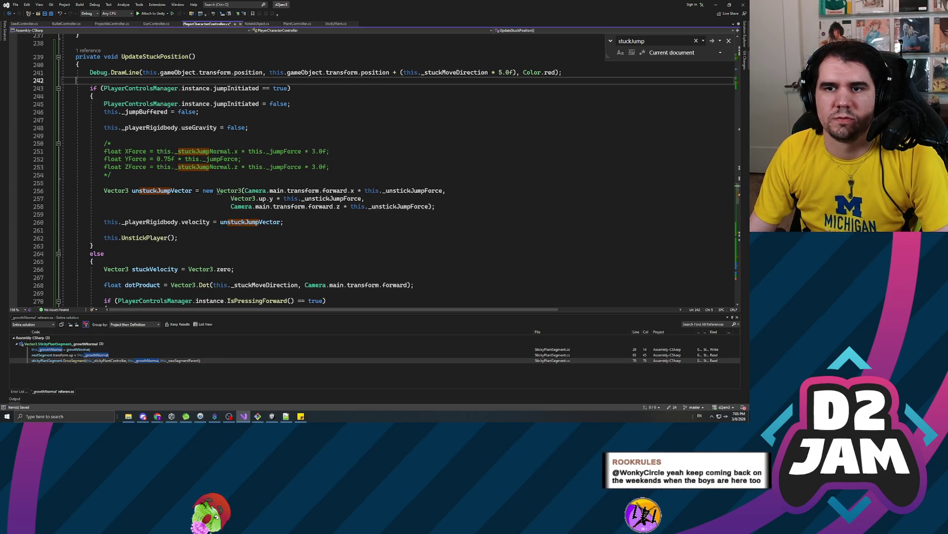
key("Return")
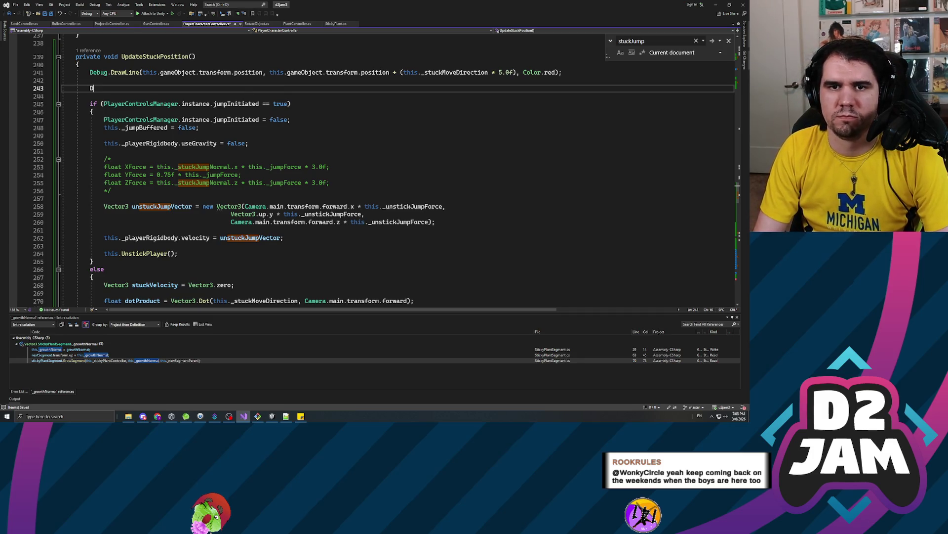
type("ebug.LogError()")
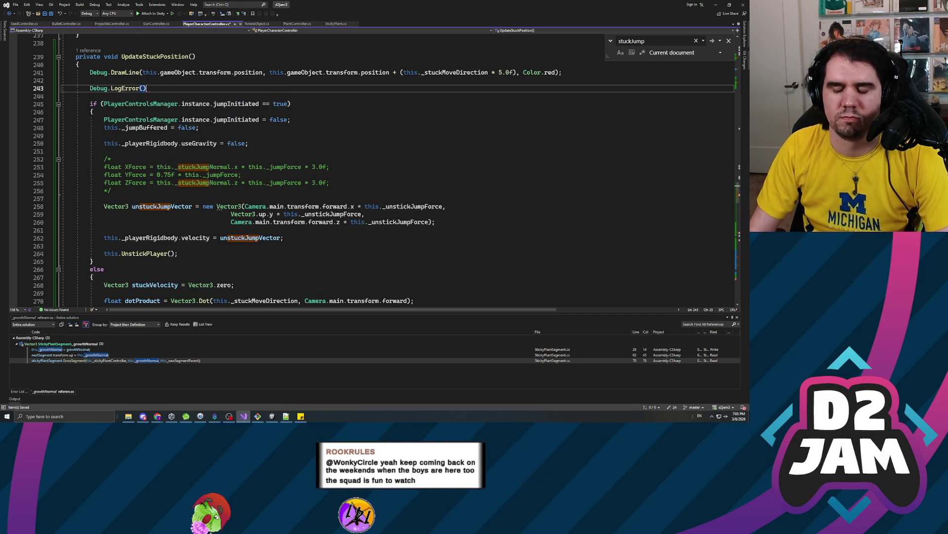
type("Camera.main.")
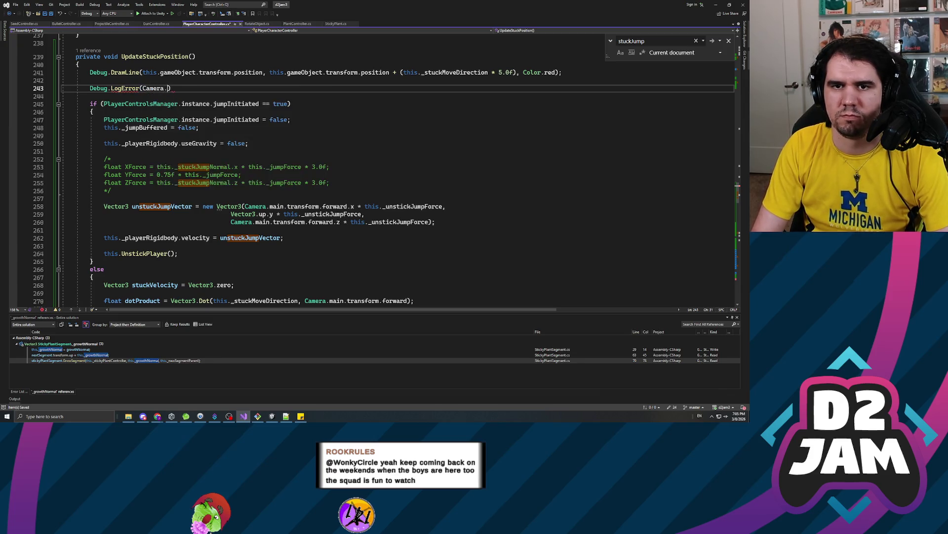
type("for")
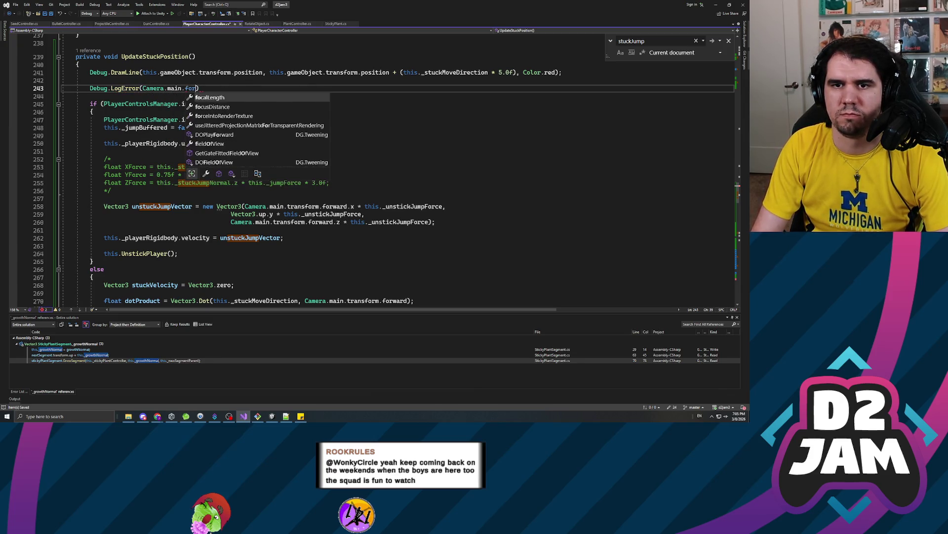
key("BackSpace")
key("BackSpace")
key("BackSpace")
type("transform.for")
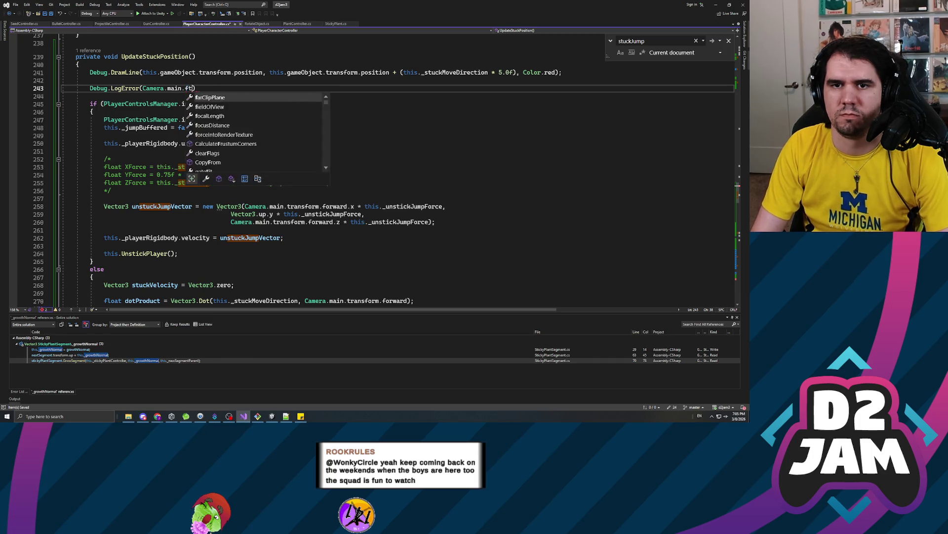
type("ward")
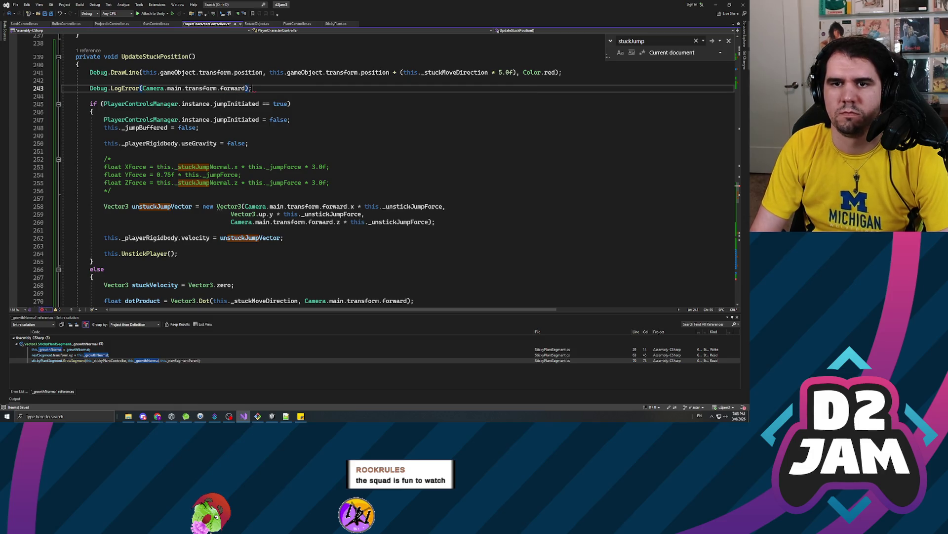
left_click(144, 88)
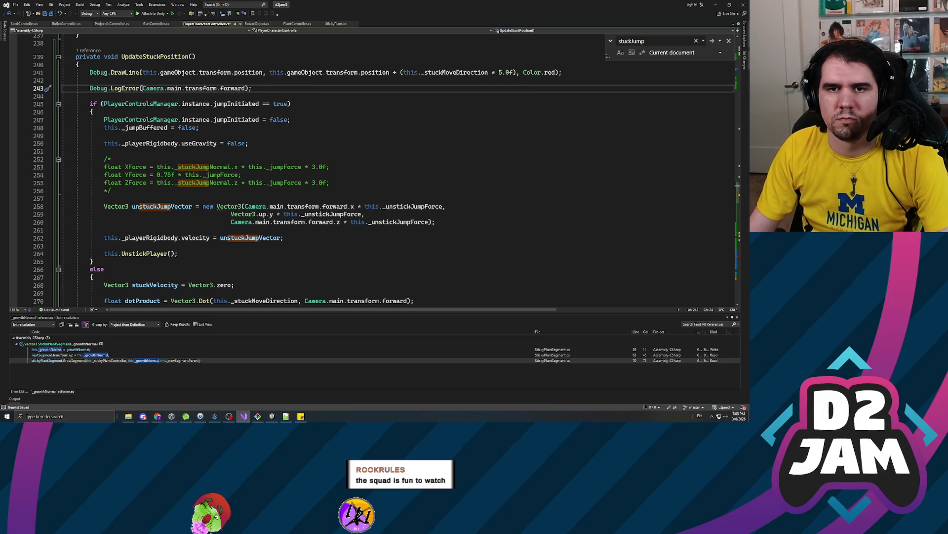
type("\"Forward ")
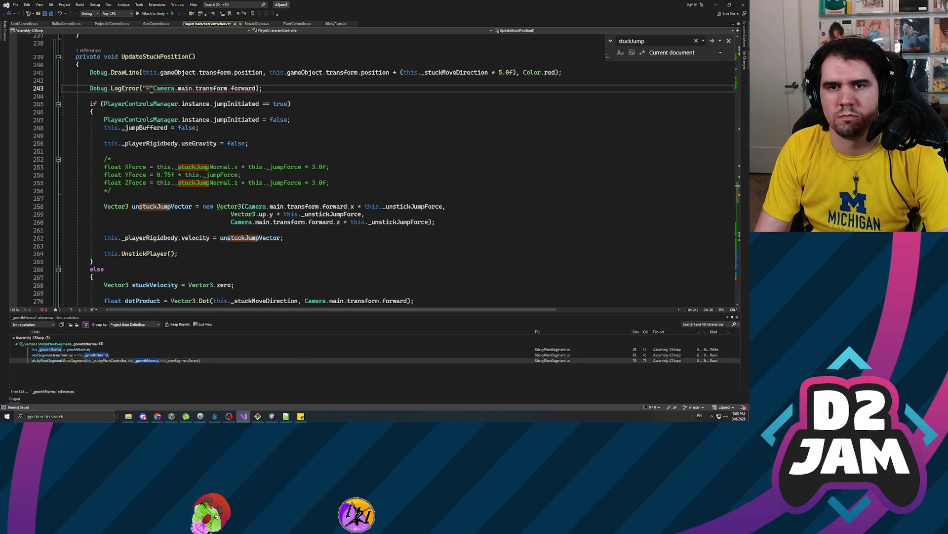
type("Vector: \"")
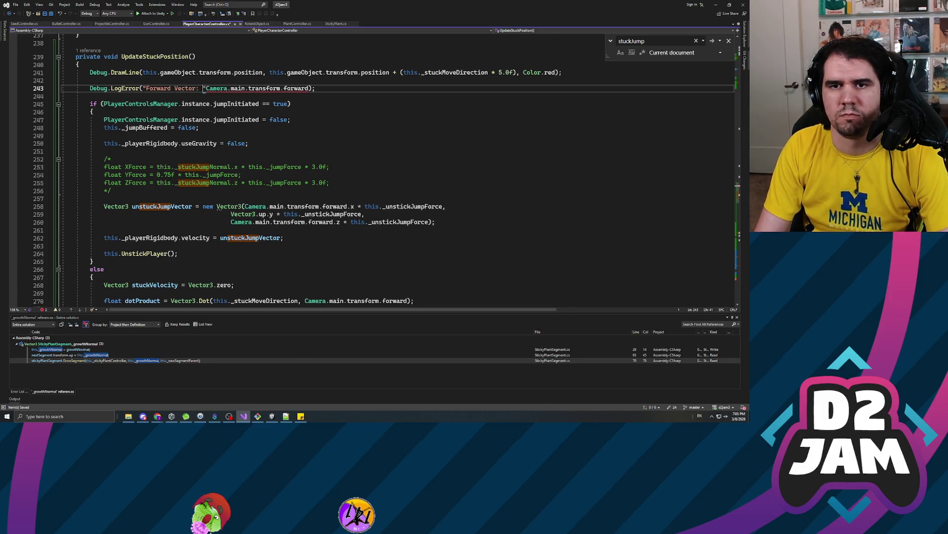
type(" +")
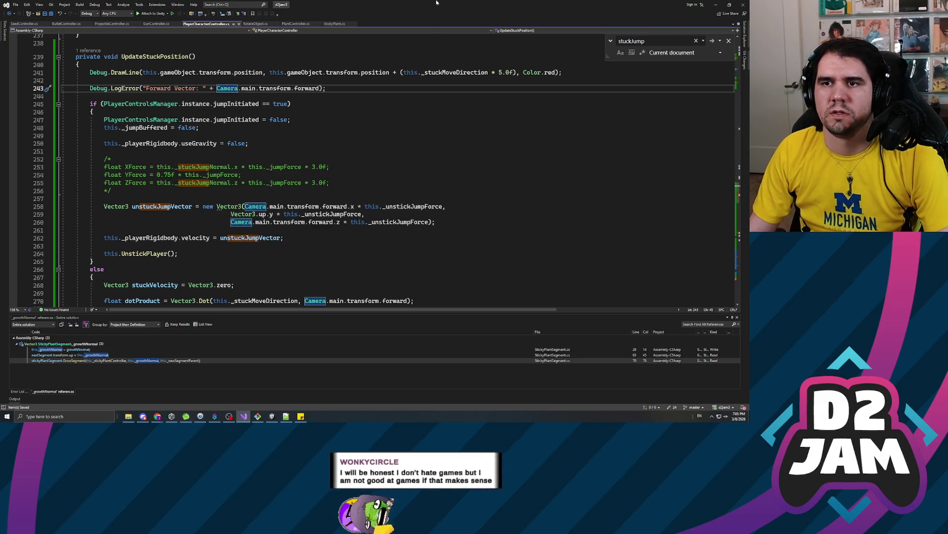
key("alt+Tab")
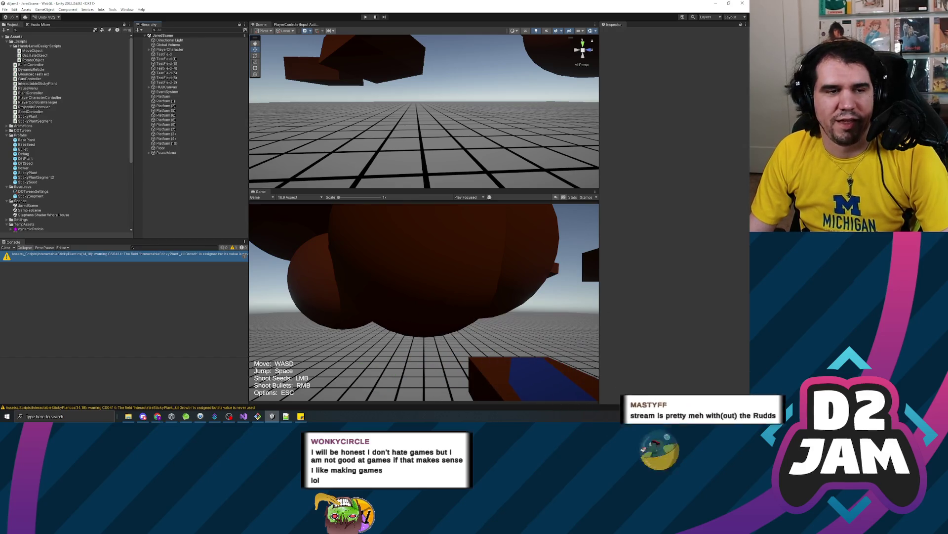
- Start Play mode with Ctrl+P, shoot a seed to produce Forward Vector logs, and pause
key("ctrl+p")
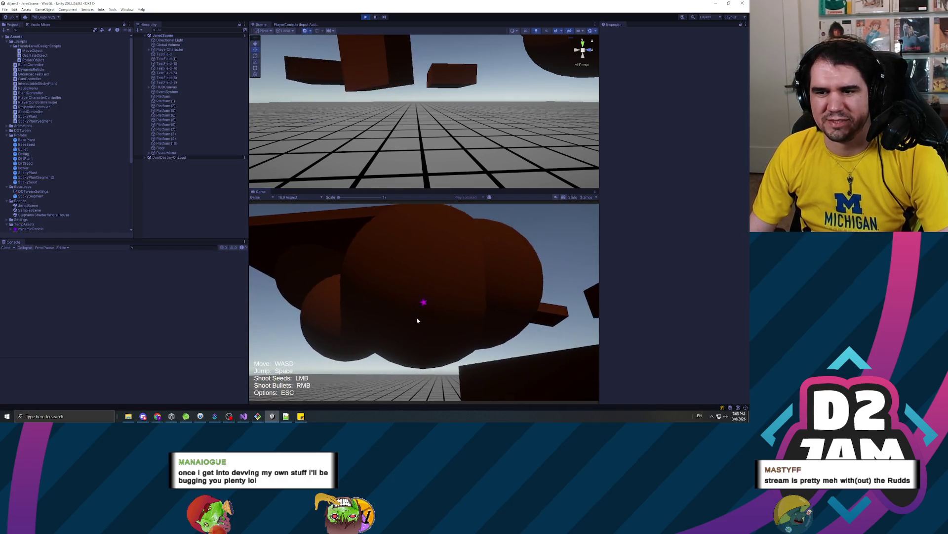
left_click(417, 321)
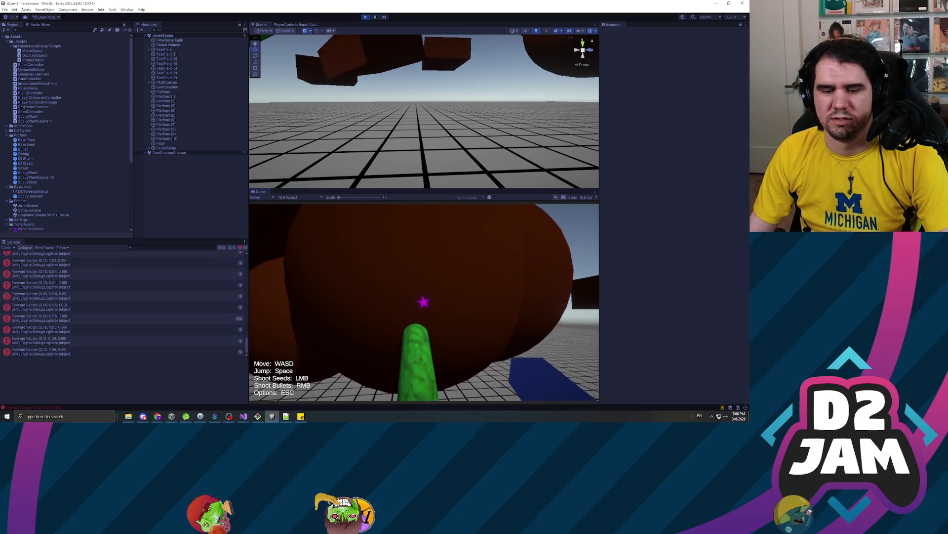
key("Escape")
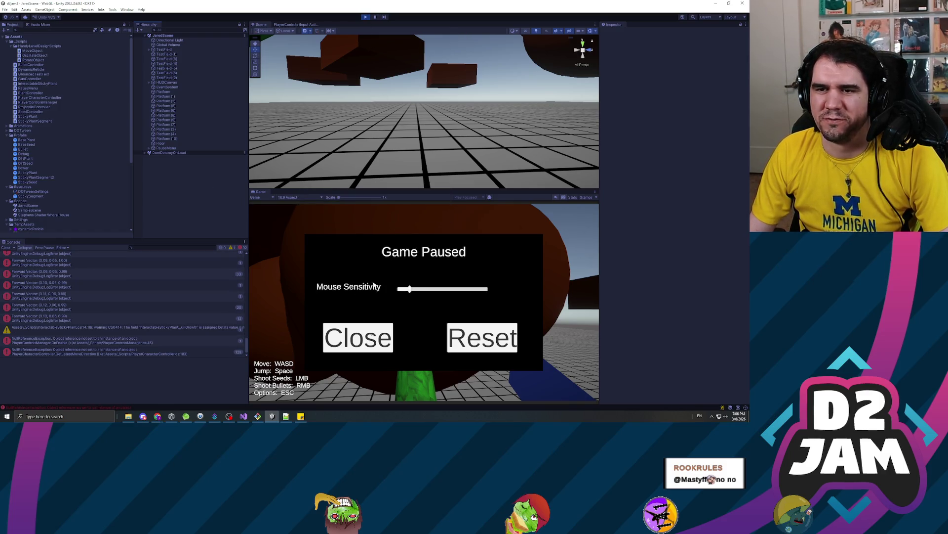
- Restart Play mode and shoot two seeds that each grow a green stem
left_click(365, 19)
left_click(366, 18)
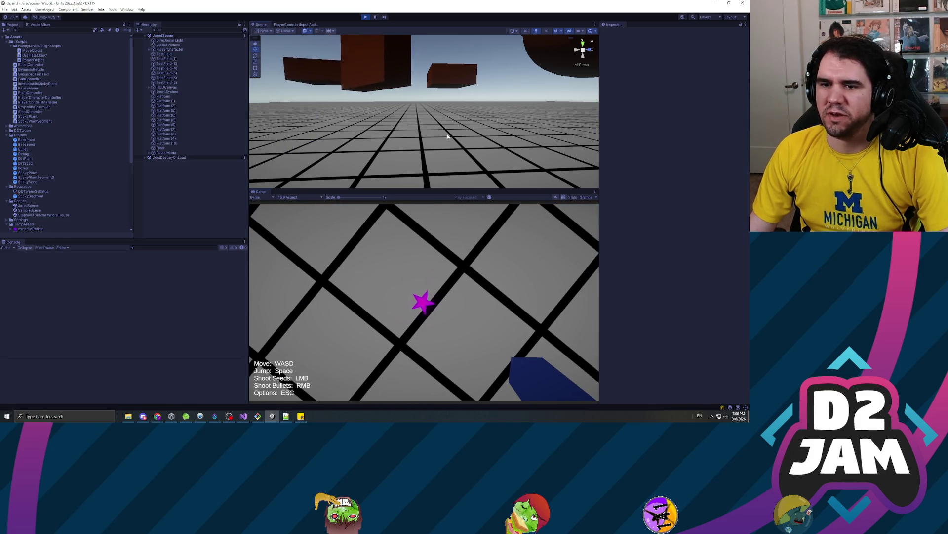
left_click(423, 302)
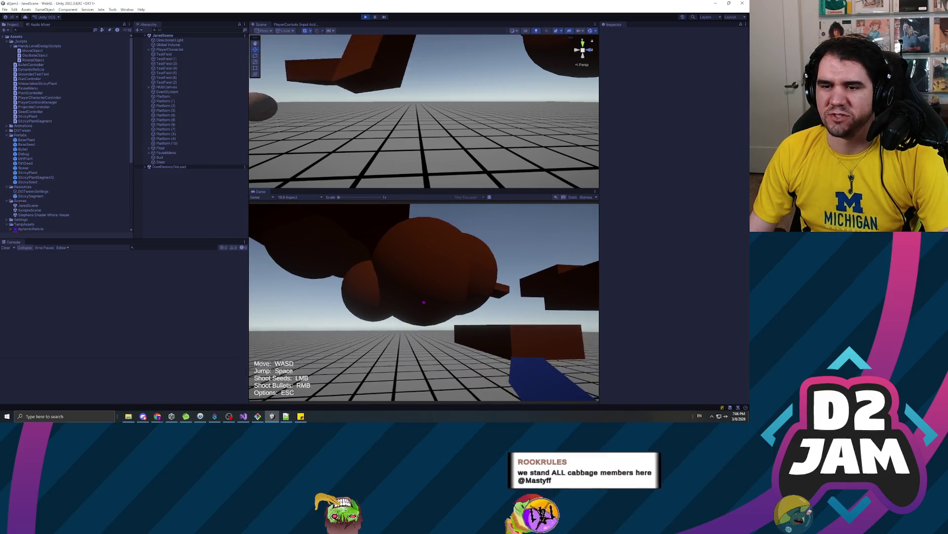
left_click(423, 302)
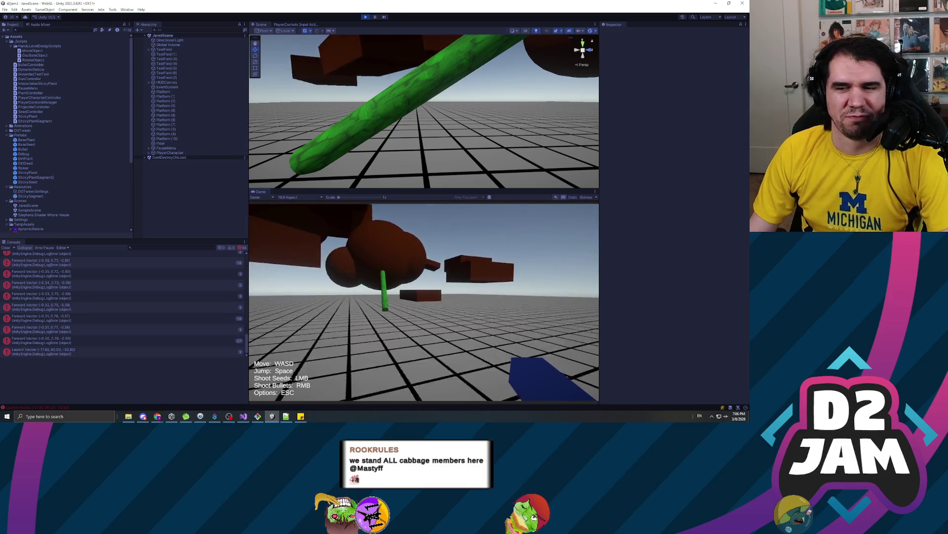
- Walk past the brown block, pause, view the Launch Vector log's stack trace, and stop the game
key("w")
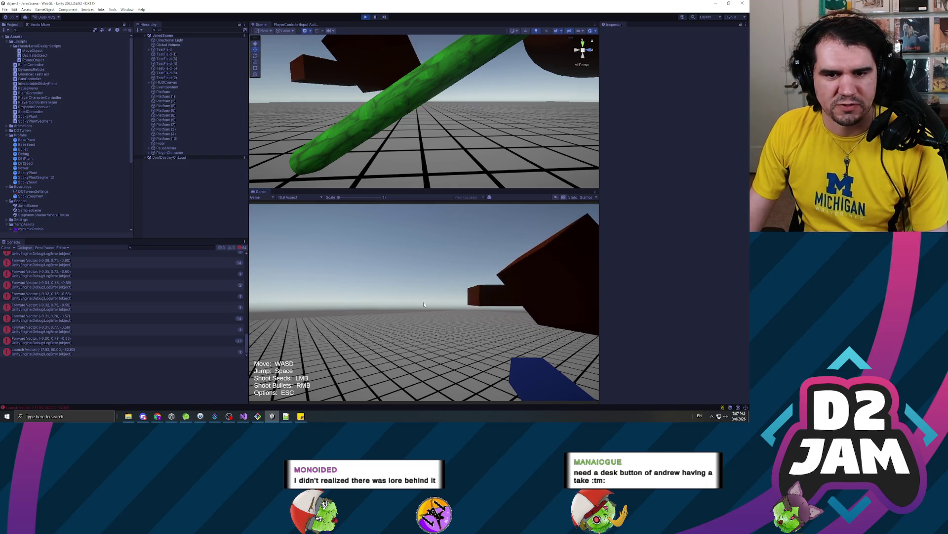
key("Escape")
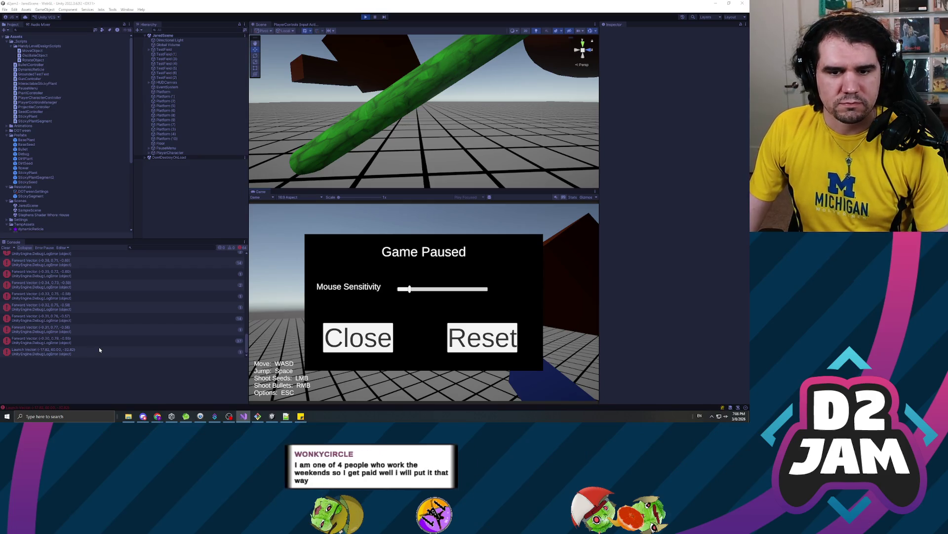
left_click(115, 353)
left_click(366, 17)
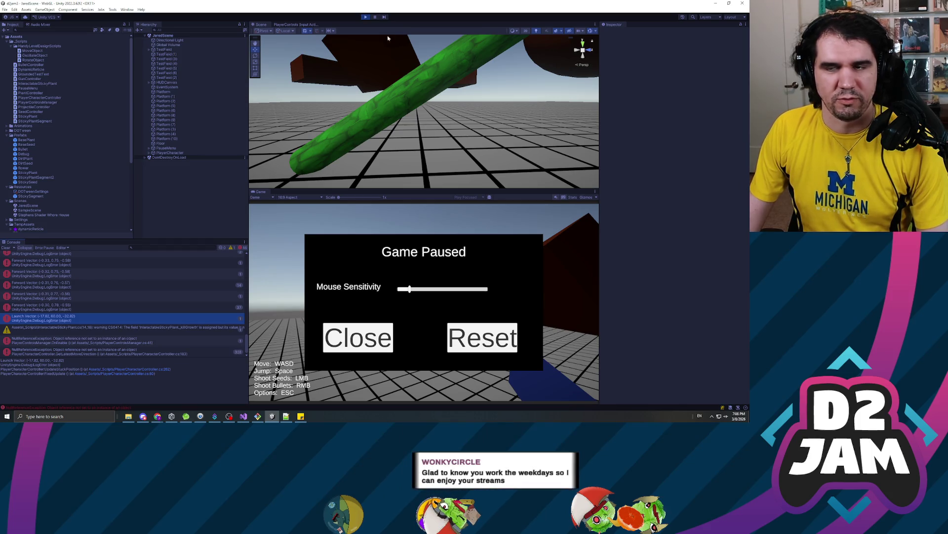
left_click(364, 18)
- Start Play mode and shoot three seeds, growing a stem and sticky vine segments
left_click(365, 18)
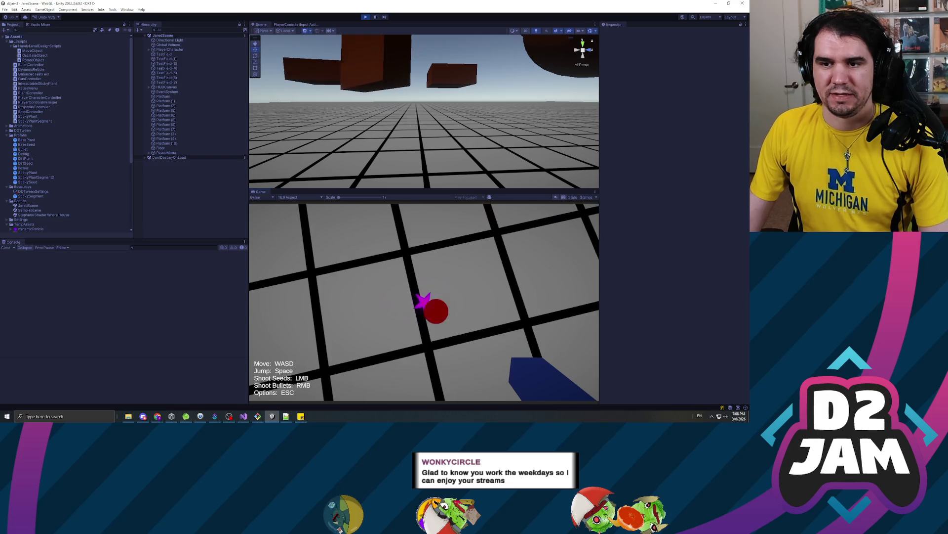
left_click(424, 302)
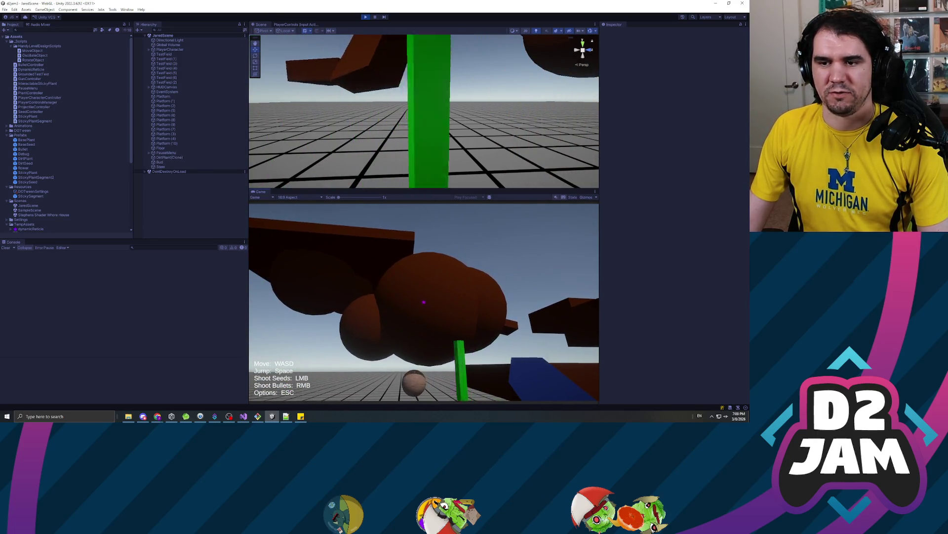
left_click(423, 302)
left_click(423, 303)
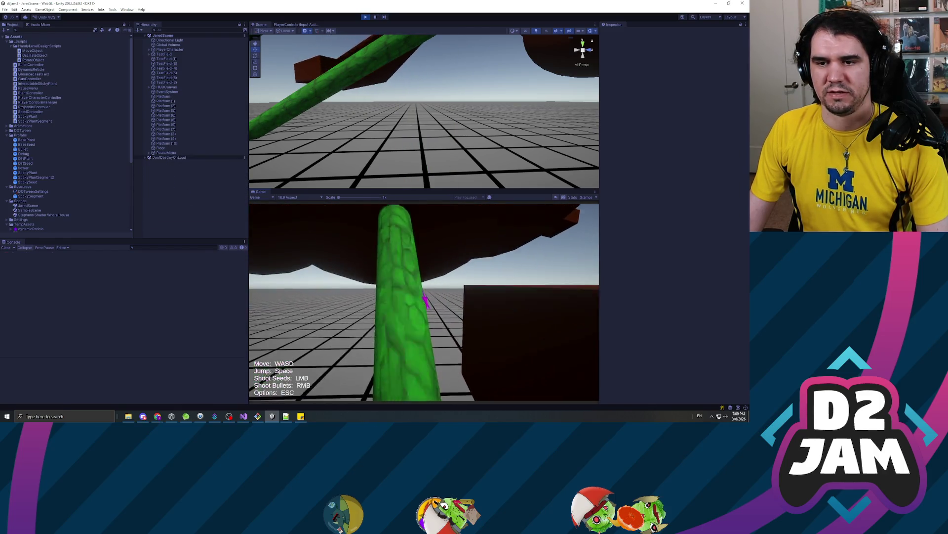
- Launch the player off the plants five times with Space, then pause the game
key("space")
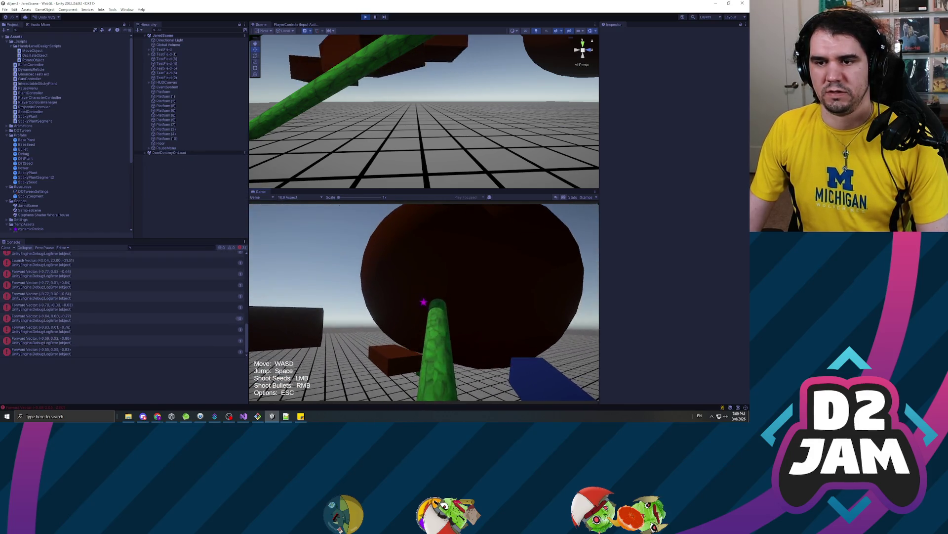
key("space")
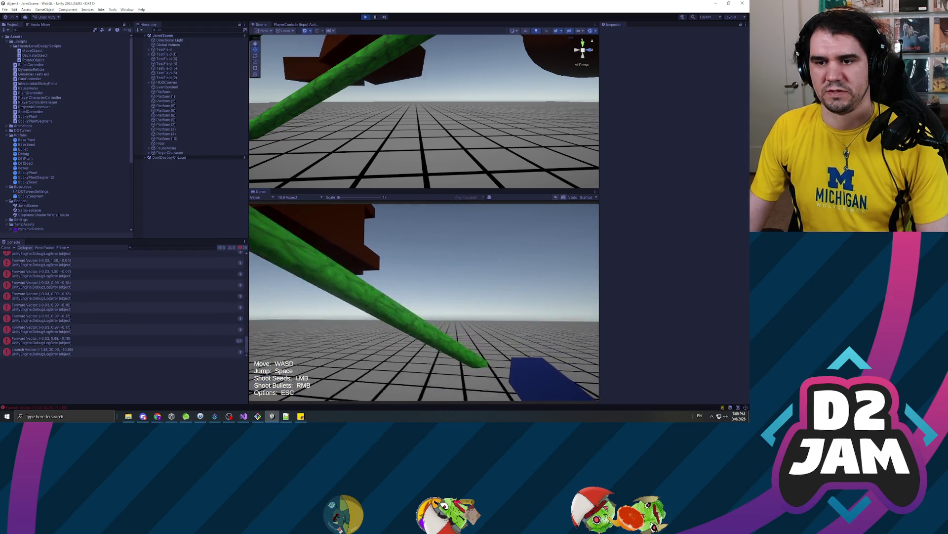
key("space")
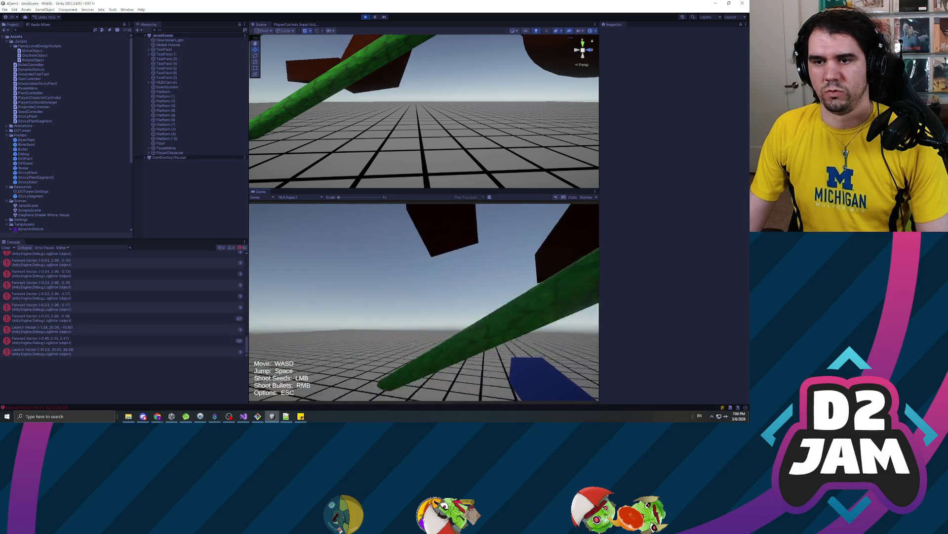
key("space")
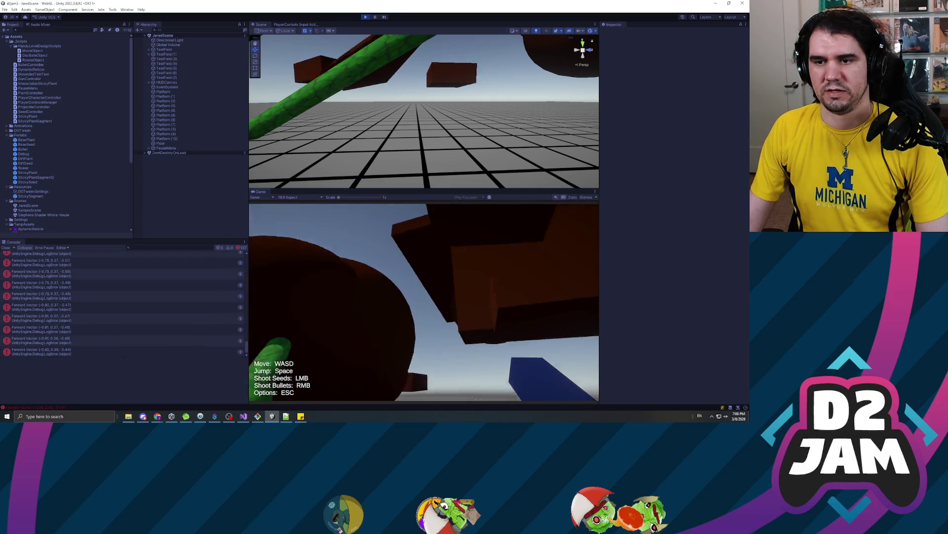
key("space")
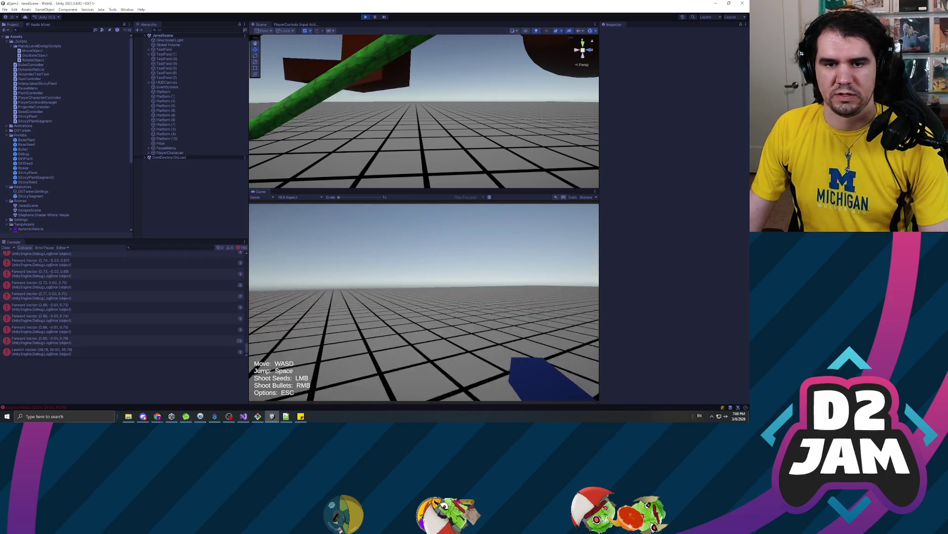
key("Escape")
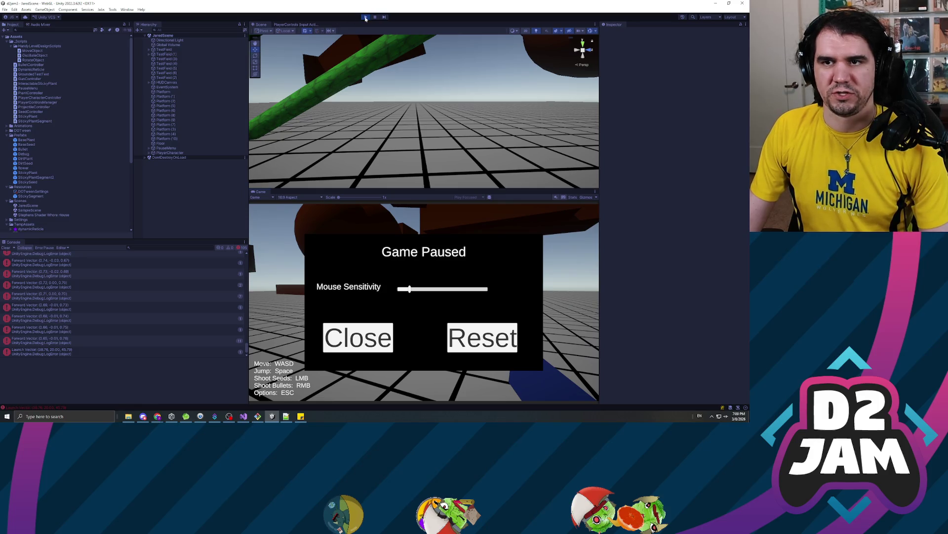
- Exit Play mode, visit Visual Studio, then start the game again and look up at the platforms
left_click(366, 18)
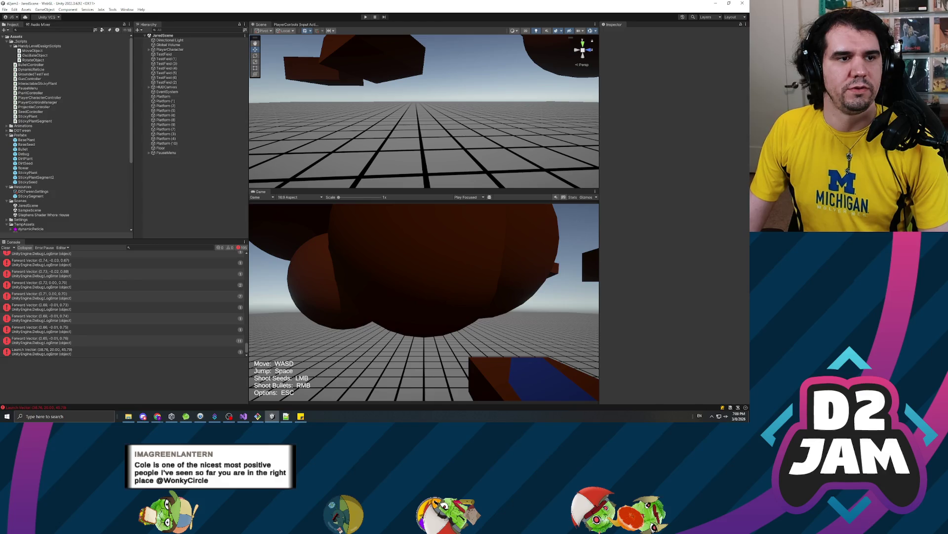
key("alt+Tab")
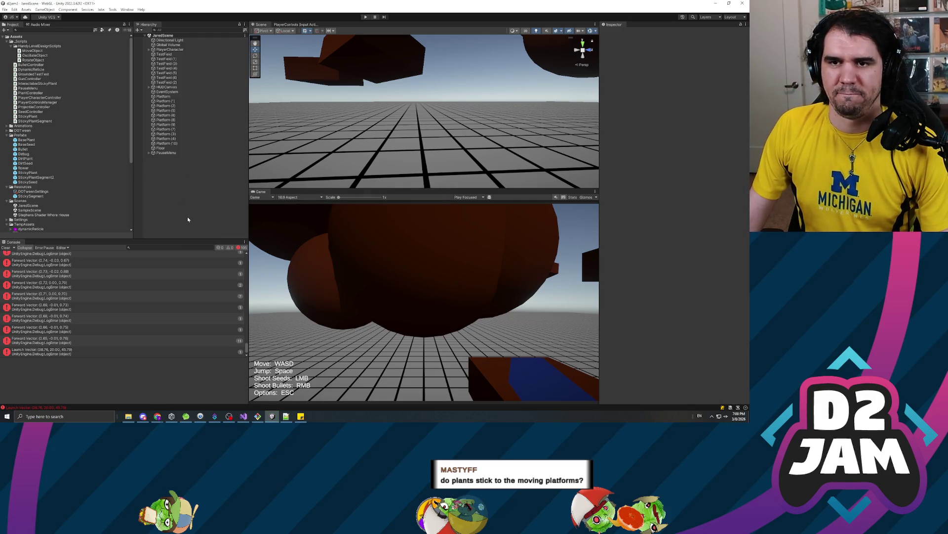
left_click(366, 17)
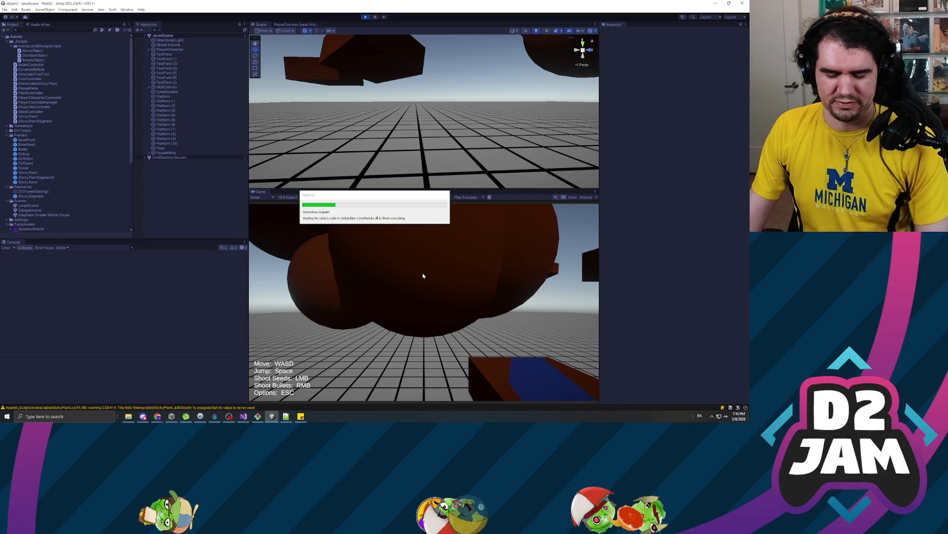
left_click(457, 252)
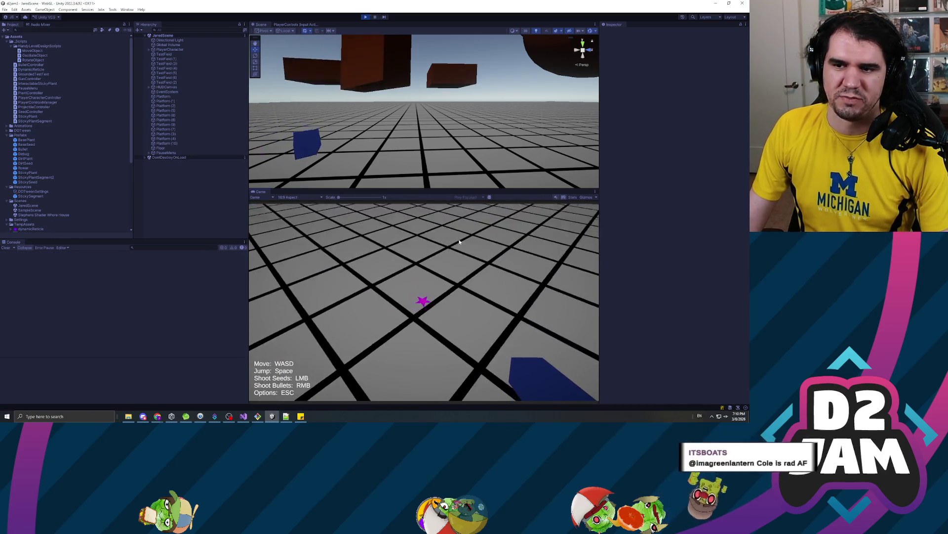
- Walk to the floating platforms and shoot a seed beneath one
key("w")
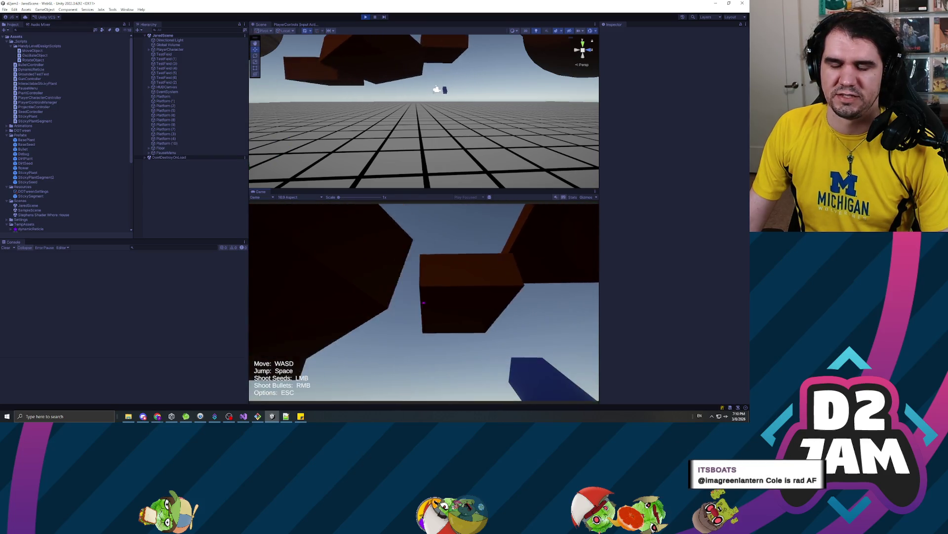
left_click(424, 302)
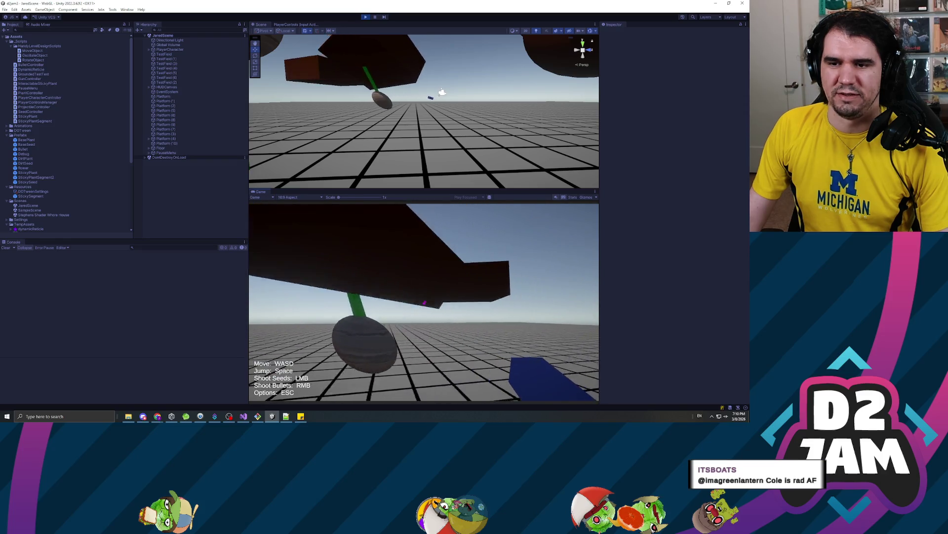
key("a")
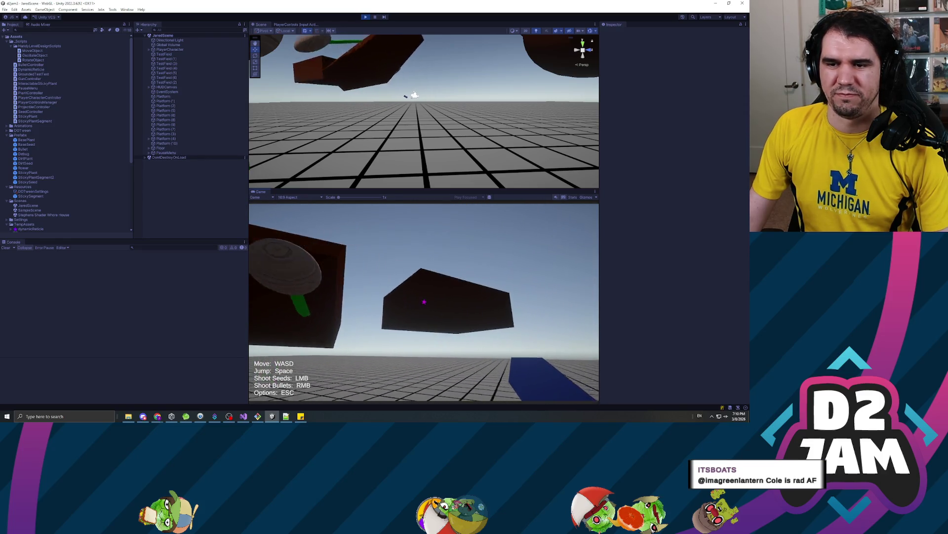
key("w")
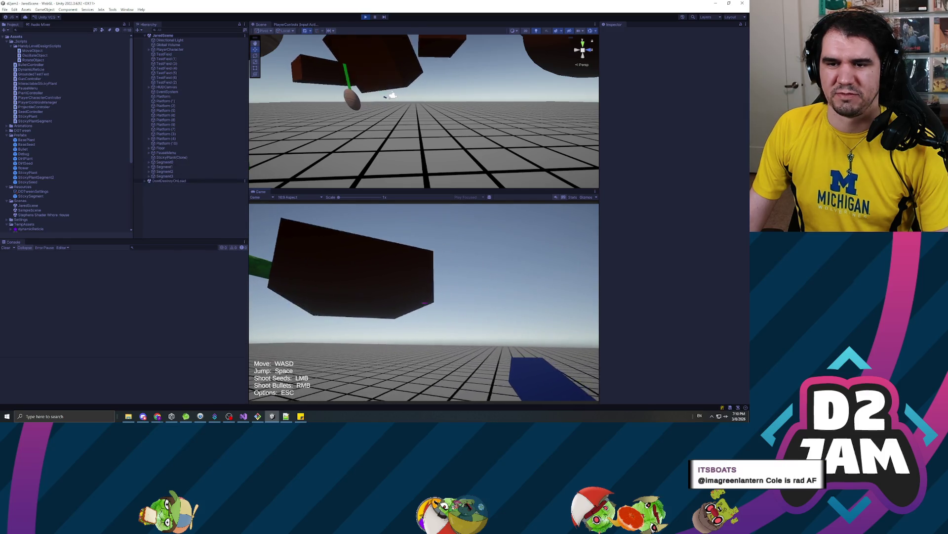
key("w")
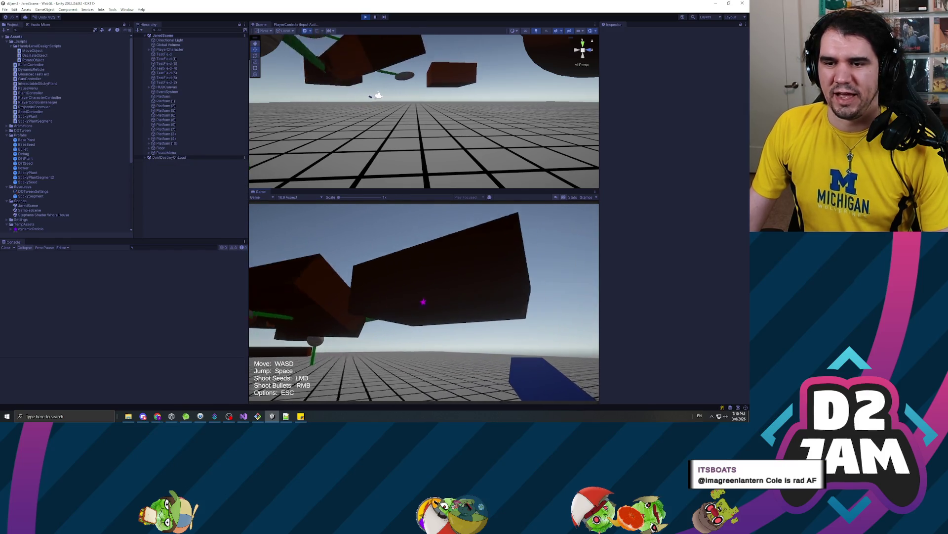
- Climb the green stalk, move under the brown platform, shoot a seed at it, then pause
key("w")
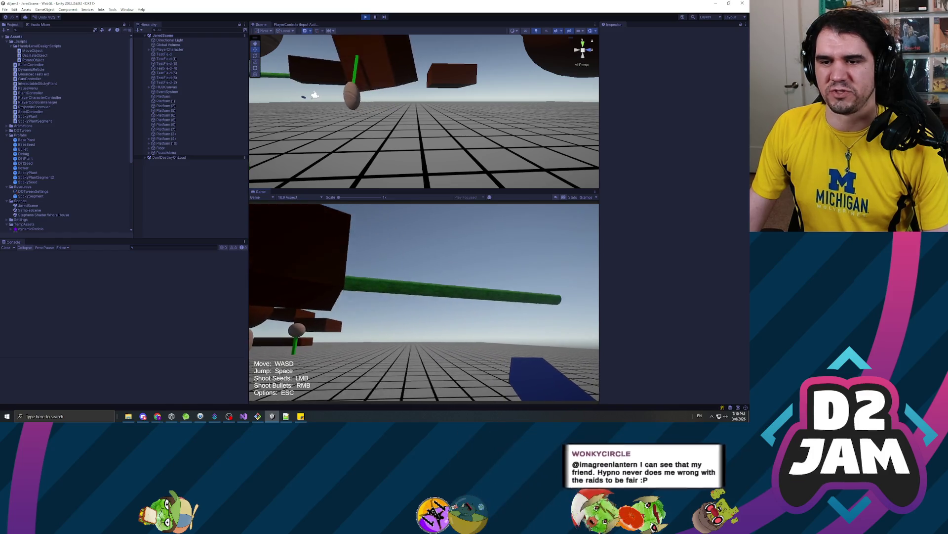
key("w")
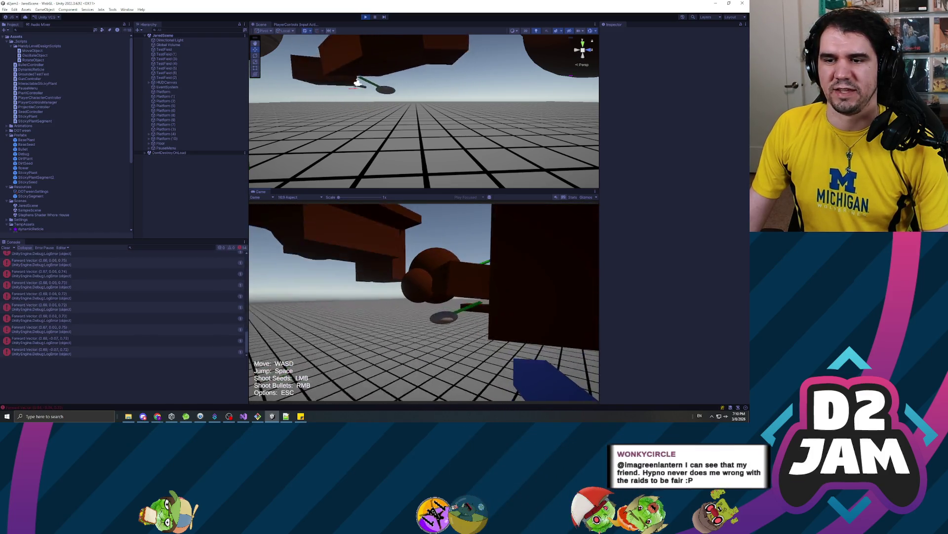
key("w")
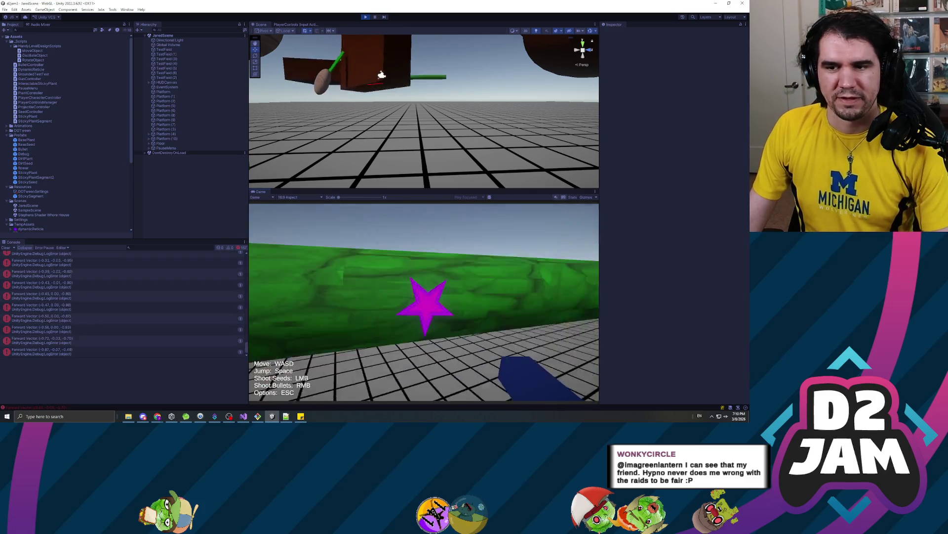
key("w")
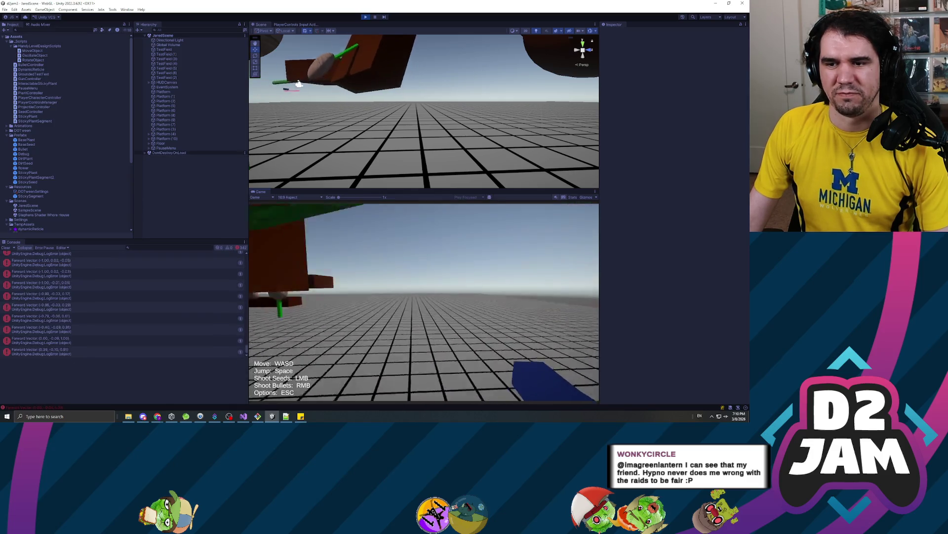
left_click(424, 303)
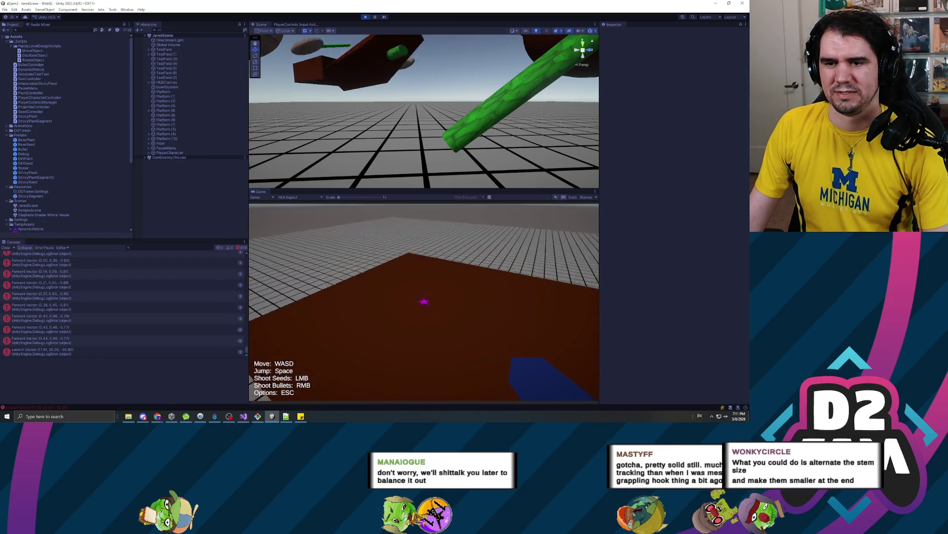
key("Escape")
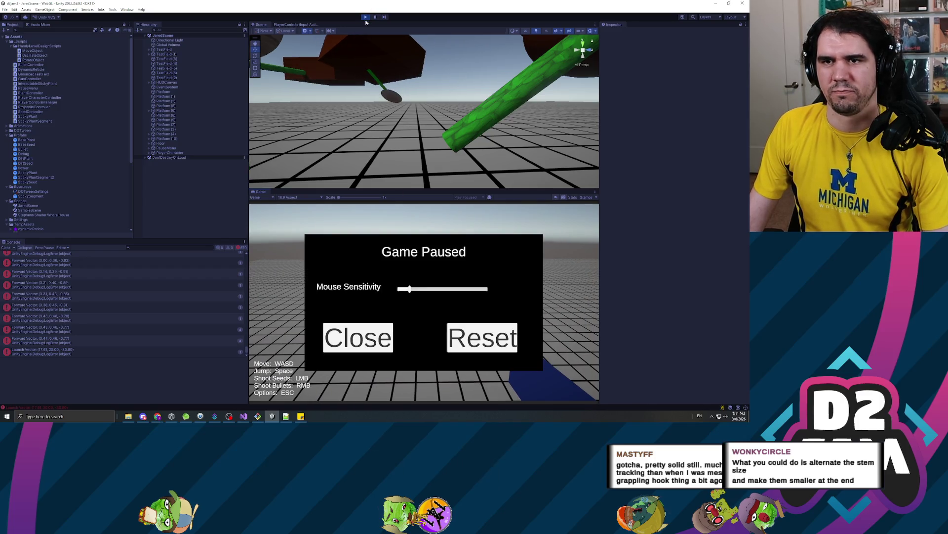
- Stop the game, clear the Console's errors and leftover warning, and restart Play mode
left_click(366, 17)
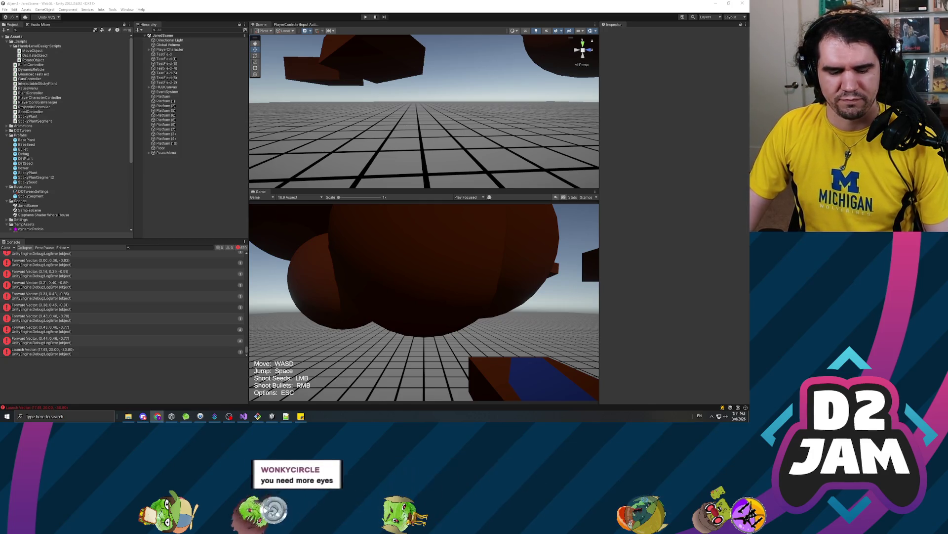
left_click(5, 253)
left_click(5, 248)
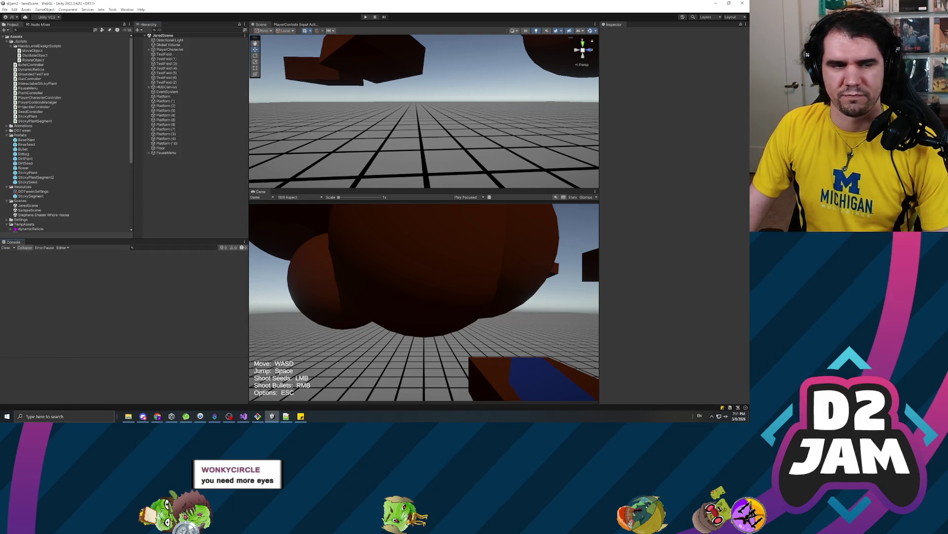
key("alt+Tab")
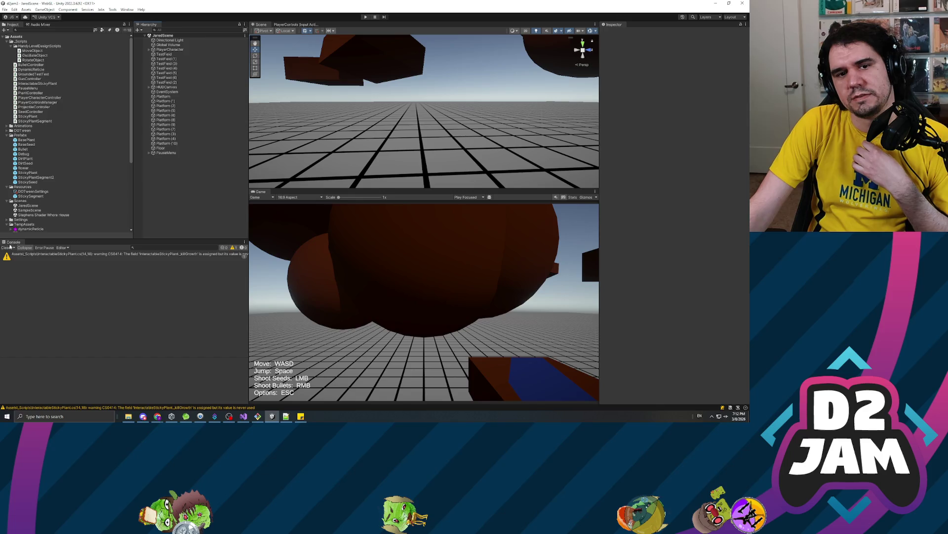
left_click(4, 248)
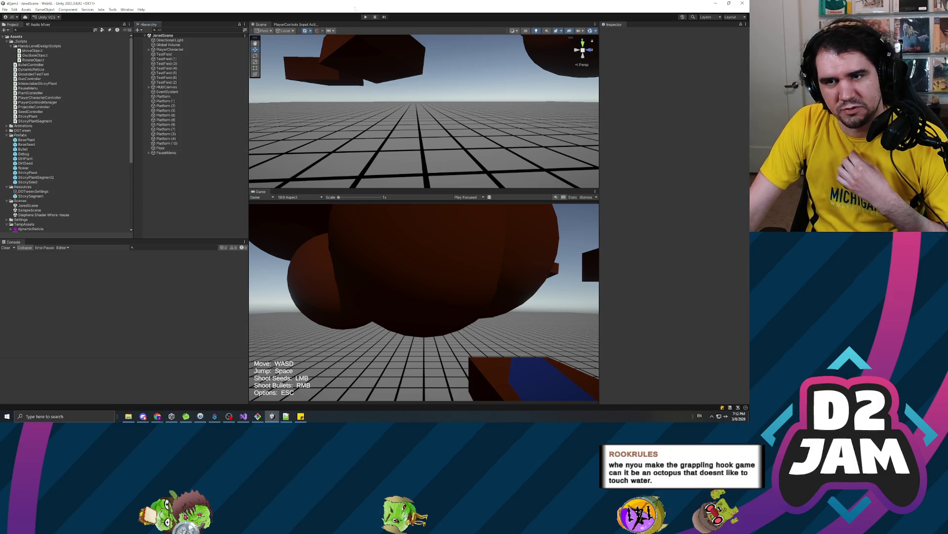
left_click(366, 17)
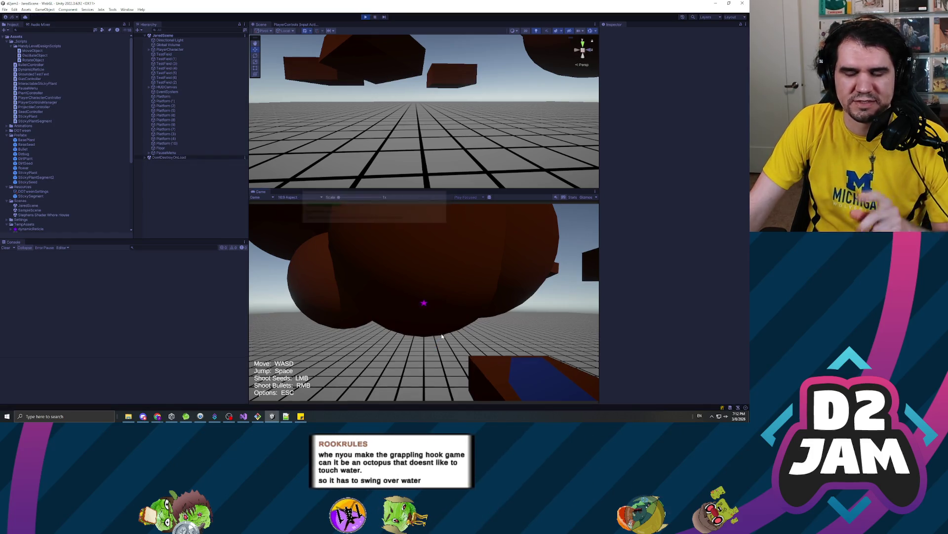
- Shoot seeds at the dark wall and ahead of the player to sprout plants, checking the Gun's settings
left_click(417, 287)
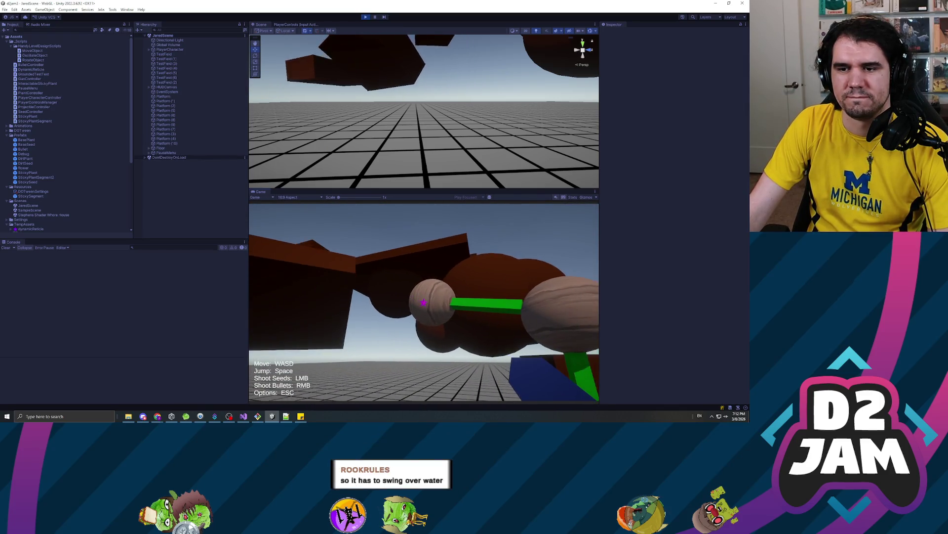
left_click(168, 58)
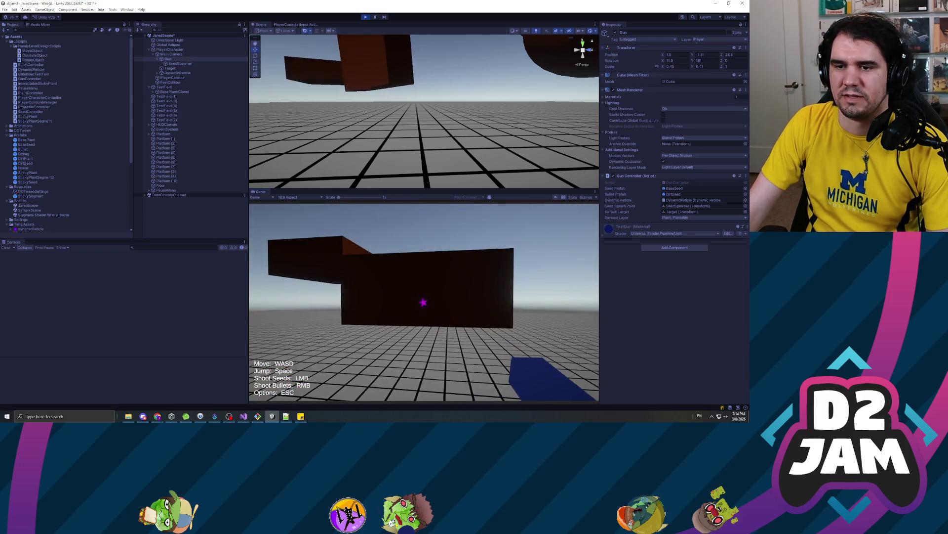
left_click(417, 302)
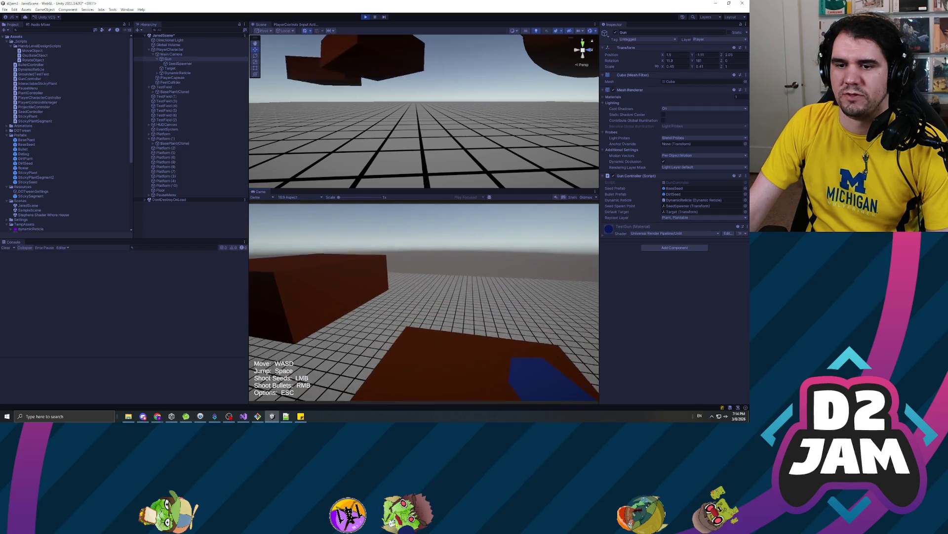
left_click(425, 302)
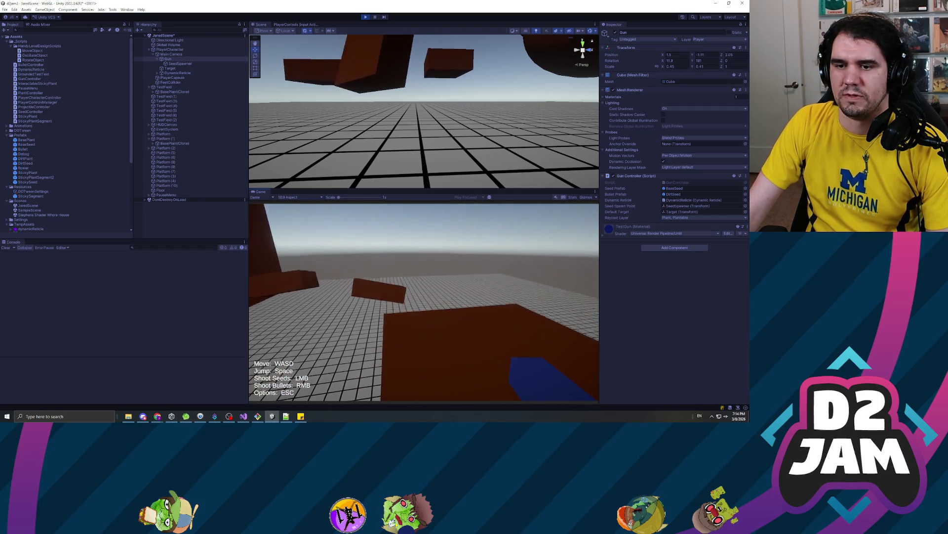
left_click(424, 301)
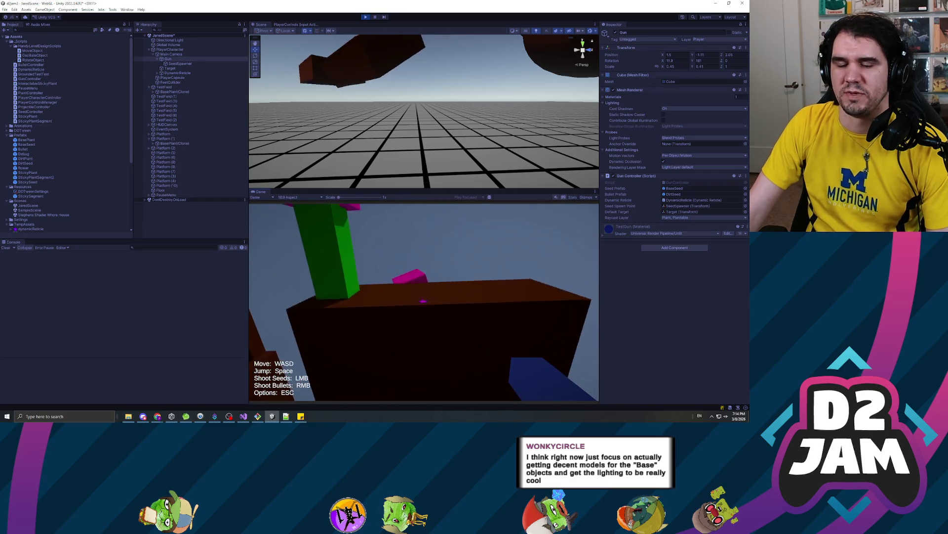
- Grow two more plants, fire a bullet at the ground, then stop Play mode
left_click(423, 302)
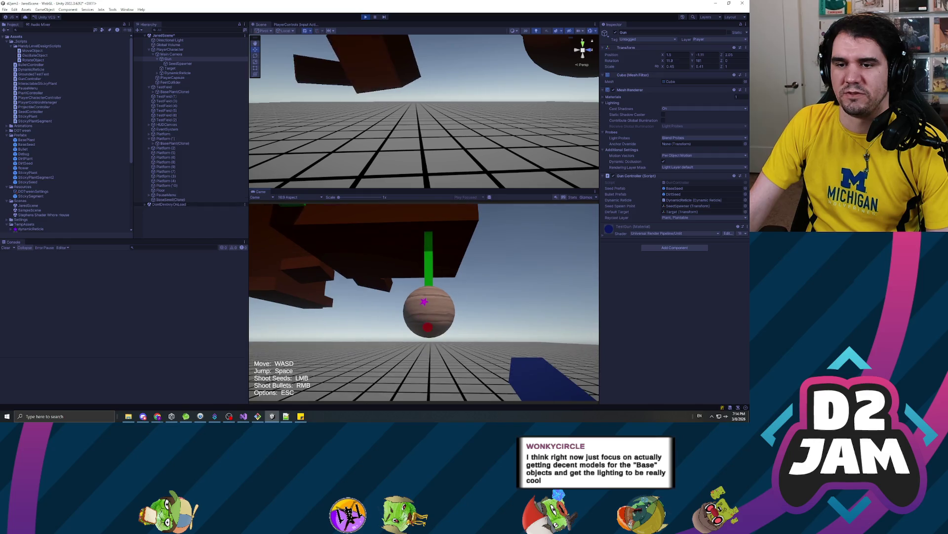
left_click(424, 302)
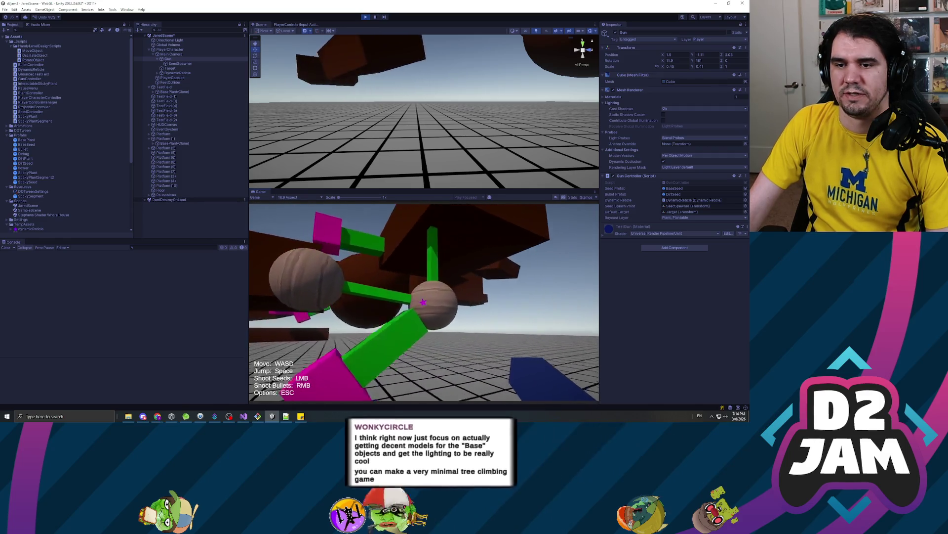
right_click(424, 301)
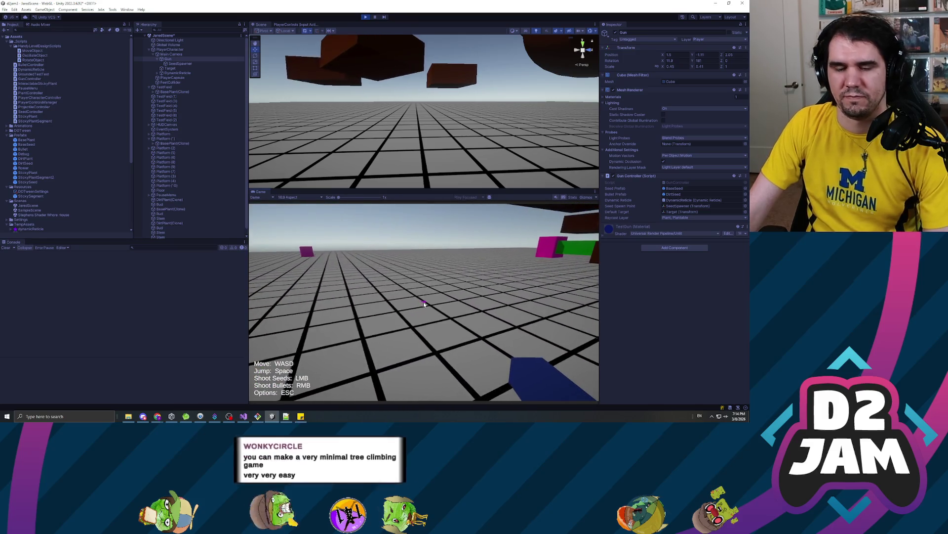
key("Escape")
left_click(366, 16)
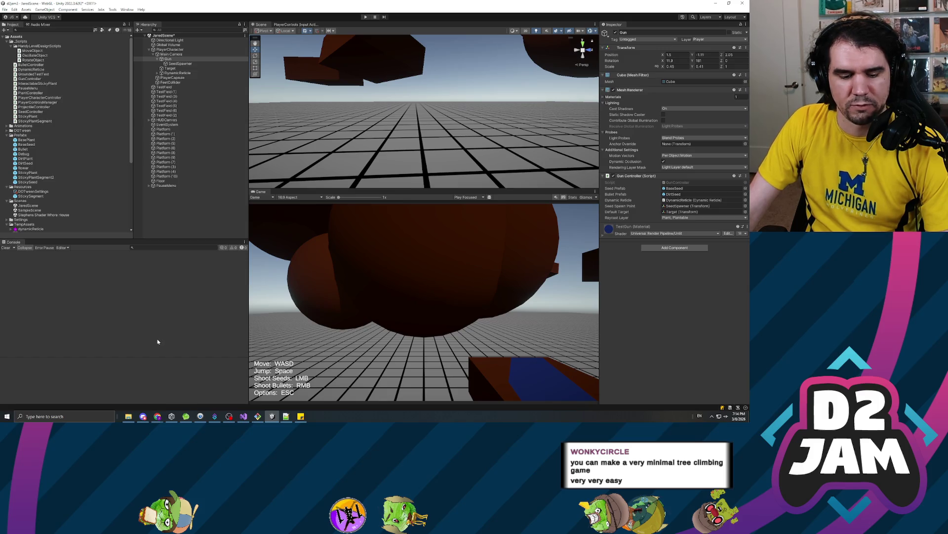
- Inspect Platform (10), Platform (4) and Platform (3), then collapse the PlayerCharacter children
left_click(202, 214)
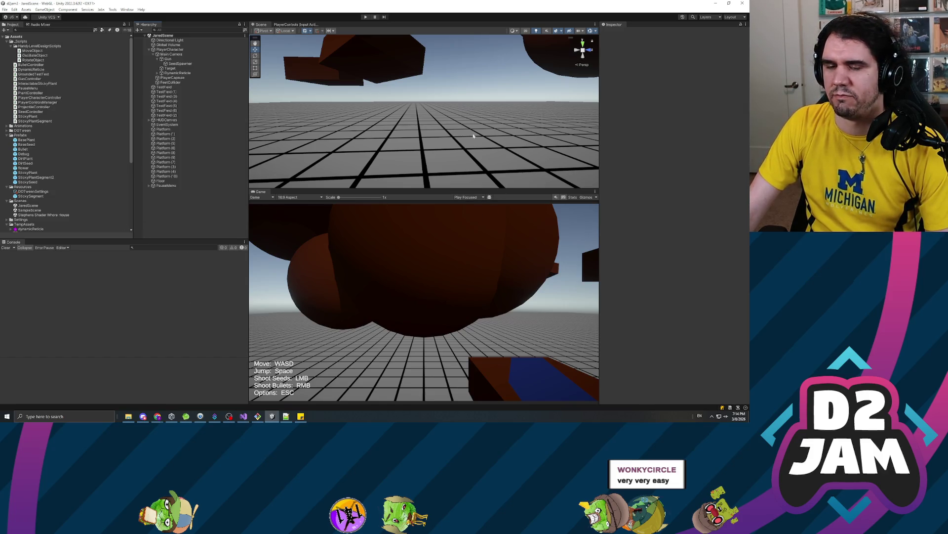
left_click(166, 176)
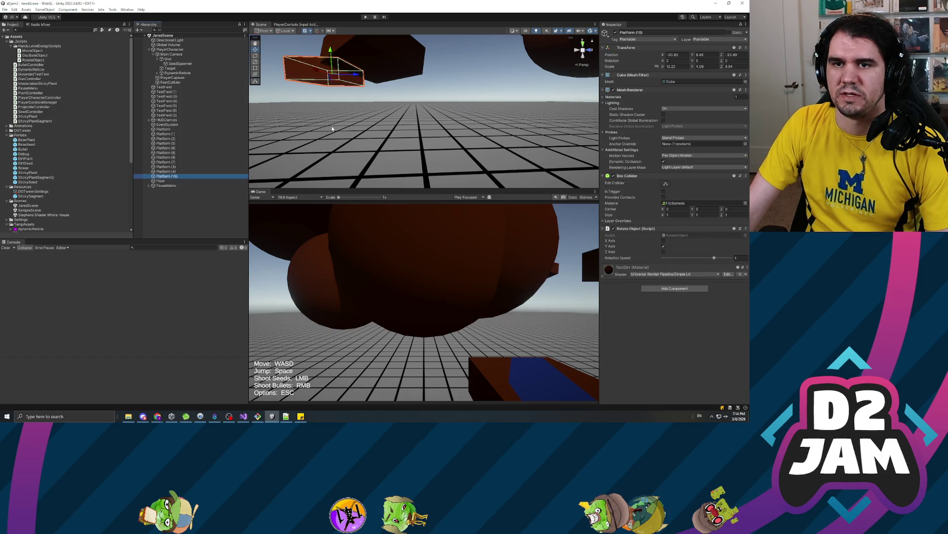
left_click(168, 172)
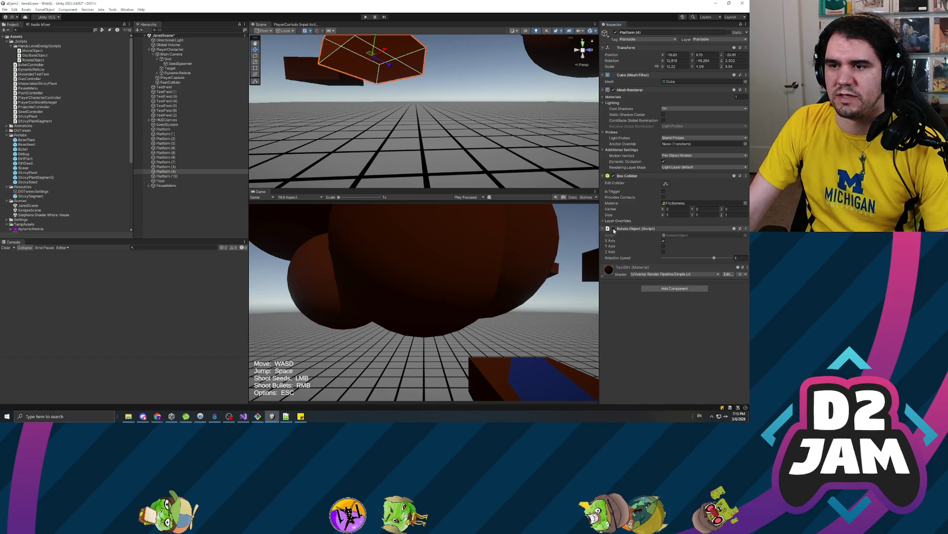
left_click(170, 167)
left_click(624, 355)
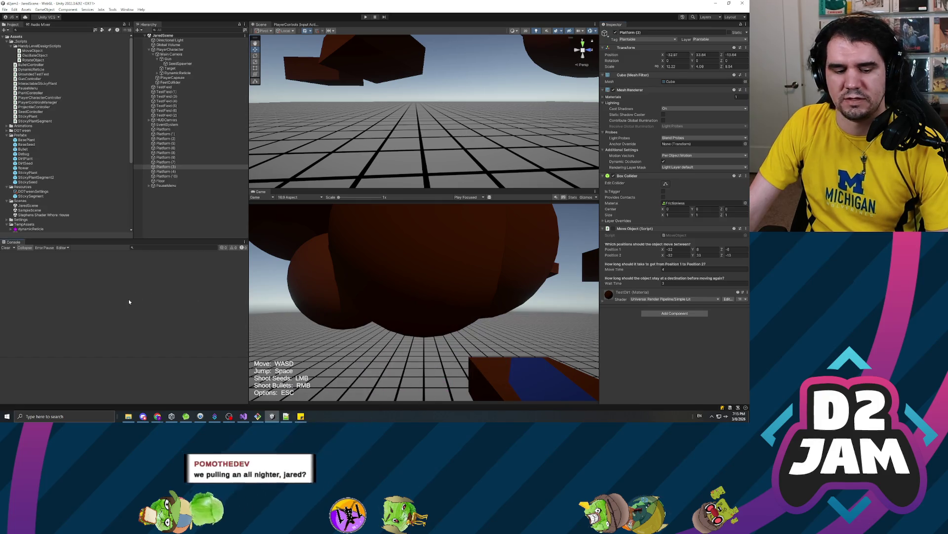
left_click(166, 211)
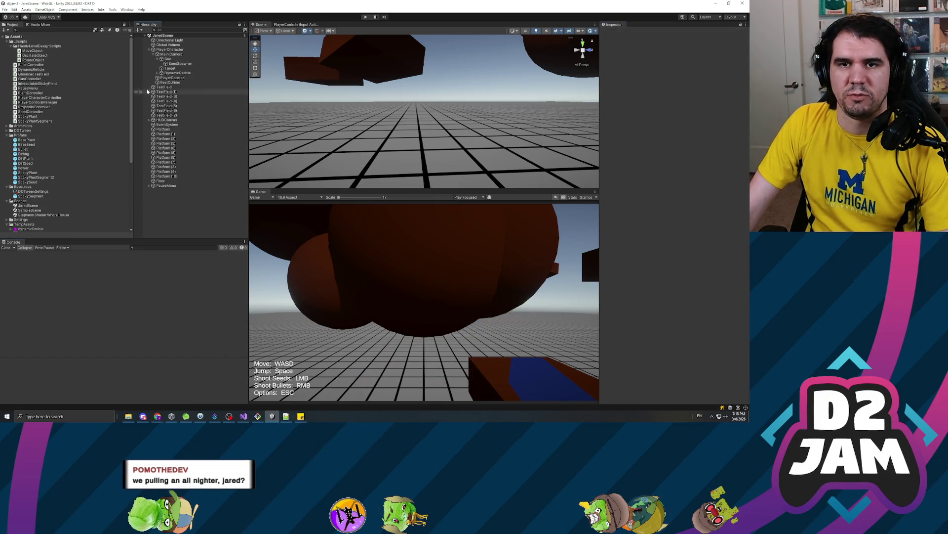
left_click(149, 51)
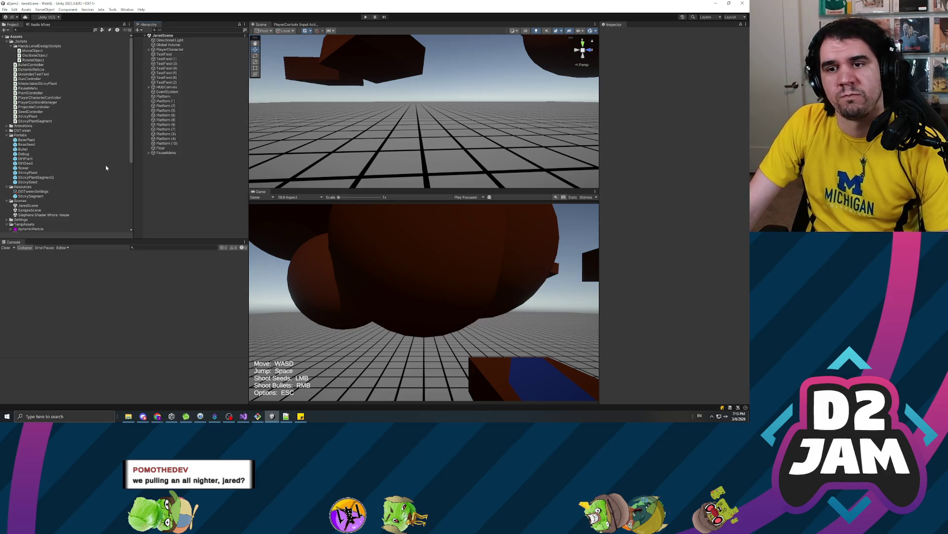
- Collapse HandyLevelDesignScripts and open the context menu of the _Scripts folder
left_click(14, 46)
left_click(21, 41)
right_click(23, 42)
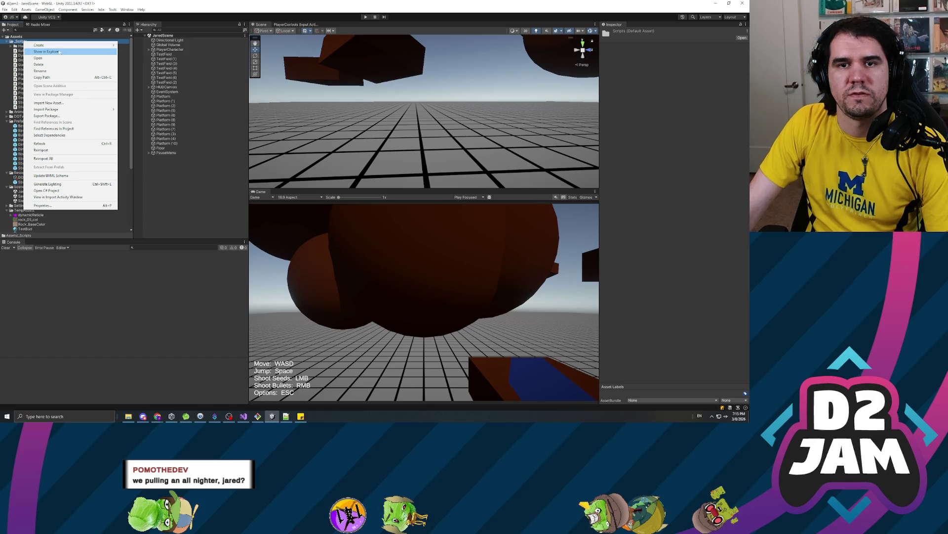
- Create a C# script named GunChangerZone in _Scripts and open it in Visual Studio
mouse_move(64, 45)
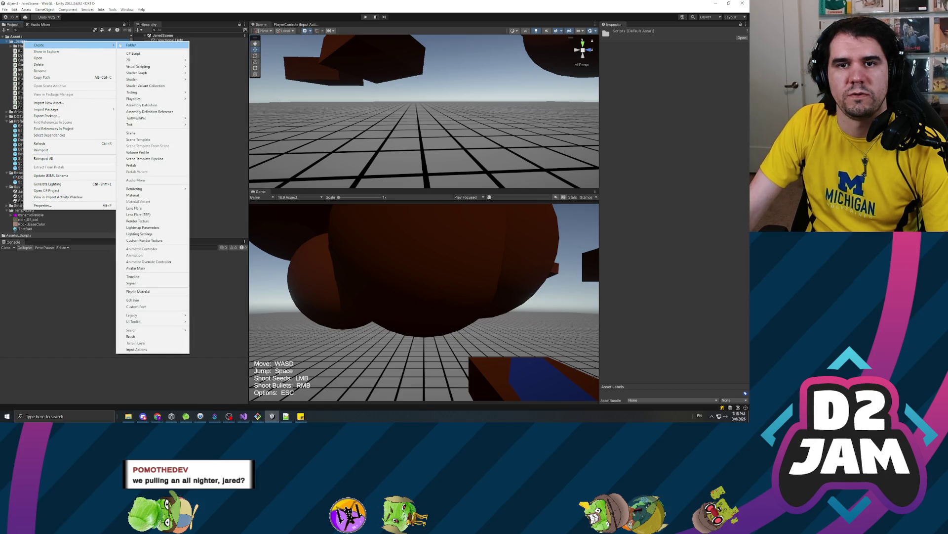
left_click(151, 55)
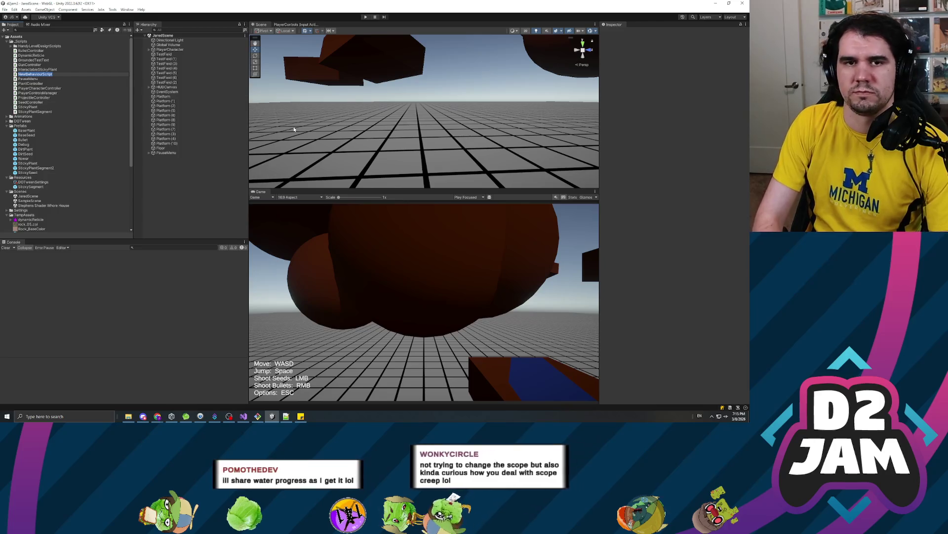
type("Gun")
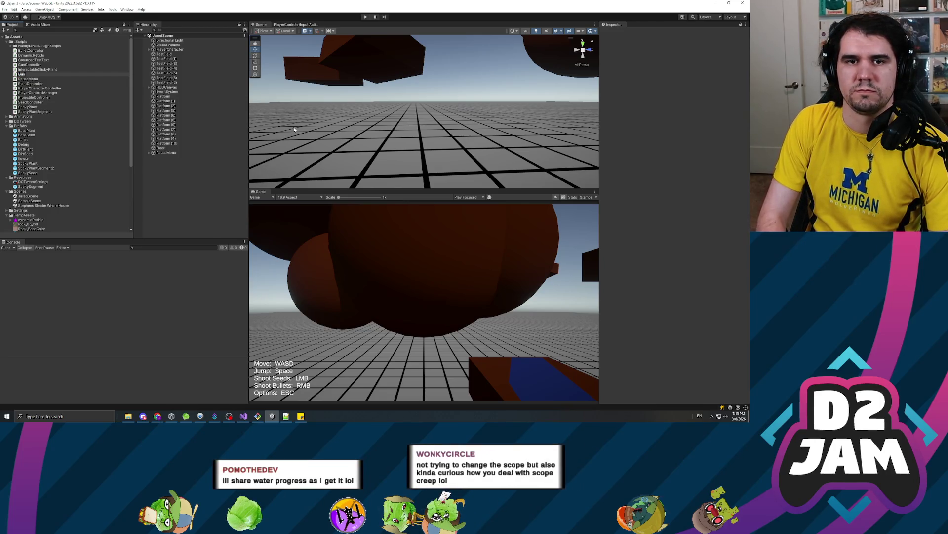
type("ChangerZone")
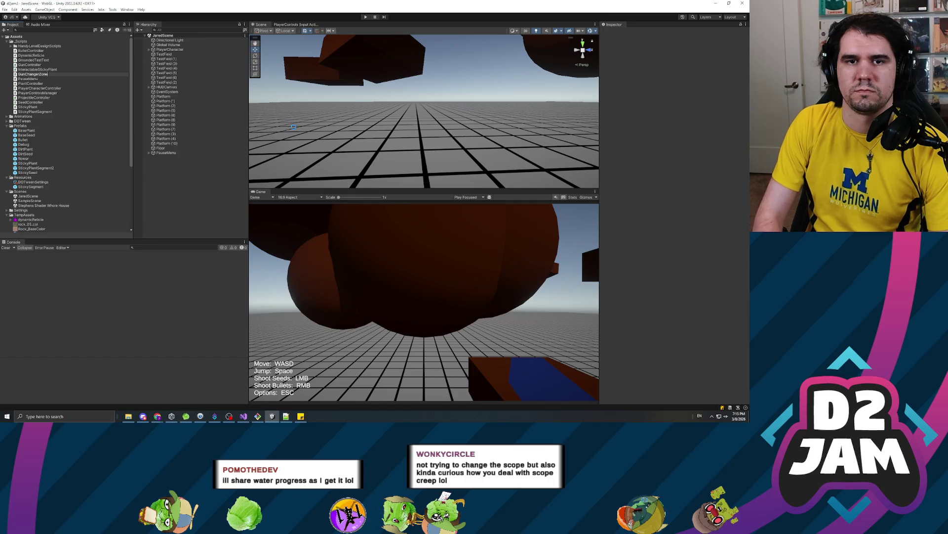
key("Return")
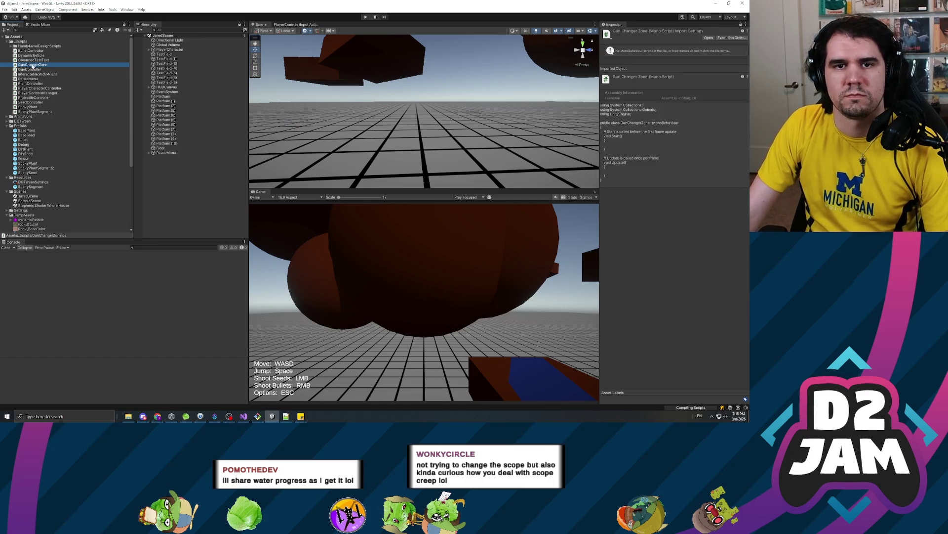
double_click(33, 64)
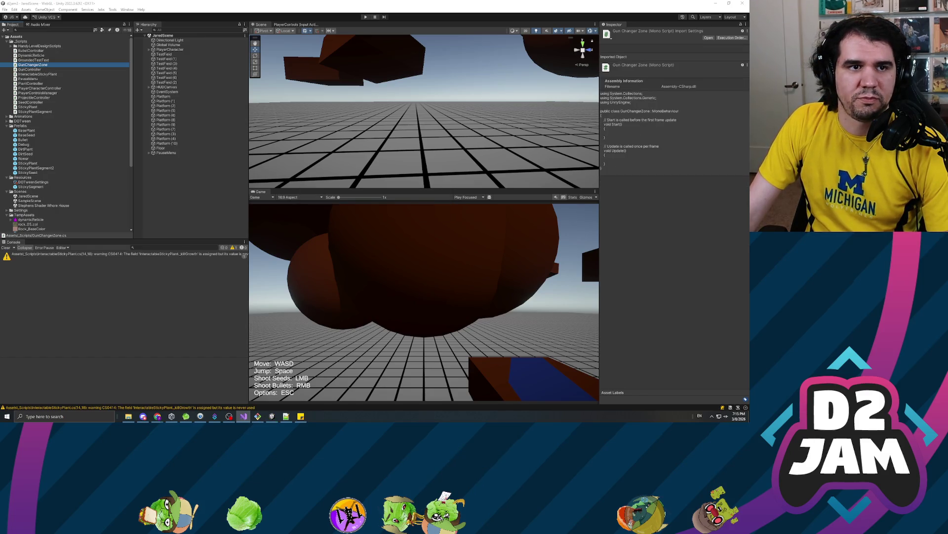
key("Down")
key("Down")
key("Down")
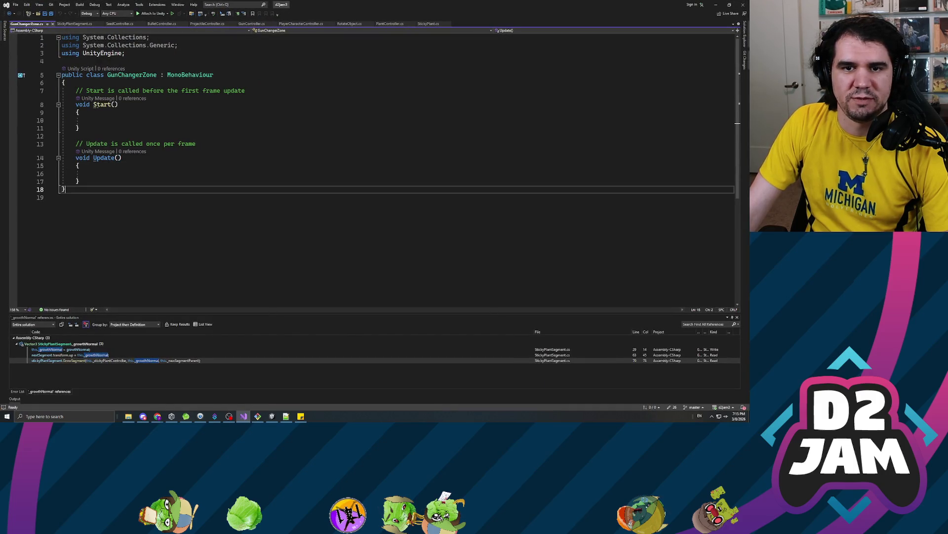
- Delete the default Start and Update methods from GunChangerZone, leaving blank lines in the class
left_click(83, 92)
key("Down")
key("Down")
key("Down")
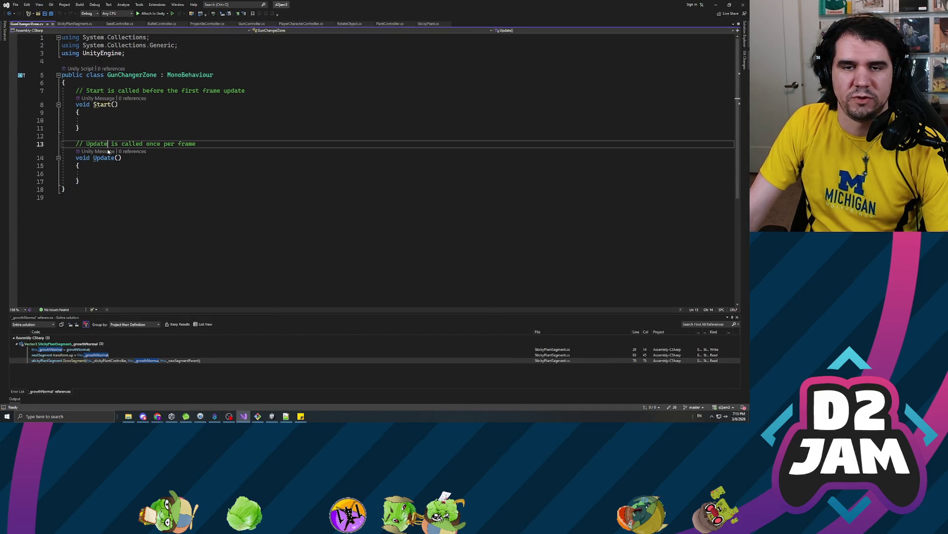
key("shift+Up")
key("shift+Up")
key("shift+Up")
key("shift+Left")
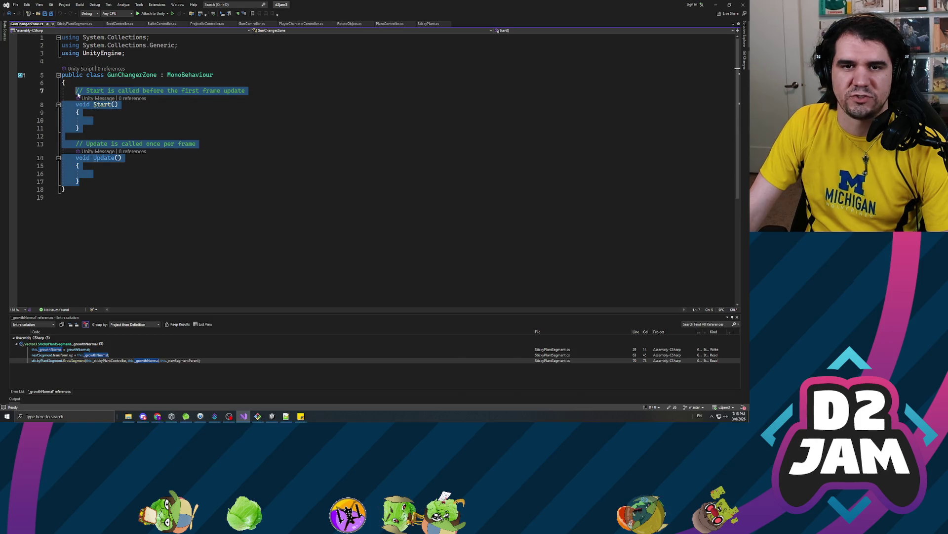
key("alt+Tab")
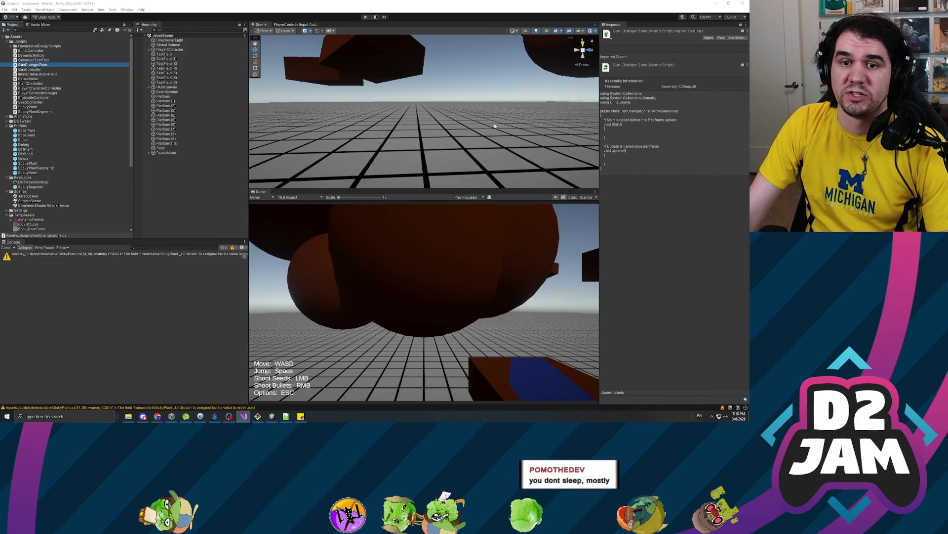
key("alt+Tab")
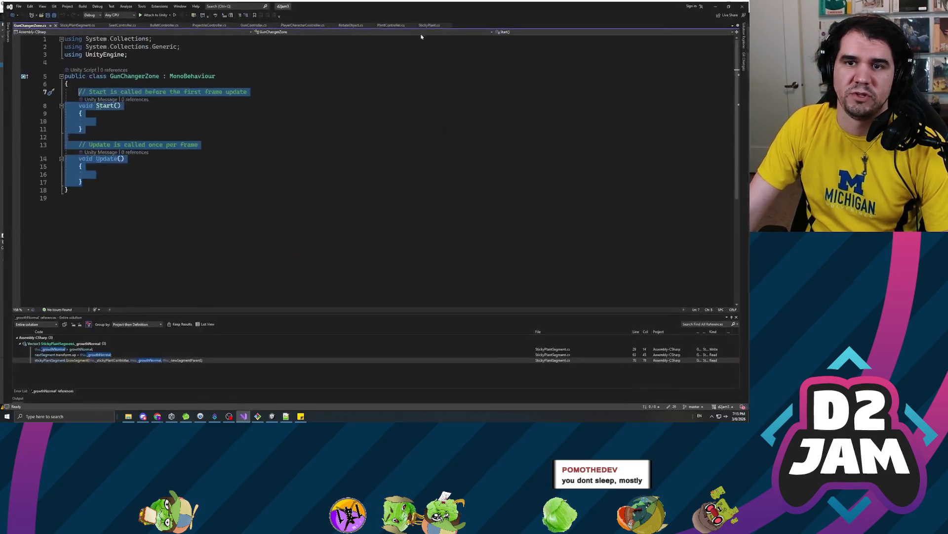
key("shift+Down")
key("shift+Down")
key("shift+Down")
key("shift+Up")
key("shift+Up")
key("shift+Up")
key("shift+Left")
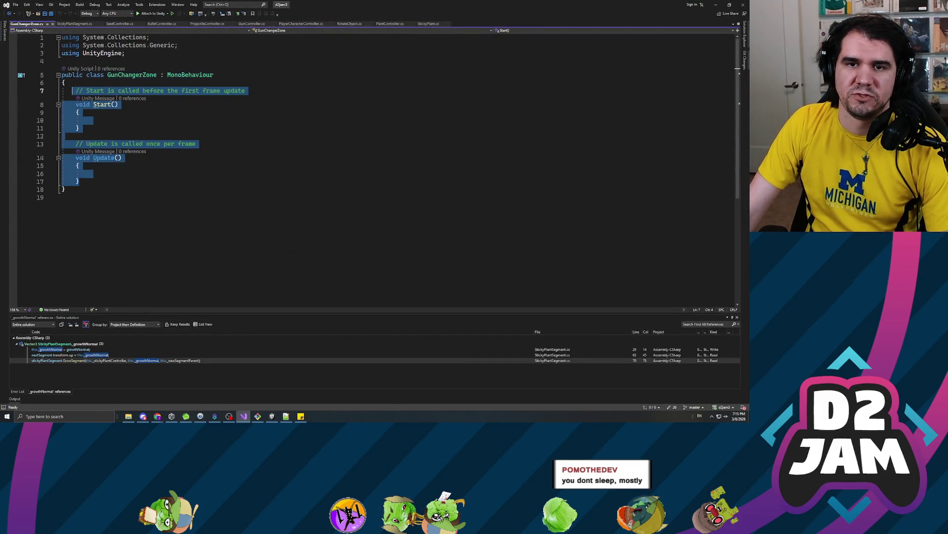
key("Delete")
key("Return")
key("Return")
key("Up")
key("Up")
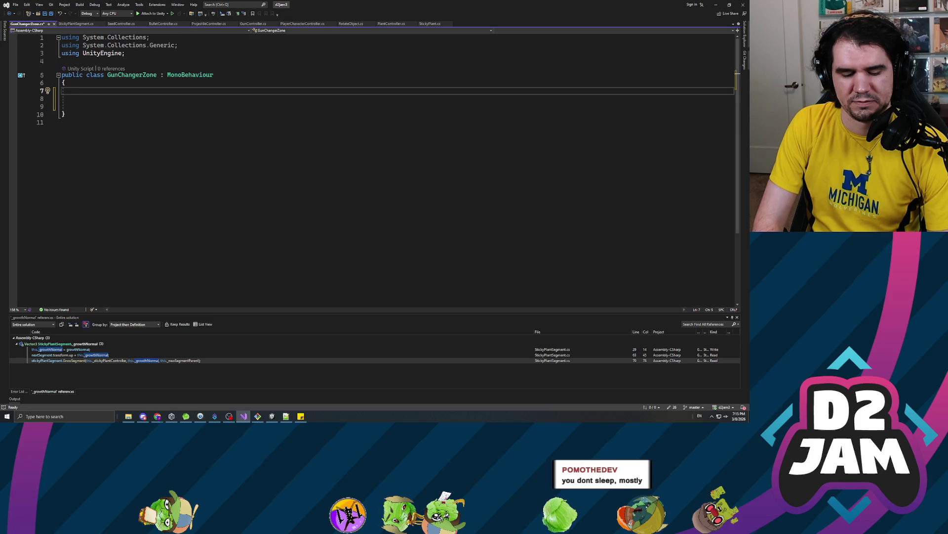
- Write a private OnTriggerEnter method containing an if (other.tag == "Player") block
type("rivate void OnTriggerEnter")
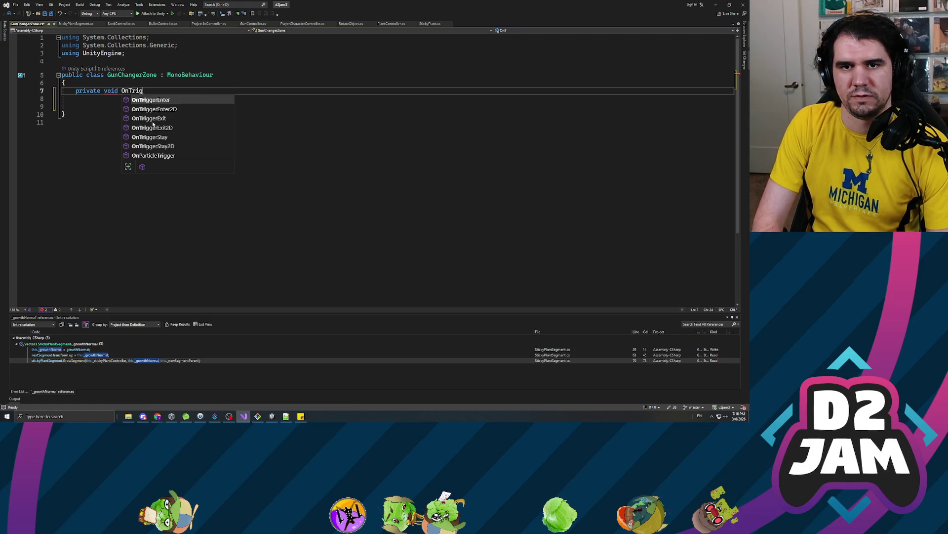
key("Tab")
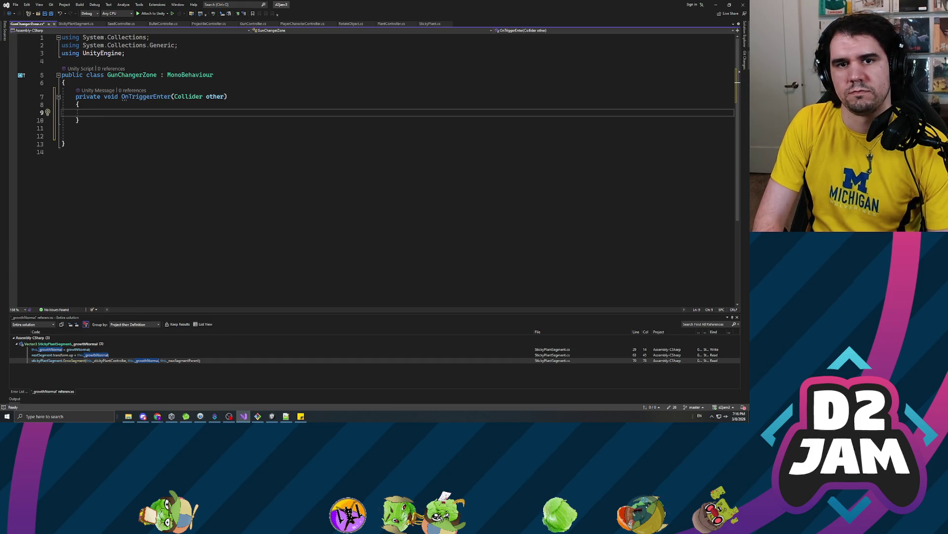
type("ther ")
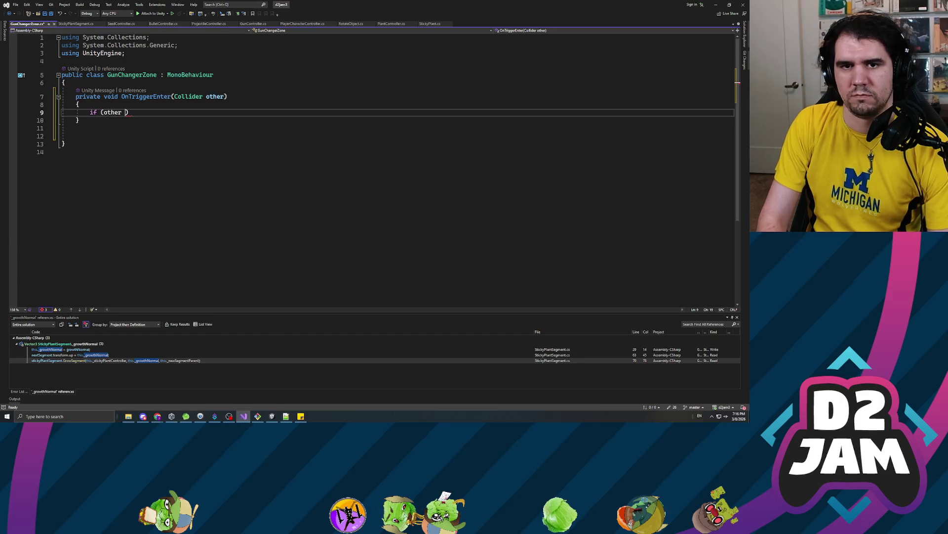
type(".tag ==")
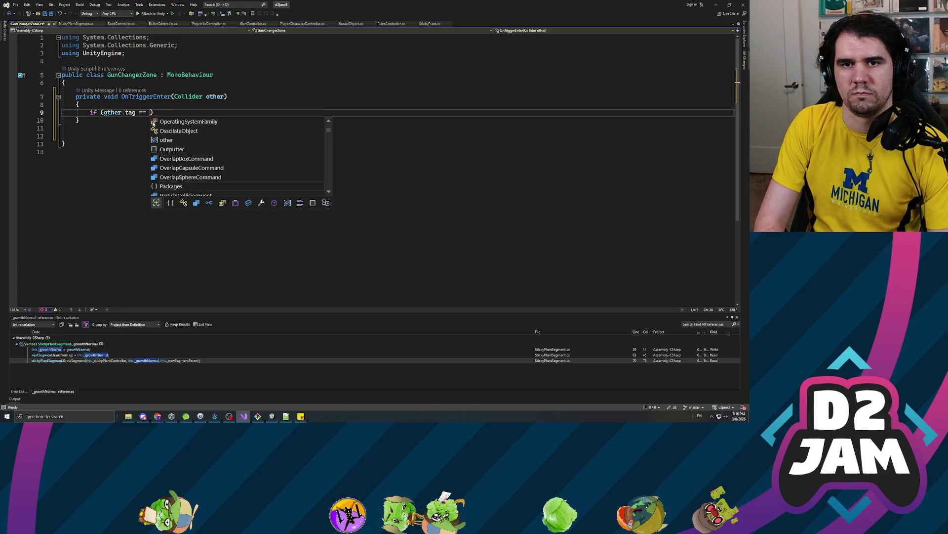
key("BackSpace")
type("\"")
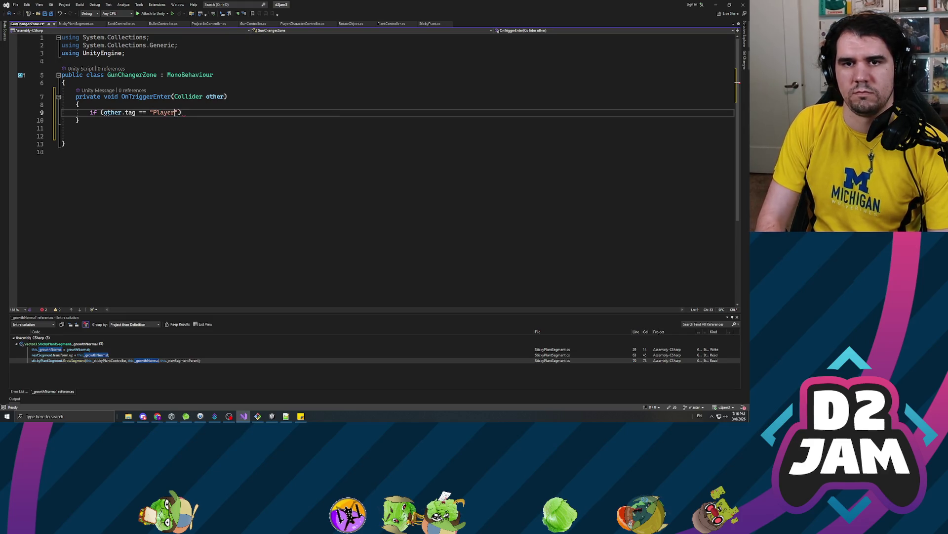
key("Return")
type("{")
key("Return")
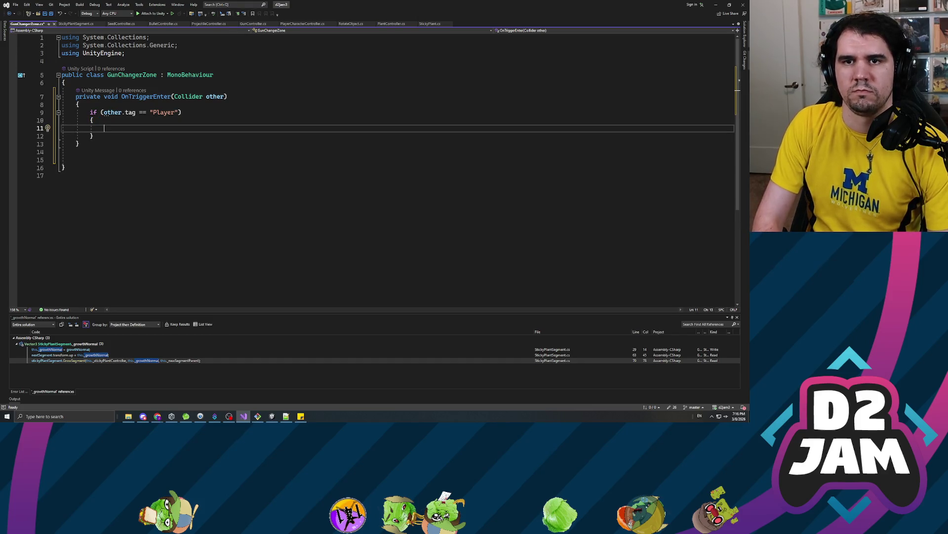
type("g")
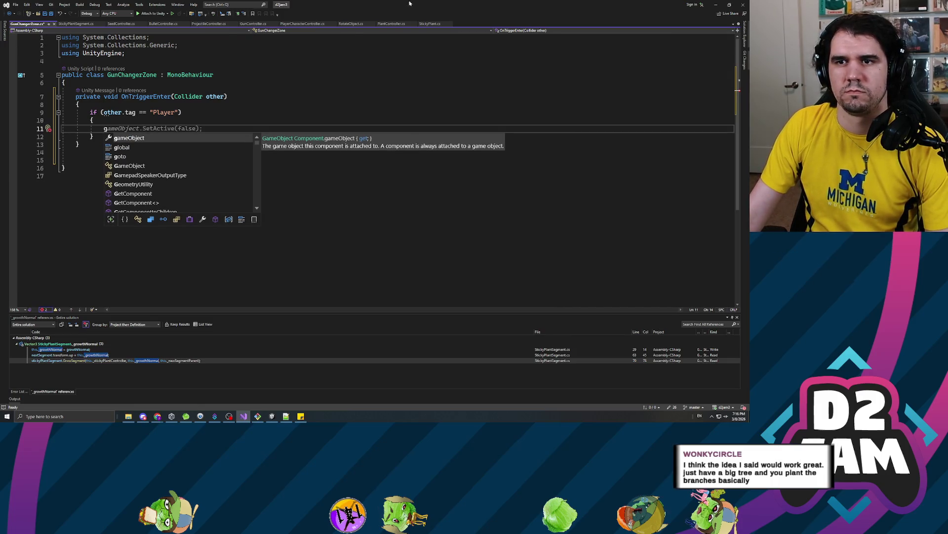
key("alt+Tab")
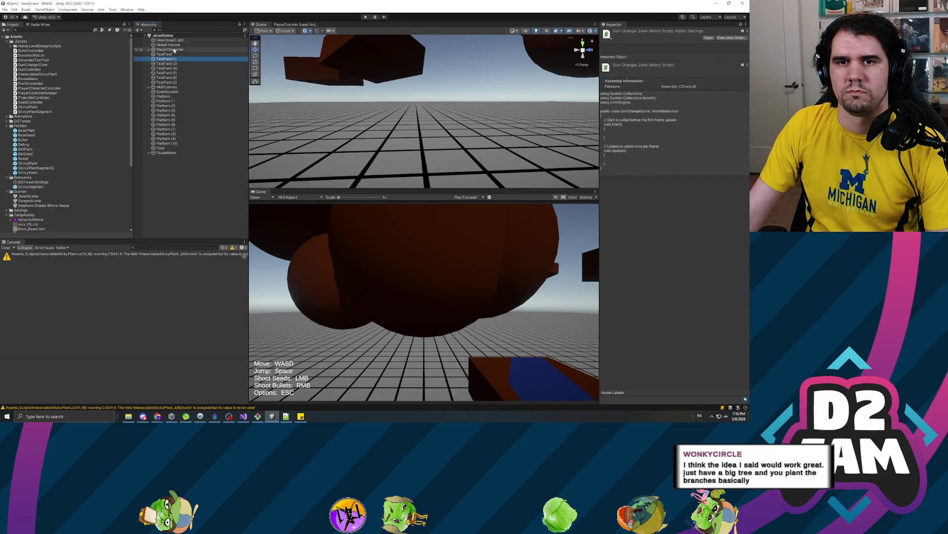
- Inspect PlayerCharacter, its Main Camera child and the TestField object in the Inspector
left_click(174, 50)
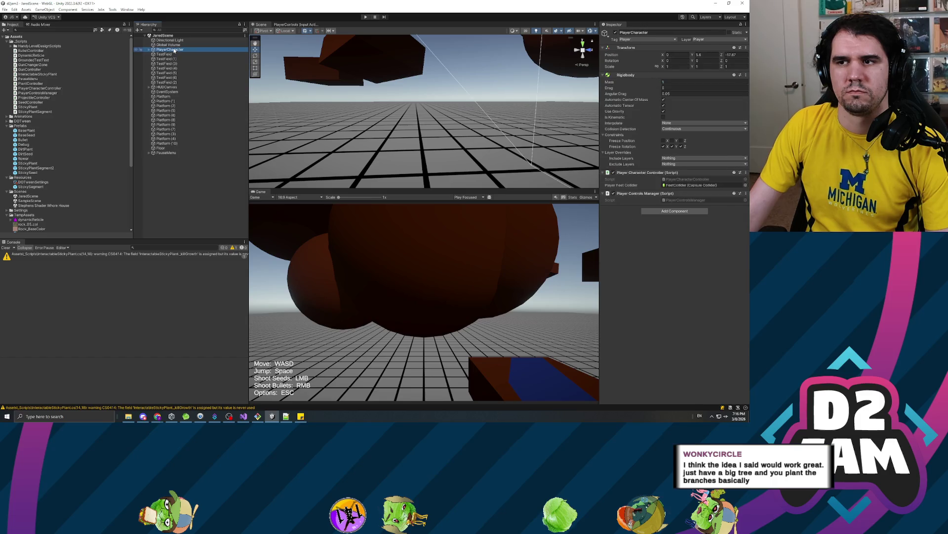
left_click(149, 50)
left_click(159, 54)
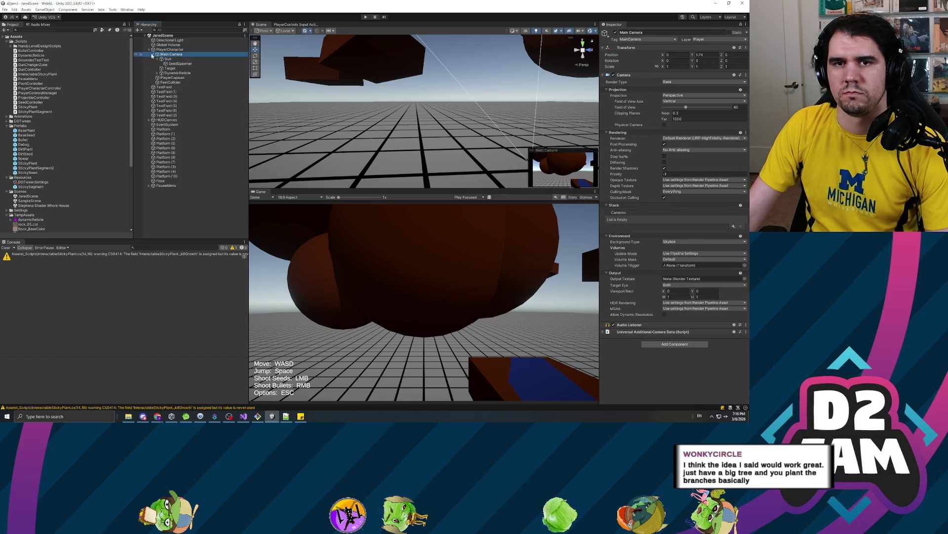
left_click(165, 68)
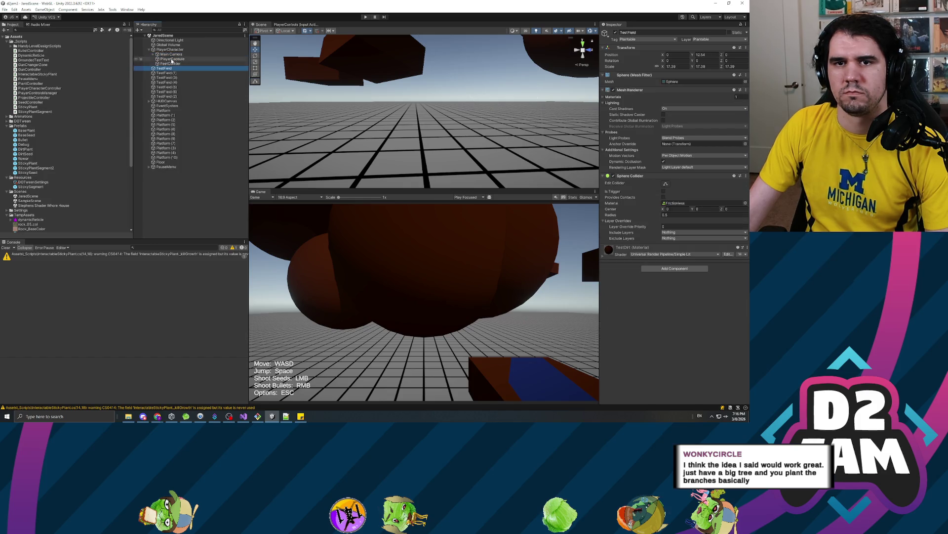
left_click(173, 50)
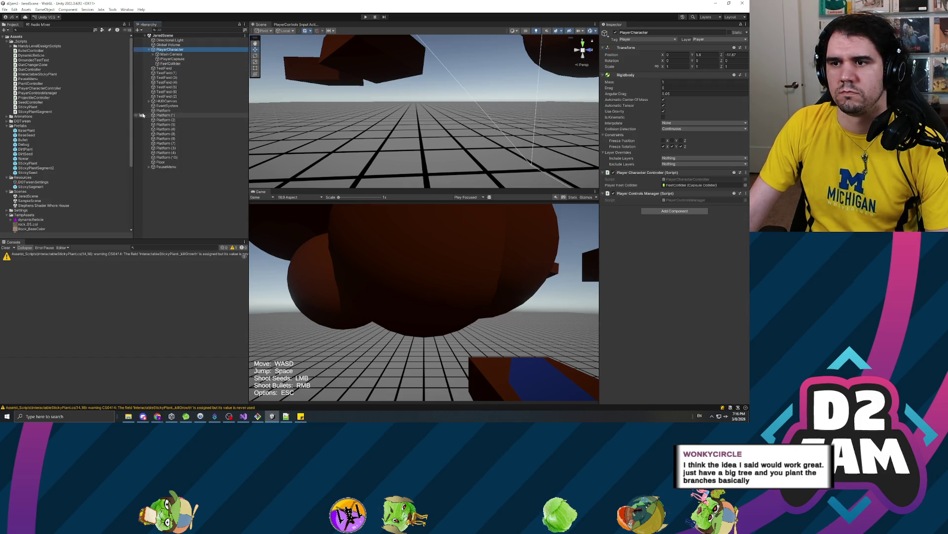
- Move the code editor aside and ping the PlayerCharacterController script in the Project panel
key("alt+Tab")
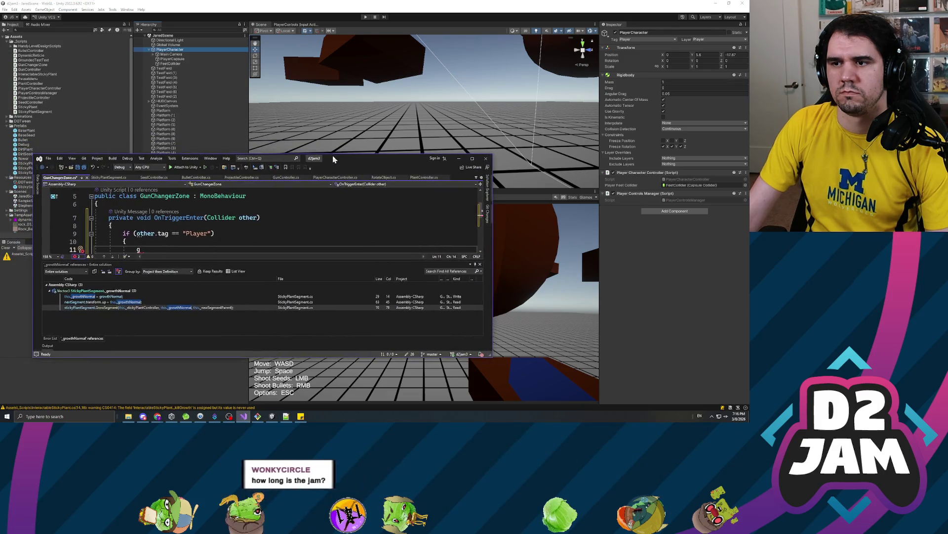
left_click_drag(333, 158, 14, 151)
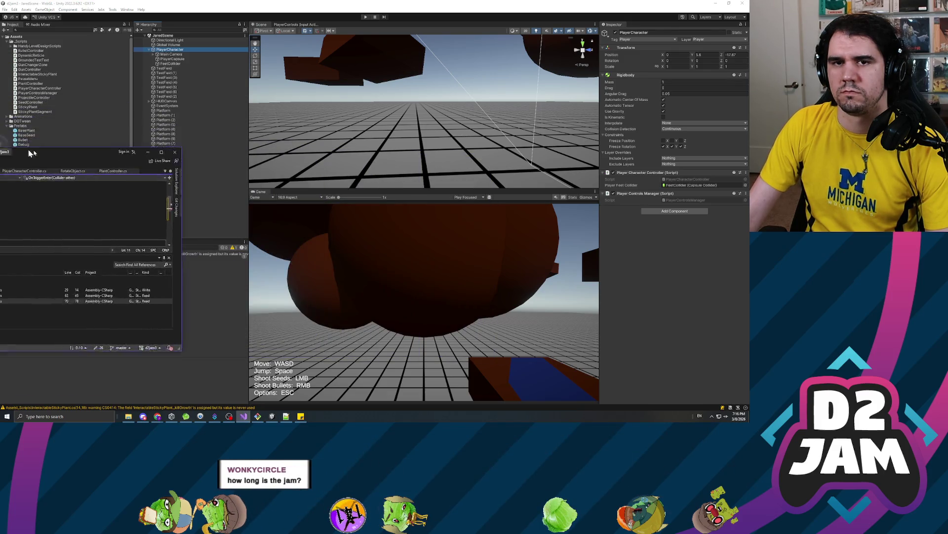
key("alt+Tab")
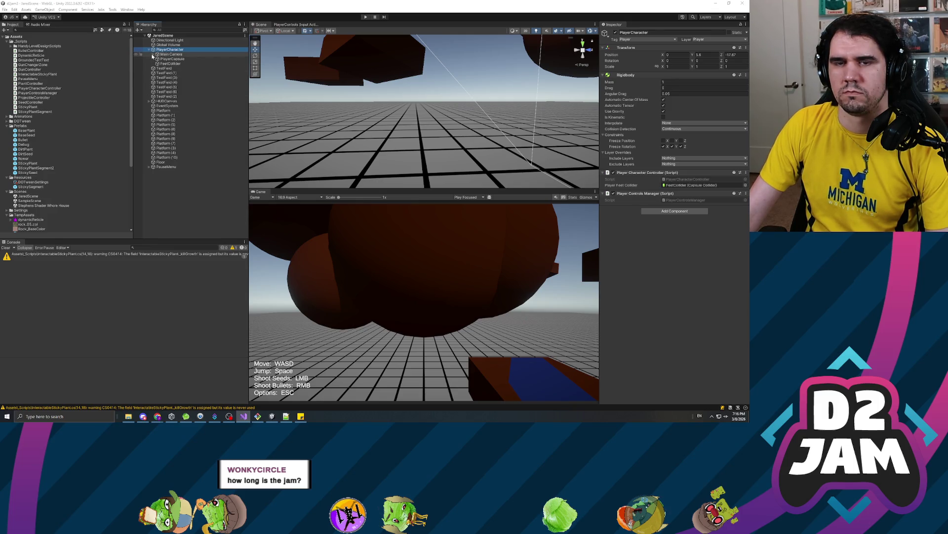
left_click(687, 180)
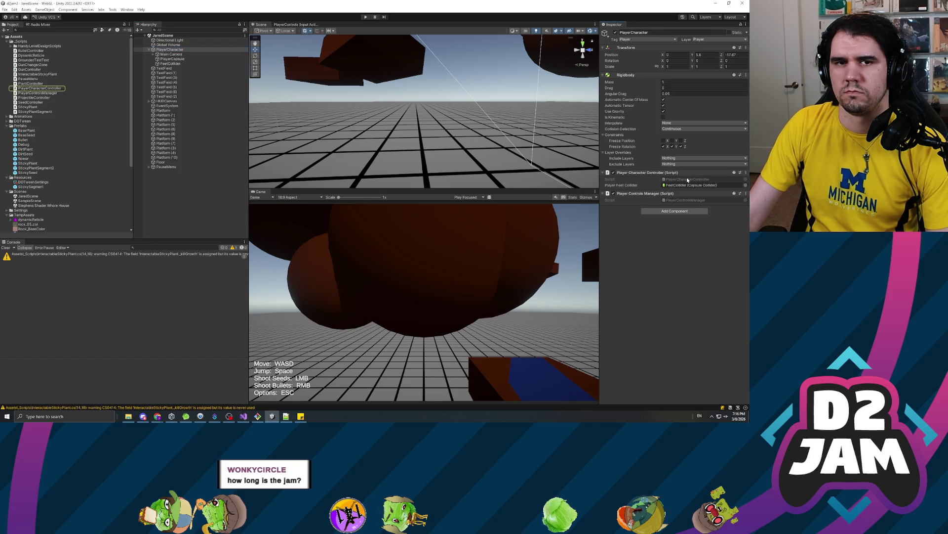
- Add a 'private GunController gunController;' field below the existing field declarations
scroll(371, 168, "up", 20)
scroll(370, 168, "up", 20)
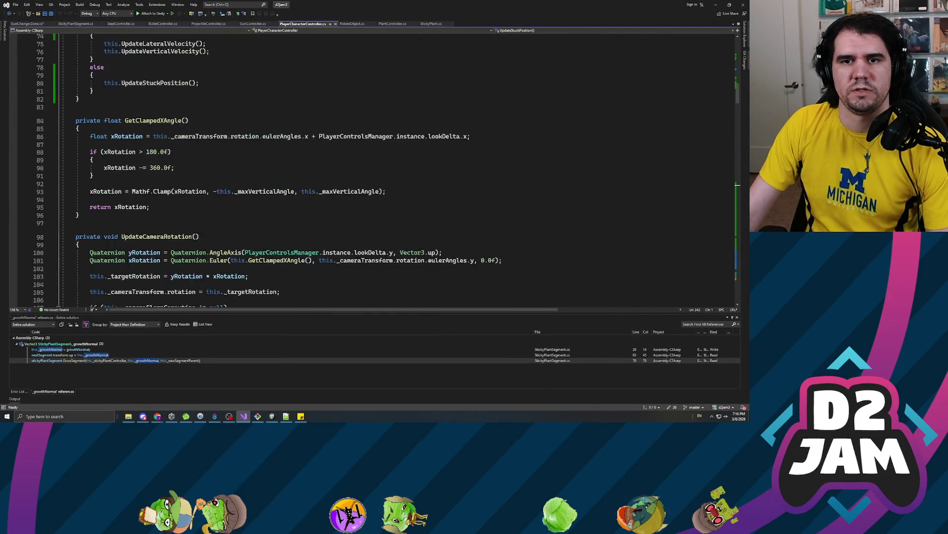
scroll(370, 168, "down", 7)
left_click(148, 138)
key("Return")
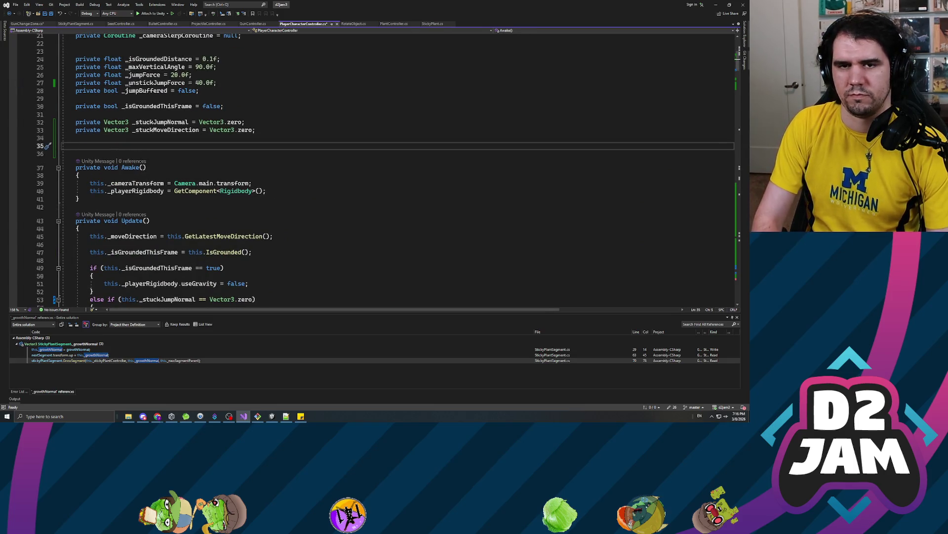
type("private ")
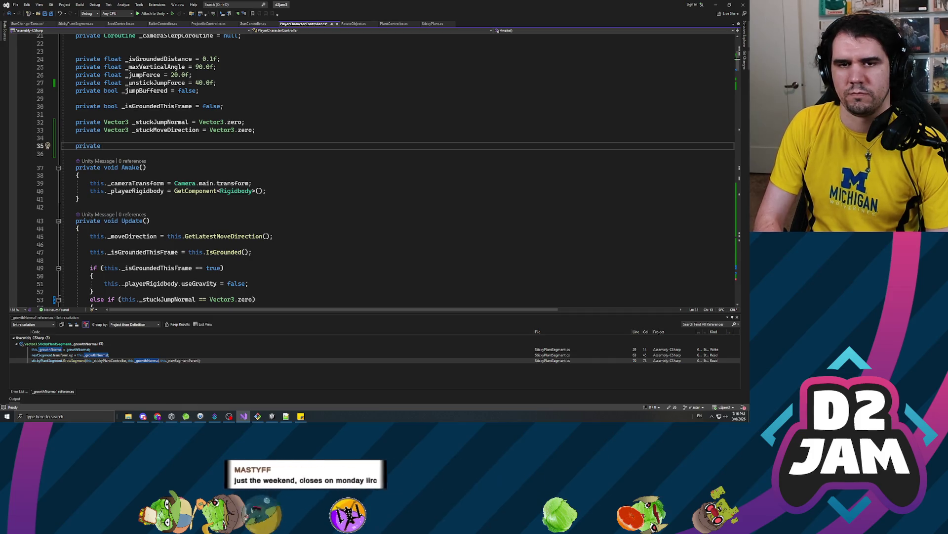
type("Gunco")
key("Tab")
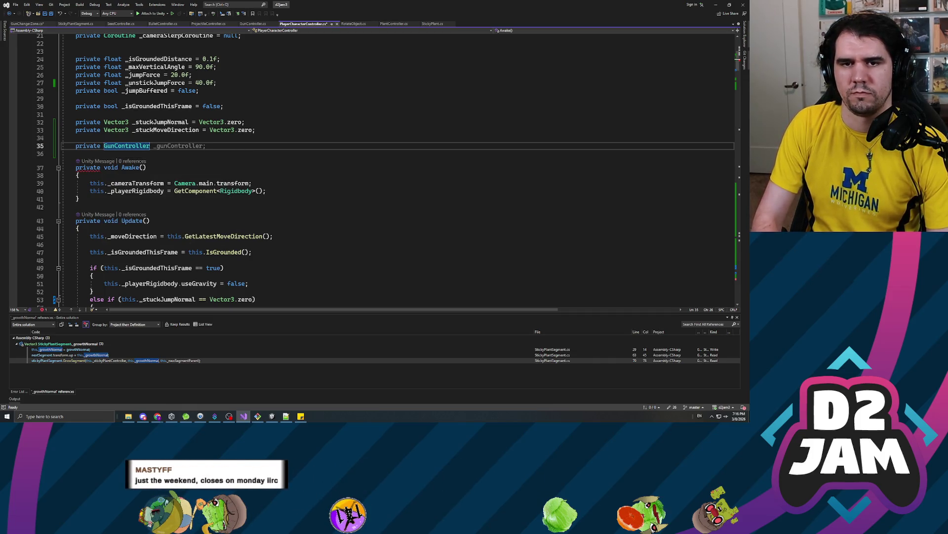
type("_gun")
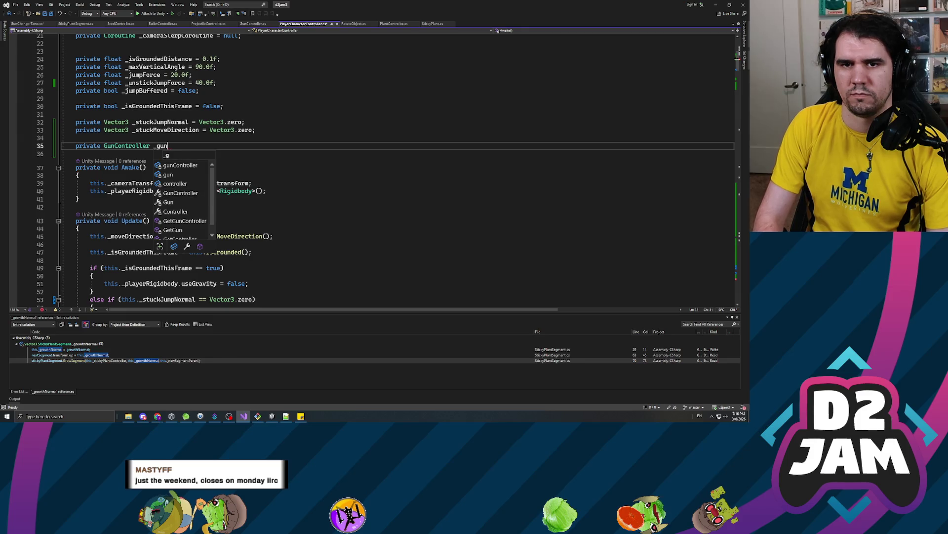
key("BackSpace")
key("BackSpace")
key("BackSpace")
type("gunController;")
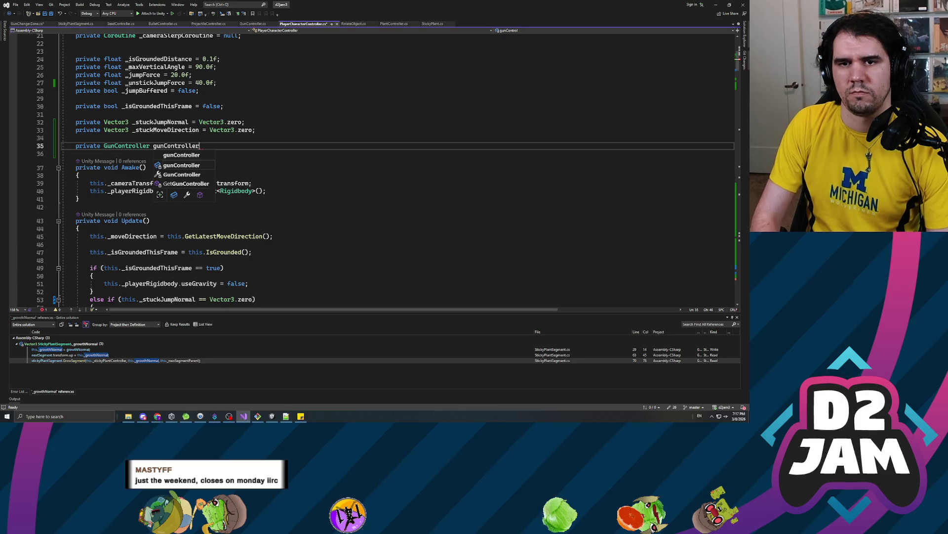
- Change the gunController field's access modifier from private to public
key("Home")
key("shift+Right")
key("shift+Right")
key("shift+Right")
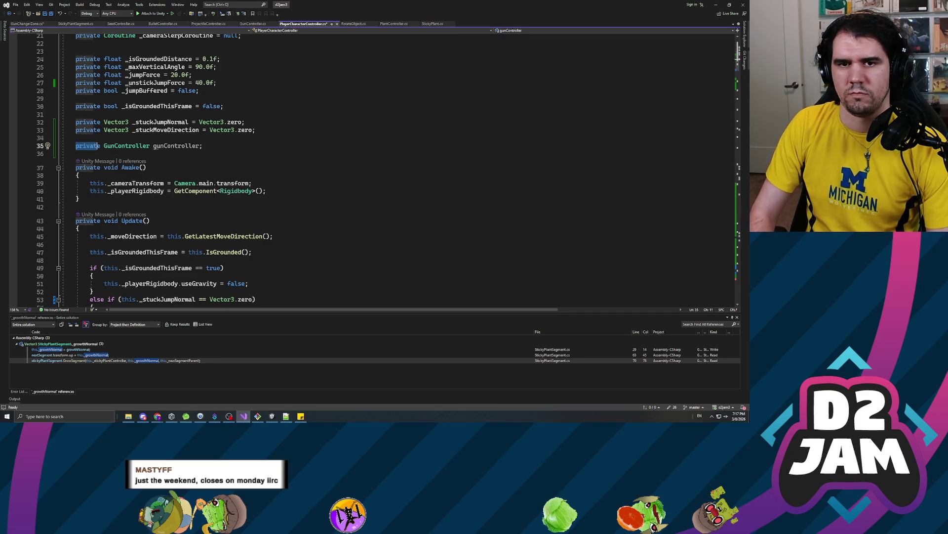
type("pub")
key("Tab")
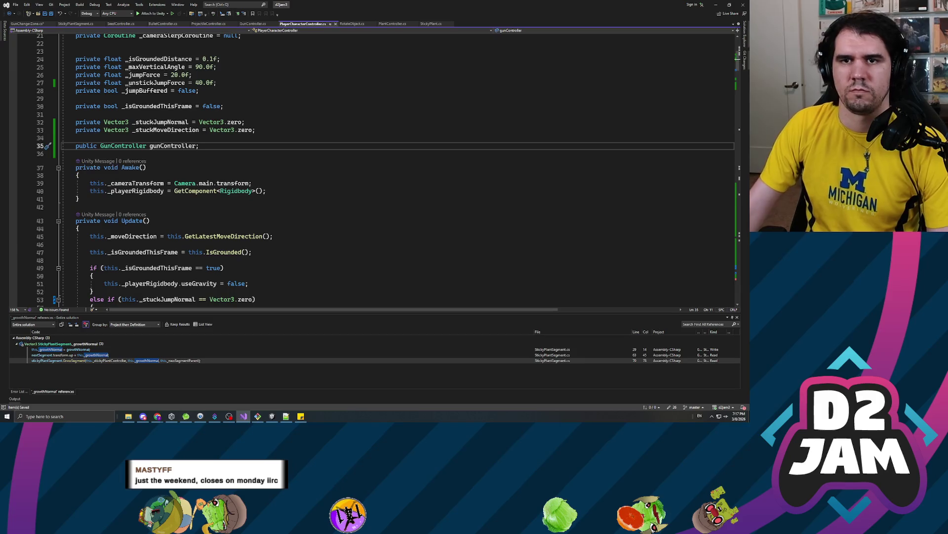
key("alt+Tab")
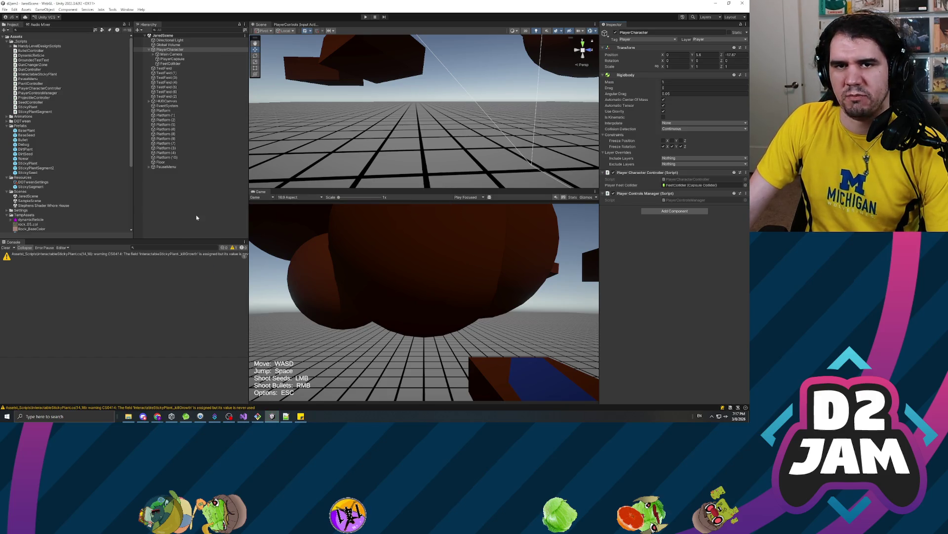
- Expand Main Camera and drag Gun into the player controller's Gun Controller field
left_click(153, 54)
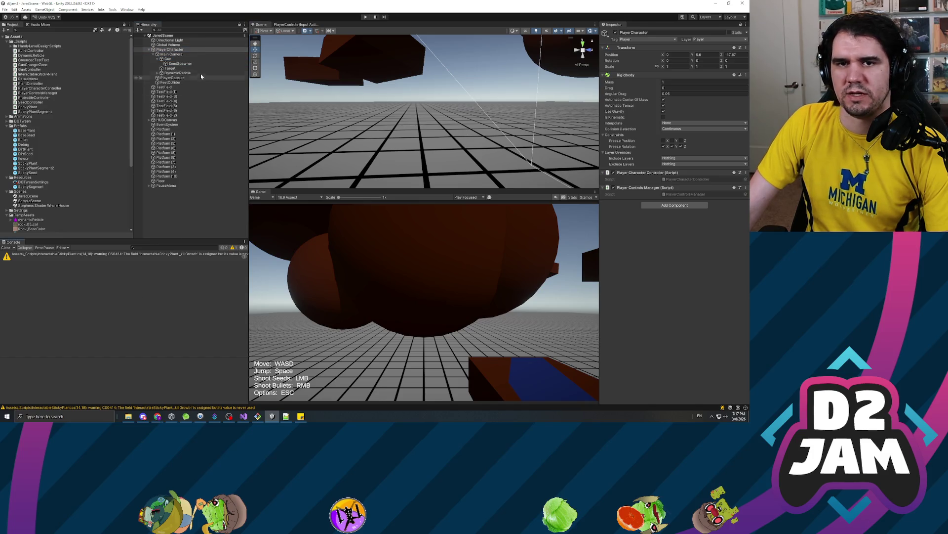
mouse_move(171, 60)
left_mouse_down()
mouse_move(445, 149)
mouse_move(689, 190)
left_mouse_up()
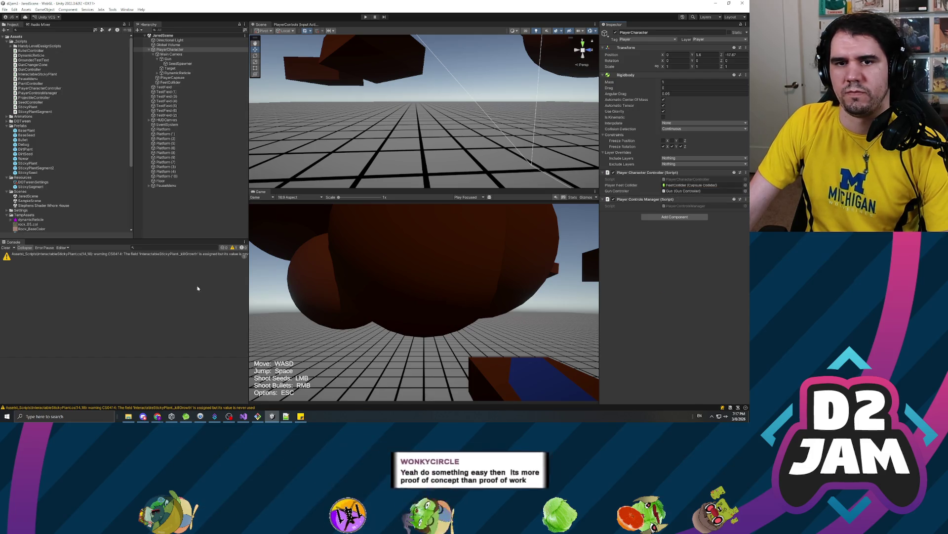
key("alt+Tab")
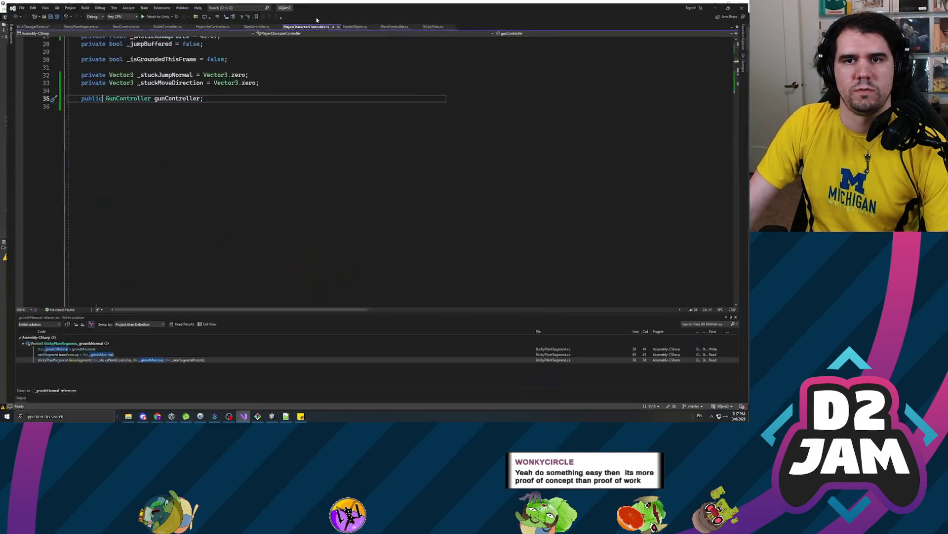
left_click(39, 25)
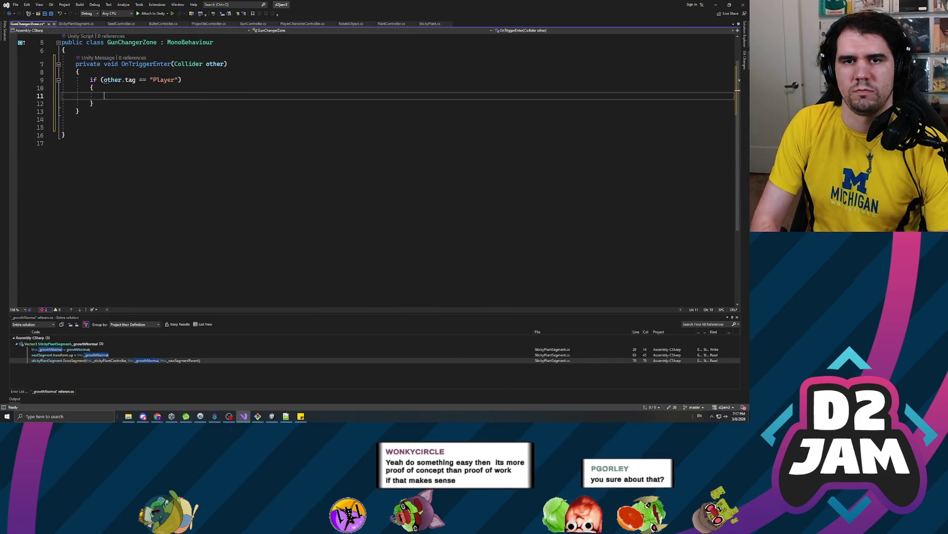
- Remove the stray 'g' from the Player check and open blank lines after the class brace
key("BackSpace")
key("Up")
key("Up")
key("Return")
key("Tab")
key("Up")
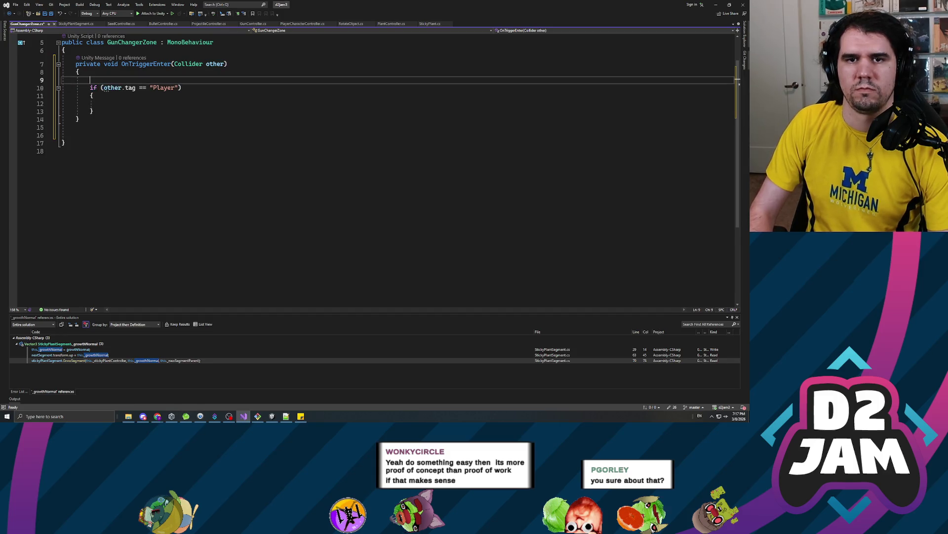
key("Up")
key("Up")
key("Up")
key("Return")
key("Return")
key("Up")
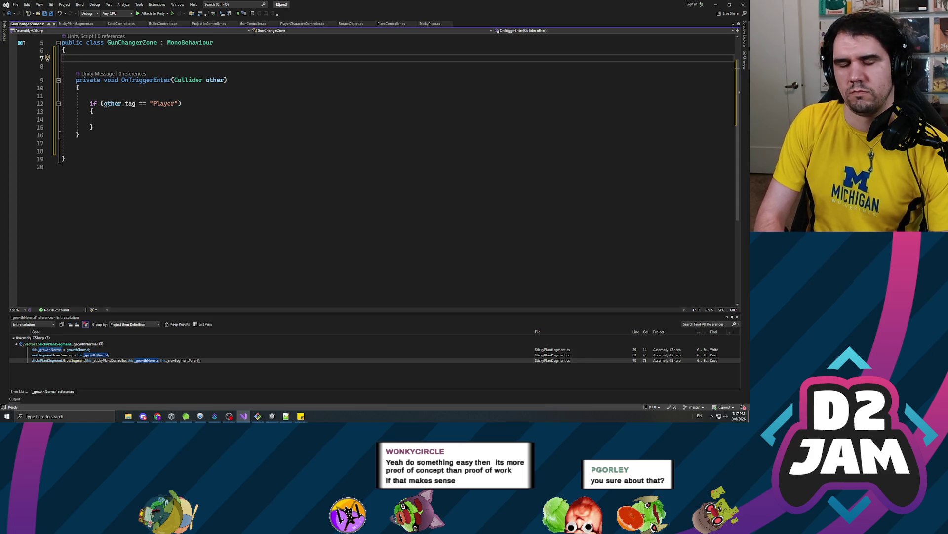
- Declare '[SerializeField] private GameObject _seedPrefab;' at the top of the class
type("private ")
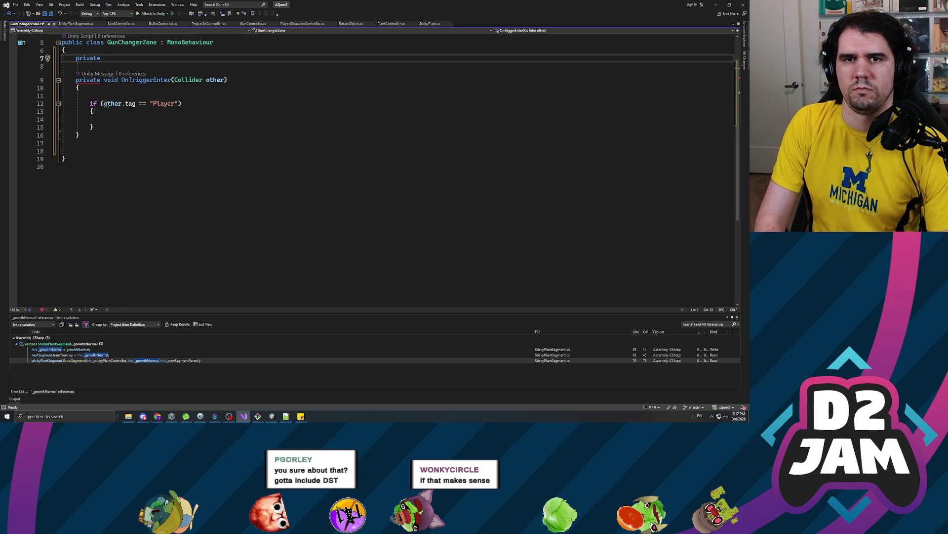
type("Seed")
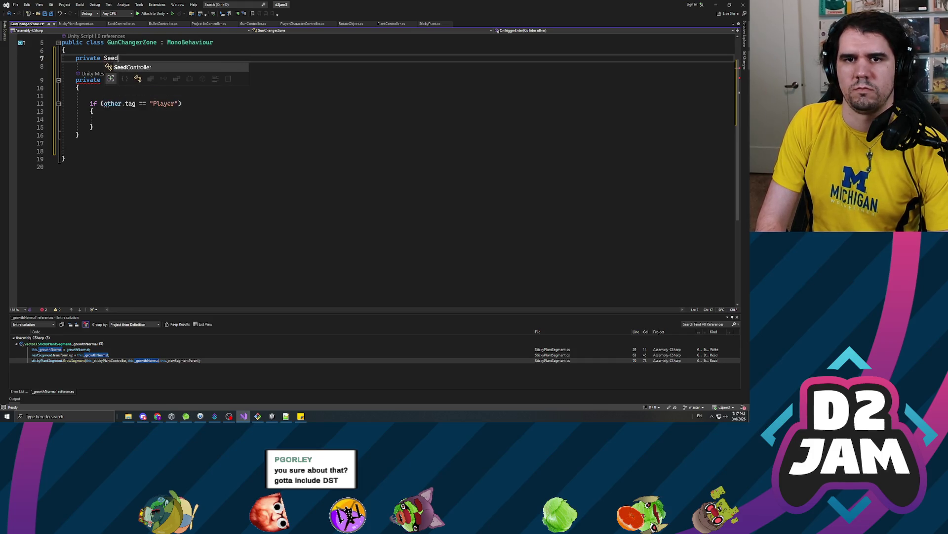
key("BackSpace")
key("BackSpace")
key("BackSpace")
key("BackSpace")
type("Pr")
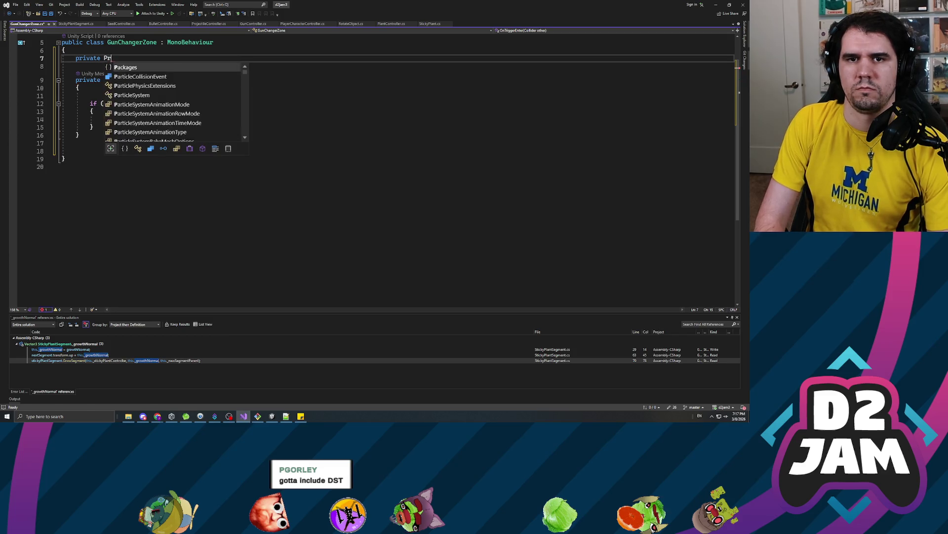
type("ojectile")
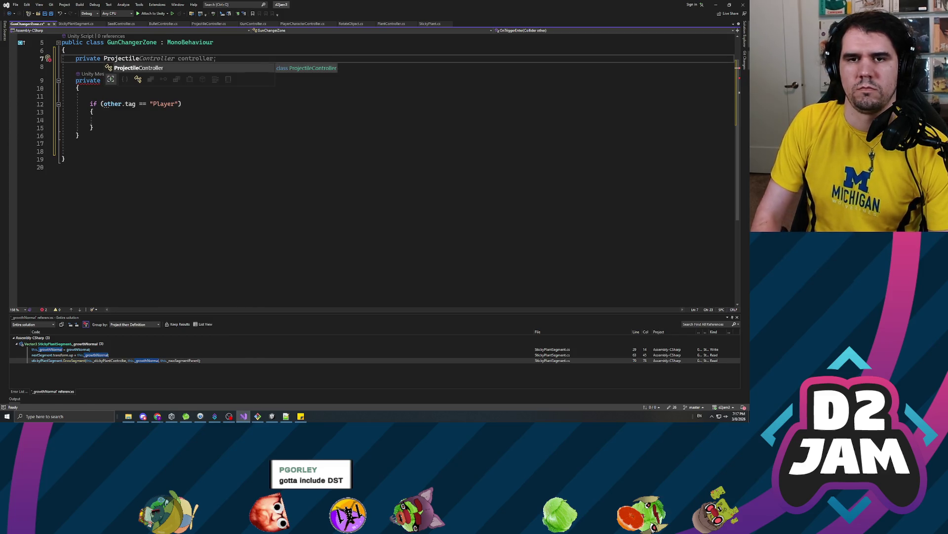
double_click(121, 58)
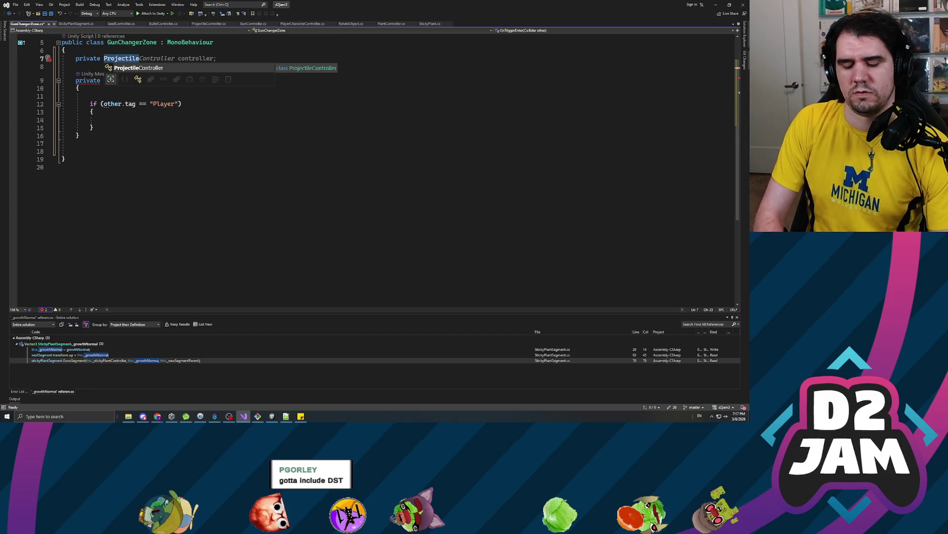
key("shift+End")
type("GameObject _seedT")
key("BackSpace")
type("Prefab;")
key("Up")
key("Return")
type("[Serial")
key("Tab")
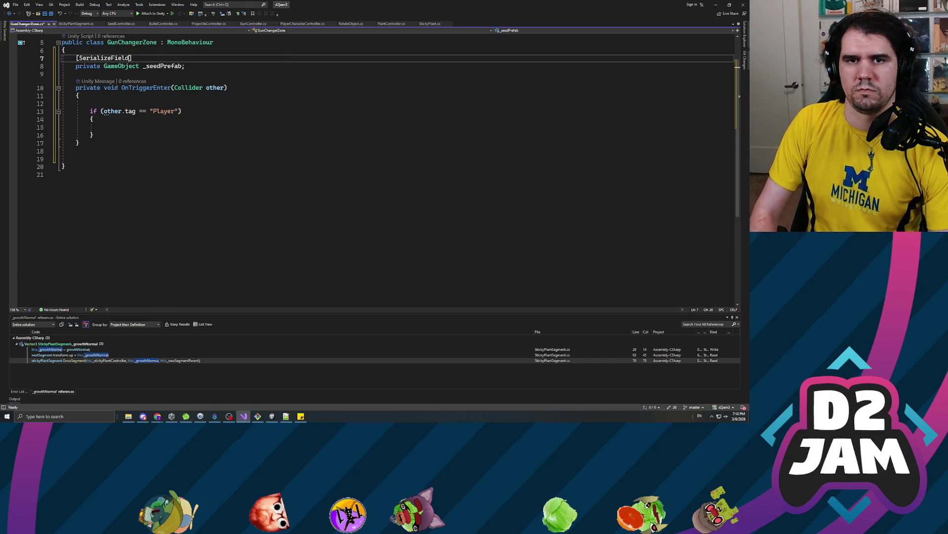
key("Down")
key("Down")
key("Down")
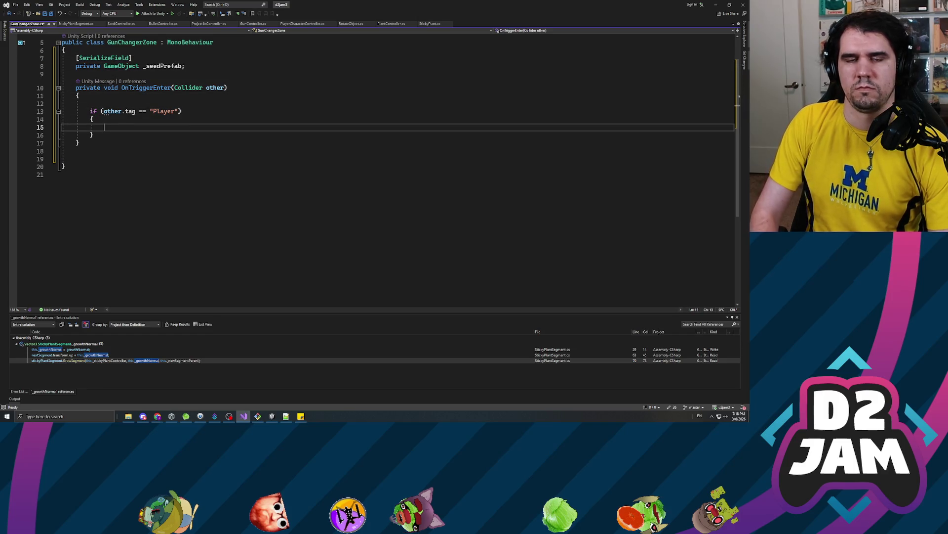
- Begin the if body with other.gameObject.GetComponentInParent<PlayerCharacterController>().gunController
type("other")
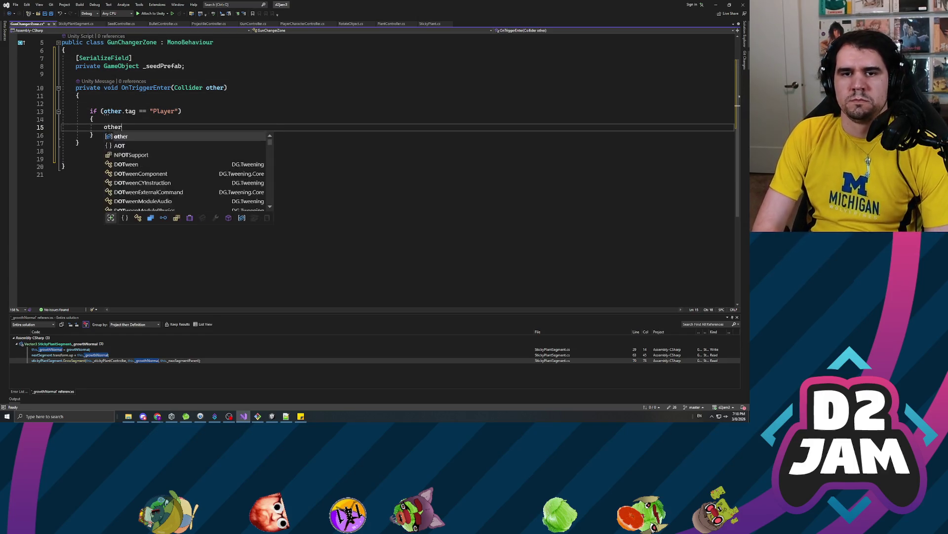
type(".gameobject.GetComponentInParent().")
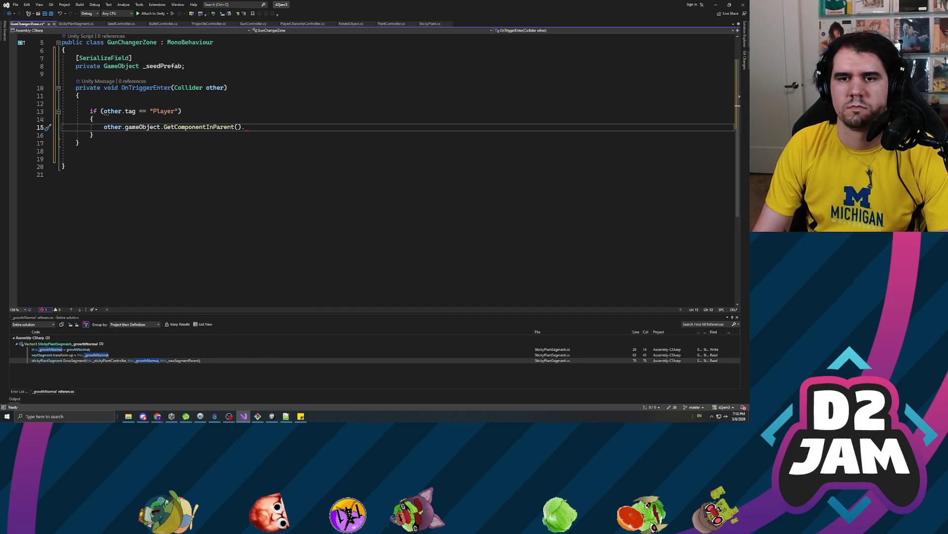
key("Left")
key("Left")
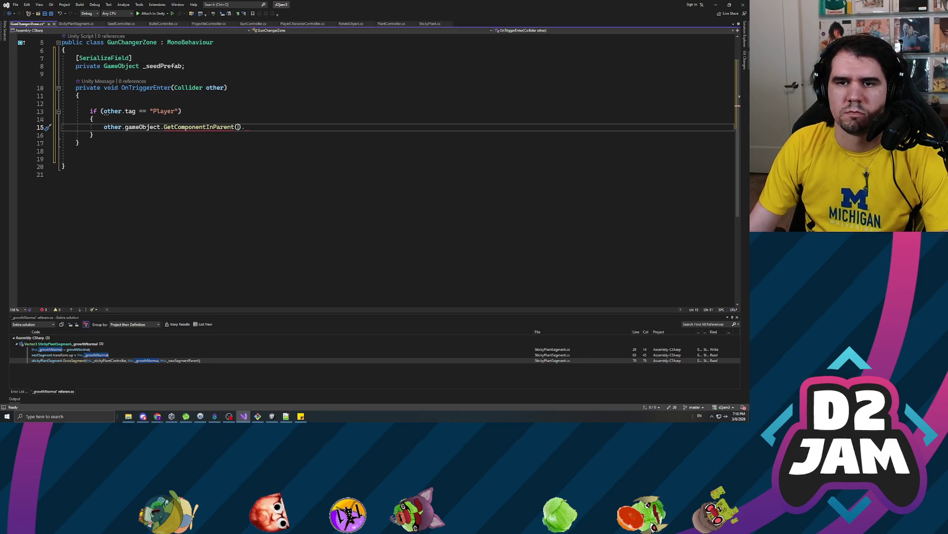
type("\"\")")
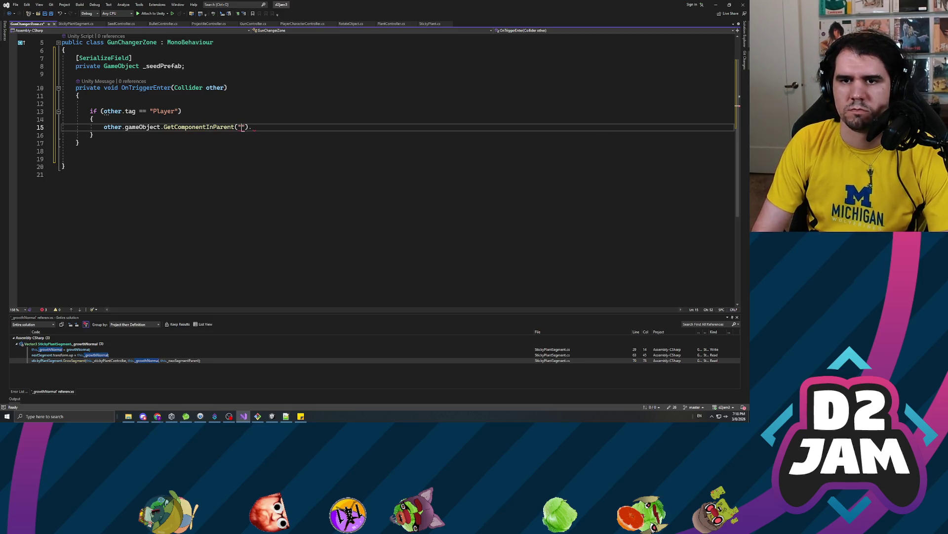
key("BackSpace")
key("BackSpace")
key("BackSpace")
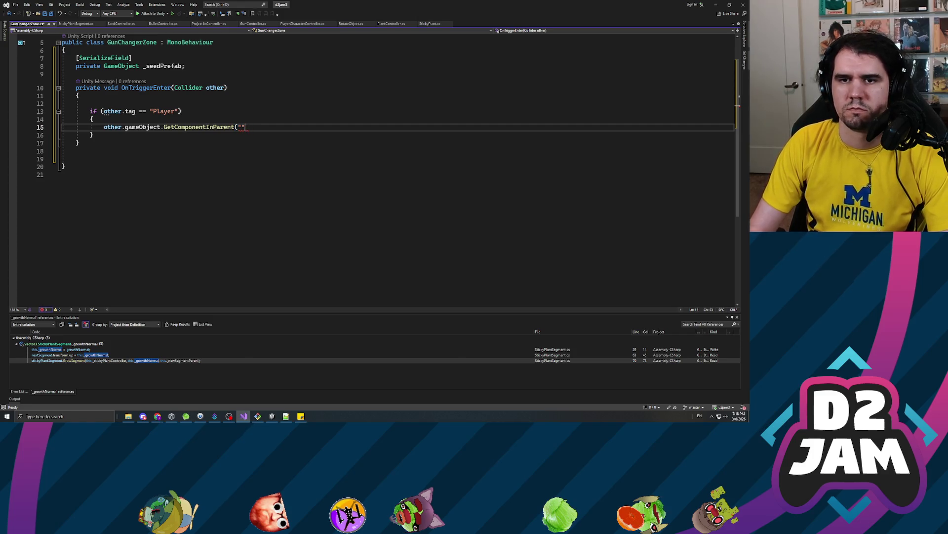
key("Delete")
type("<Player>")
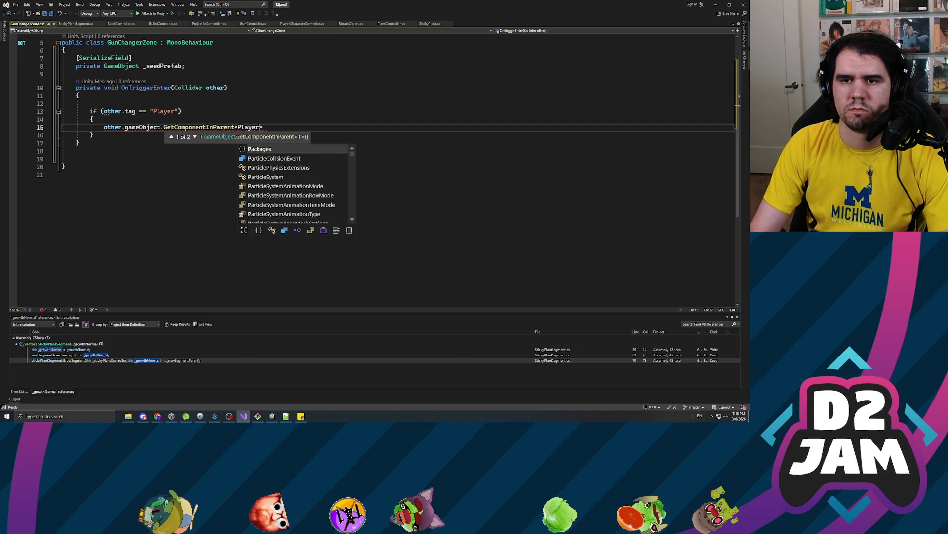
key("Tab")
type(">().gun")
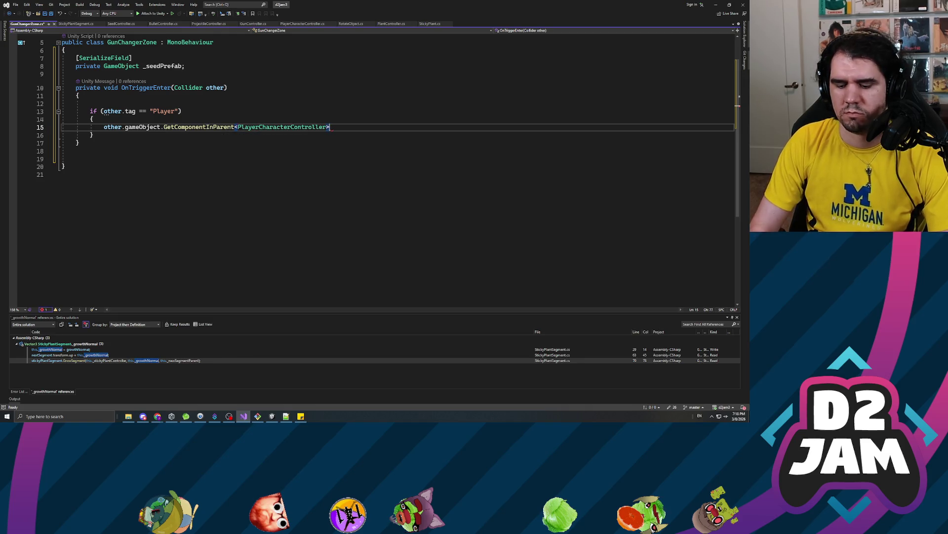
key("Tab")
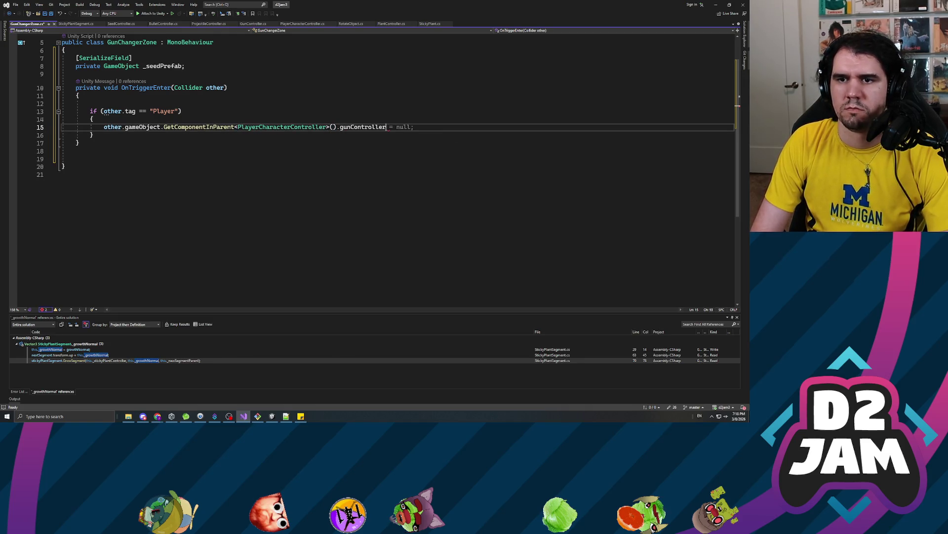
type(".")
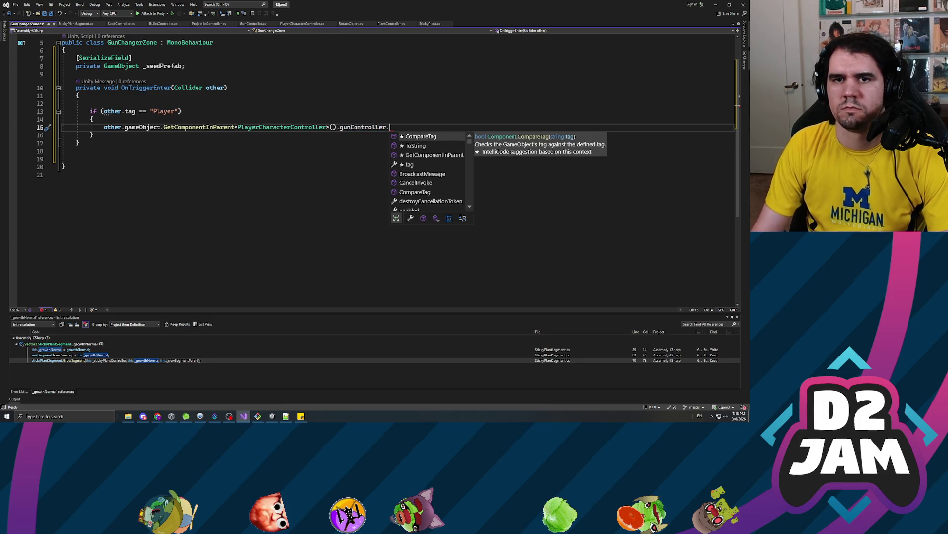
- Complete the line as ._seedPrefab = this._seedPrefab; after checking GunController.cs, and save
left_click(253, 24)
middle_click(253, 24)
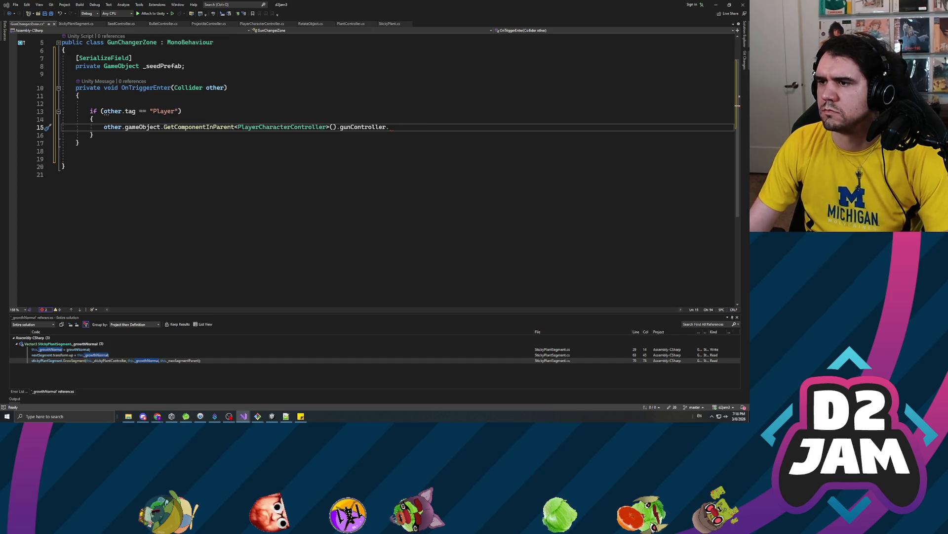
key("ctrl+s")
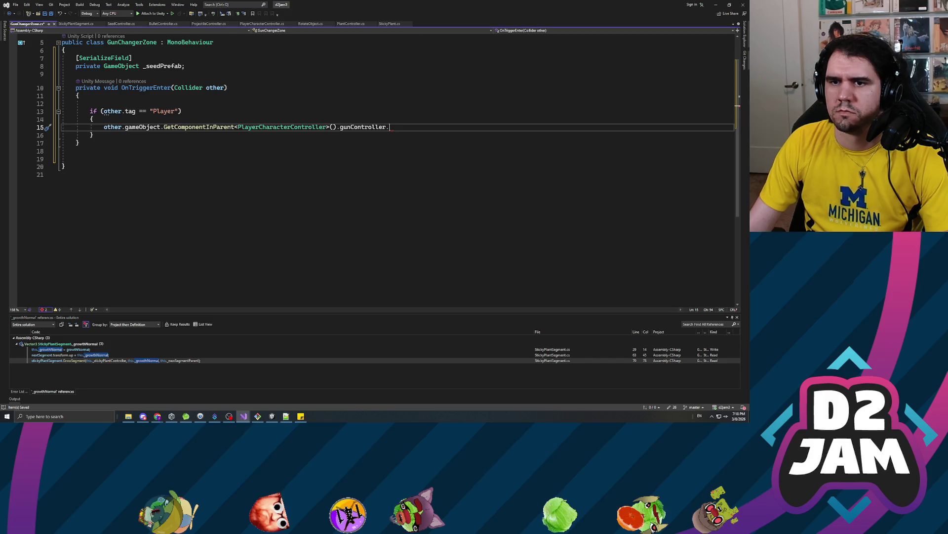
type("_se")
key("Tab")
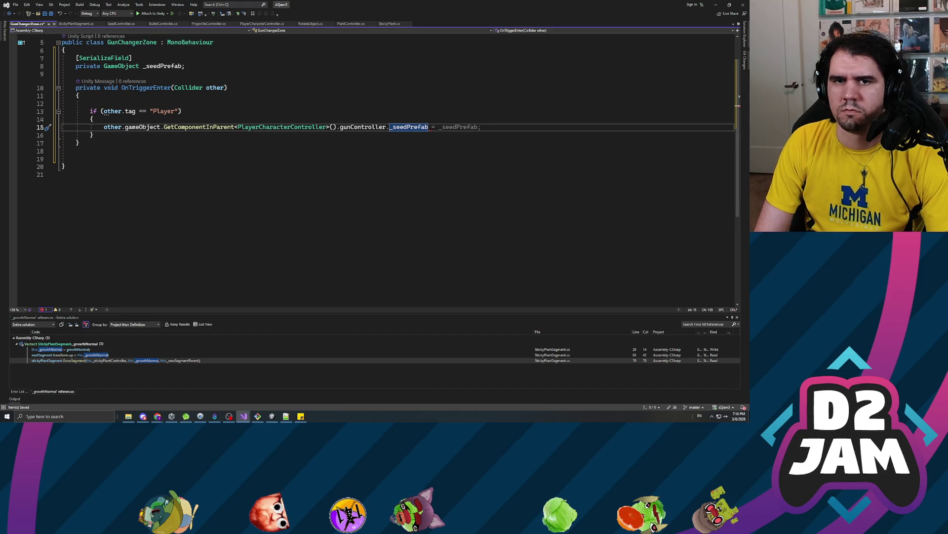
type(" = this._seedPrefab;")
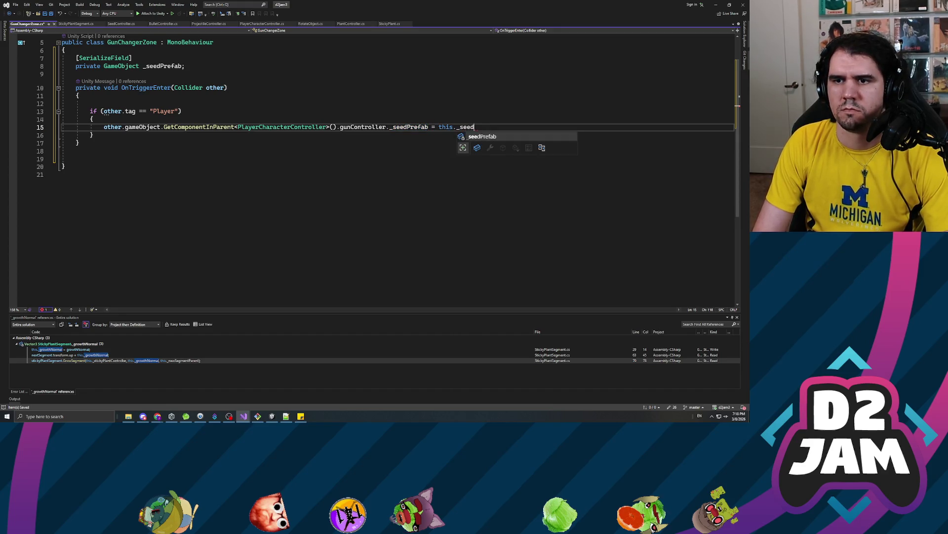
key("ctrl+s")
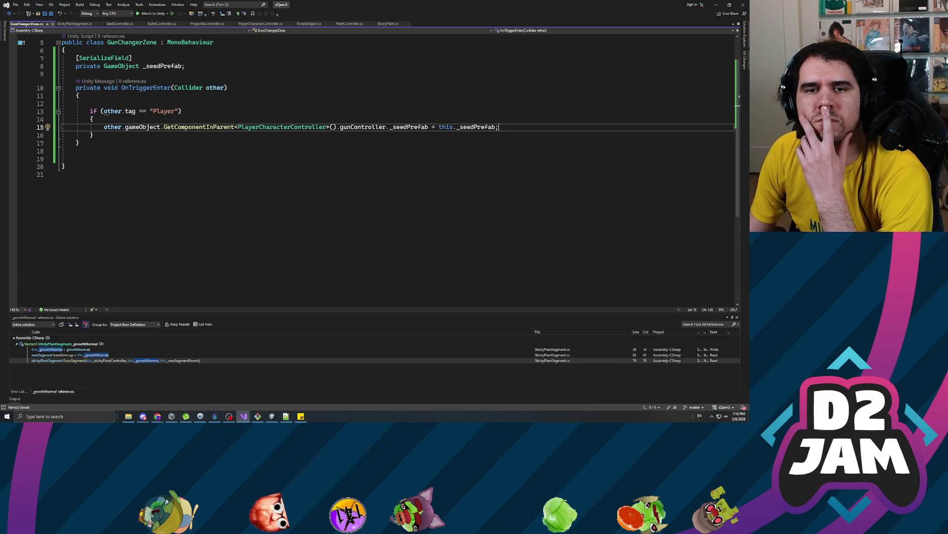
left_click(90, 104)
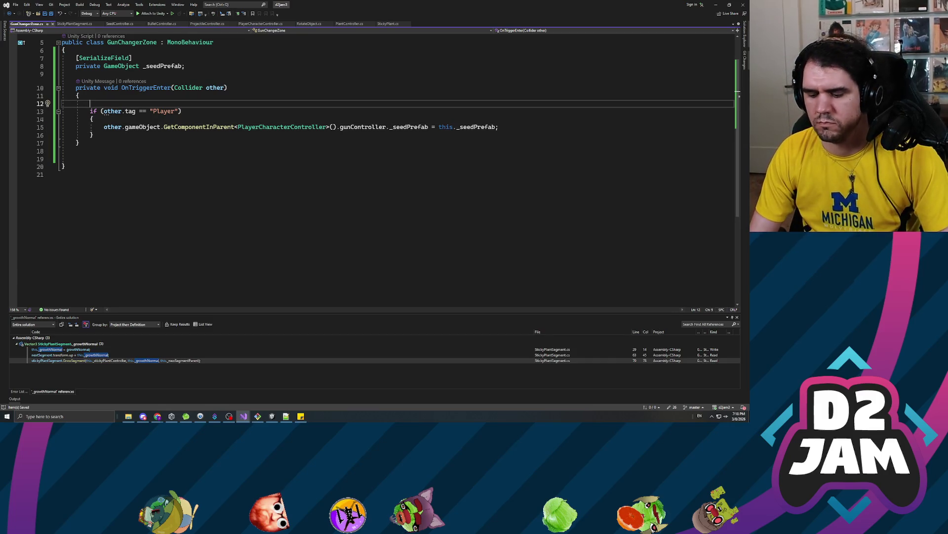
- Delete the empty line above the if statement and review the GetComponentInParent line
key("BackSpace")
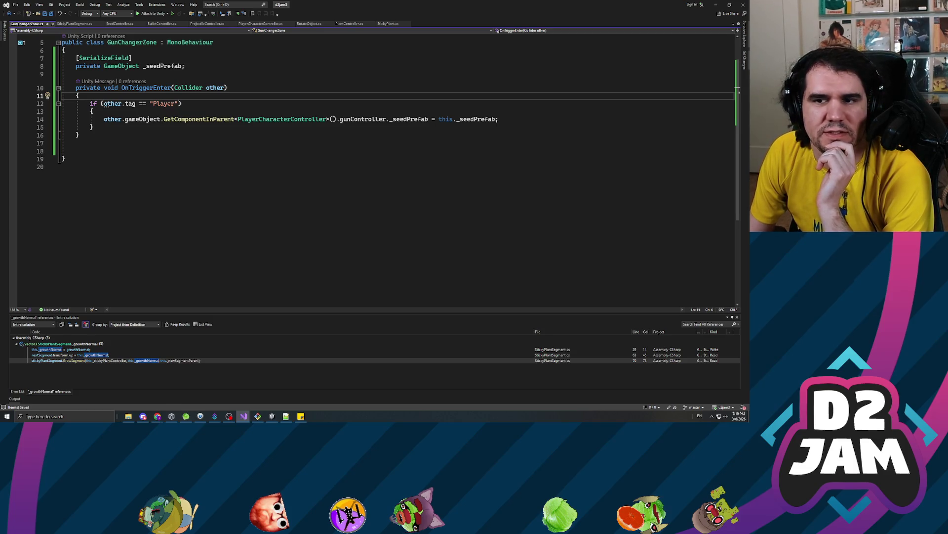
scroll(378, 112, "up", 1)
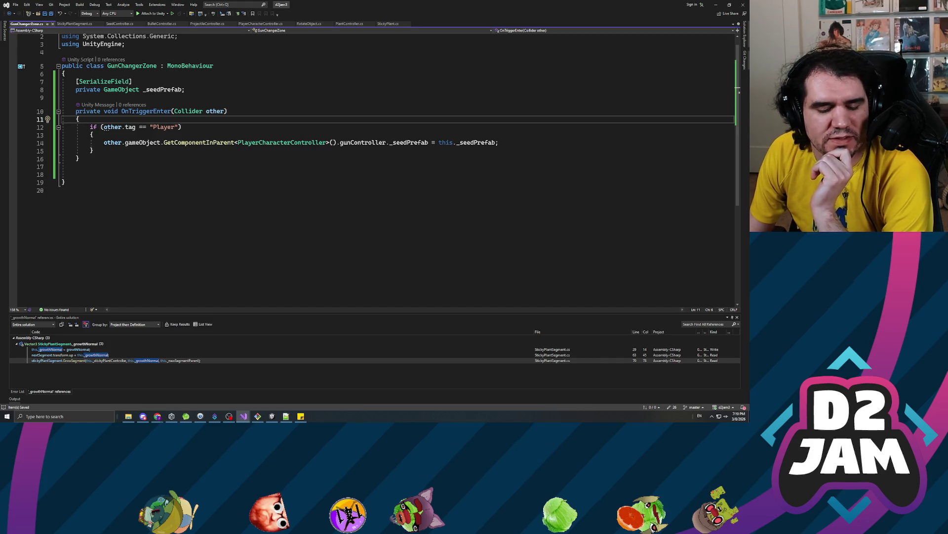
left_click(192, 142)
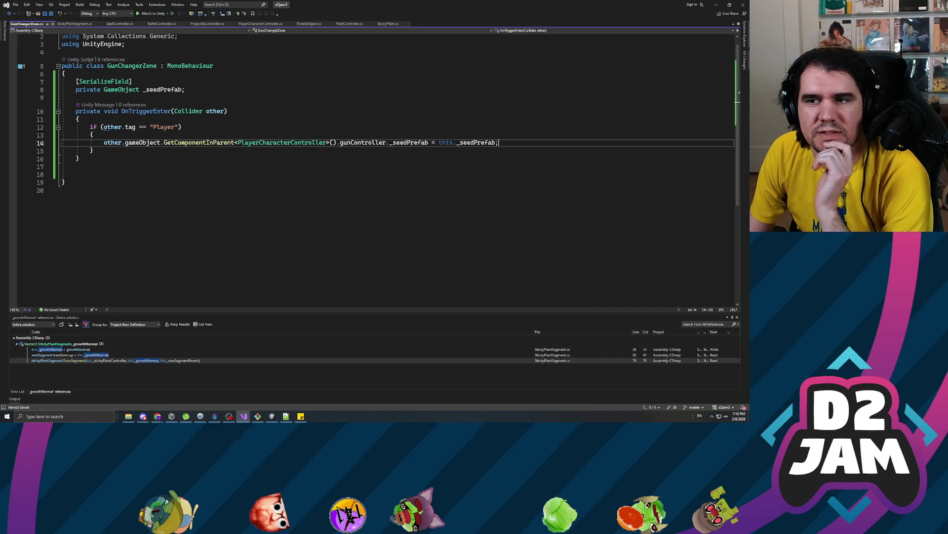
left_click(500, 142)
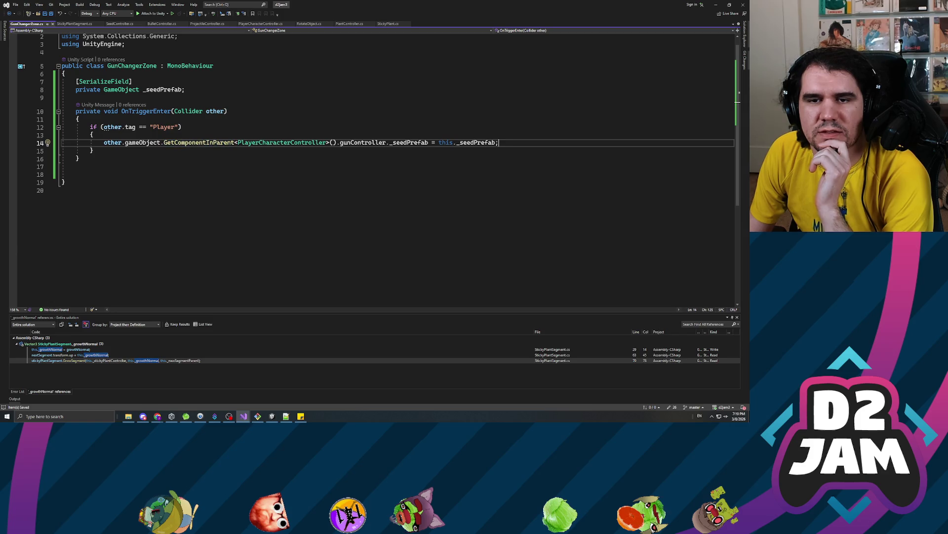
- Add blank-line spacing below the _seedPrefab field, discarding a trial AudioBehaviour line
left_click(107, 98)
key("Down")
key("Down")
key("Down")
key("End")
key("Return")
key("Return")
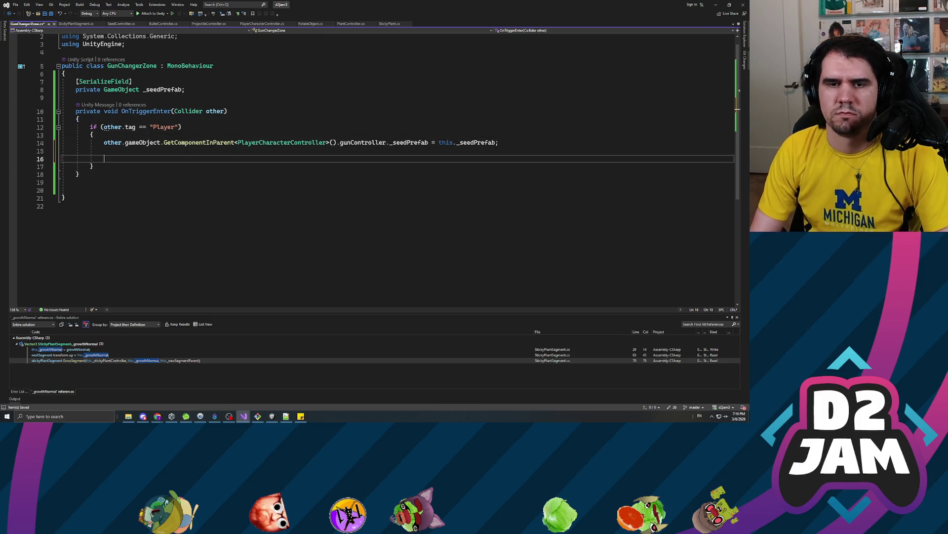
type("AudioBehaviour.P")
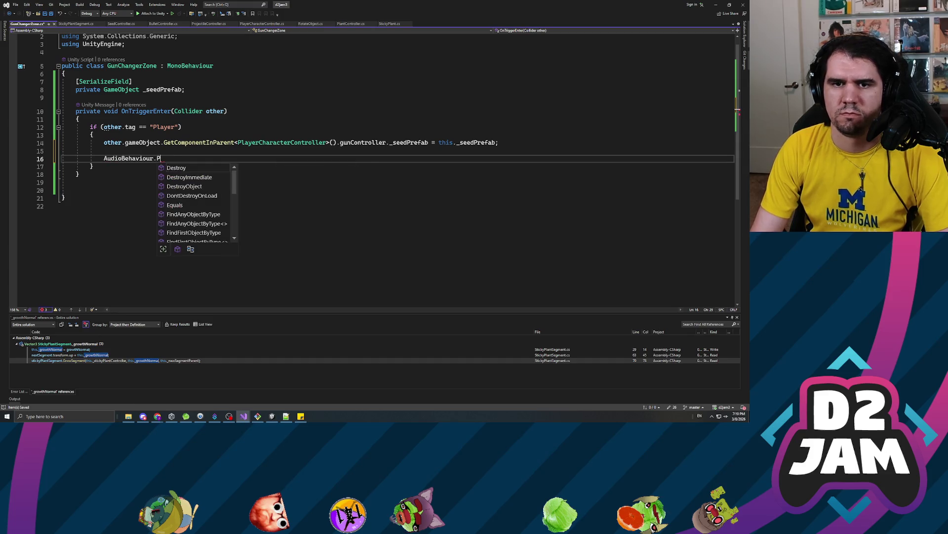
key("BackSpace")
key("BackSpace")
key("BackSpace")
key("BackSpace")
left_click(76, 97)
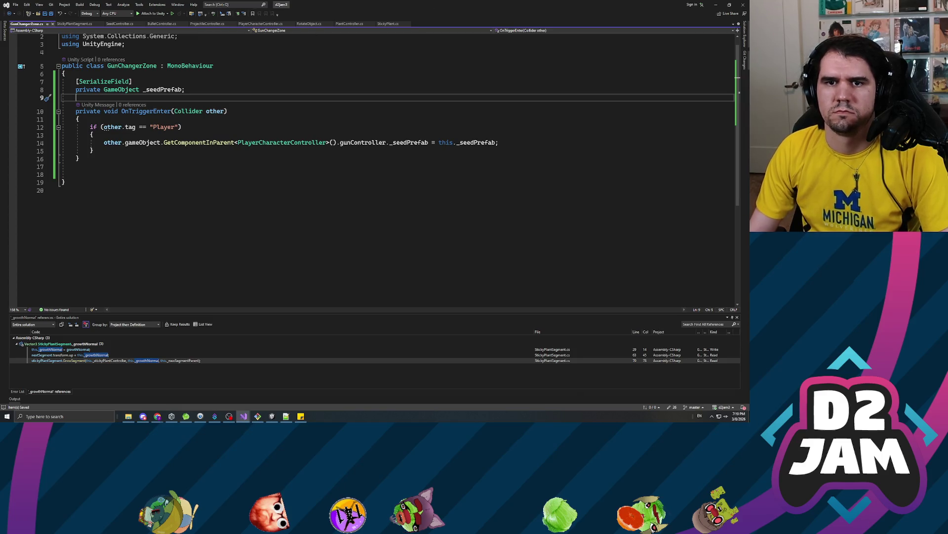
key("Return")
key("Return")
key("Up")
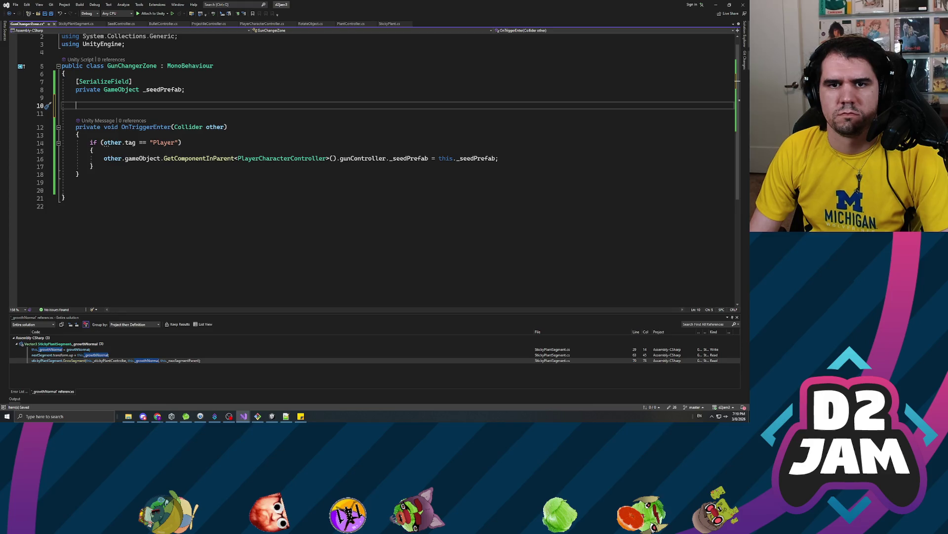
key("alt+Tab")
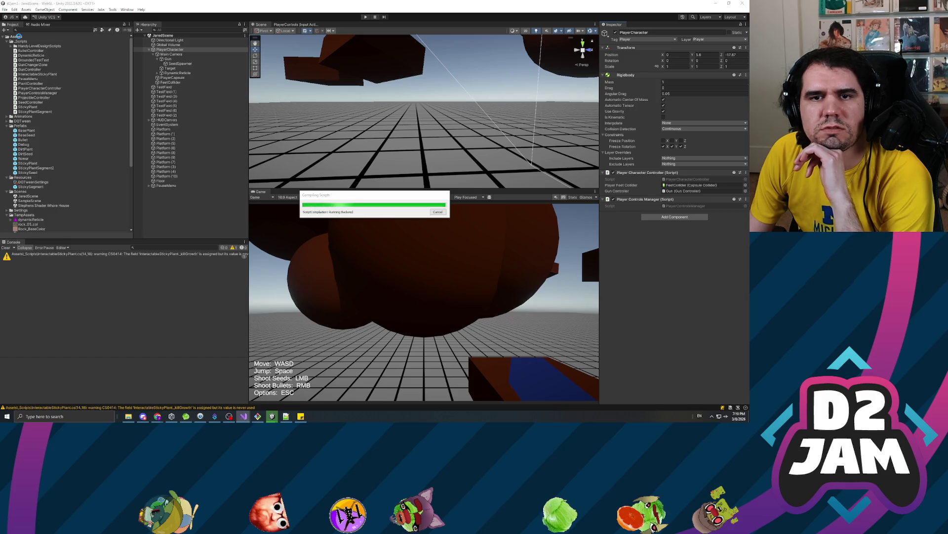
- Once the recompile of GunChangerZone finishes, open the _Scripts folder in the Project window
left_click(21, 41)
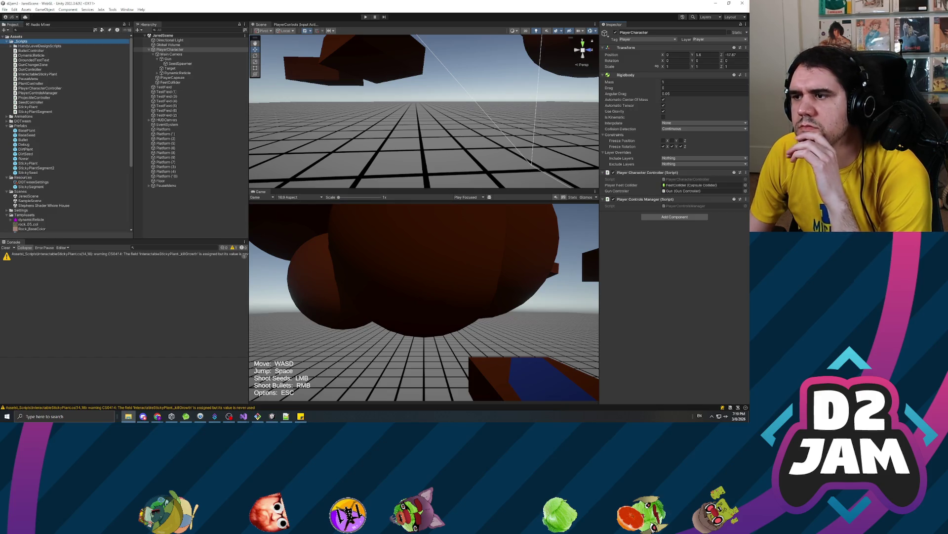
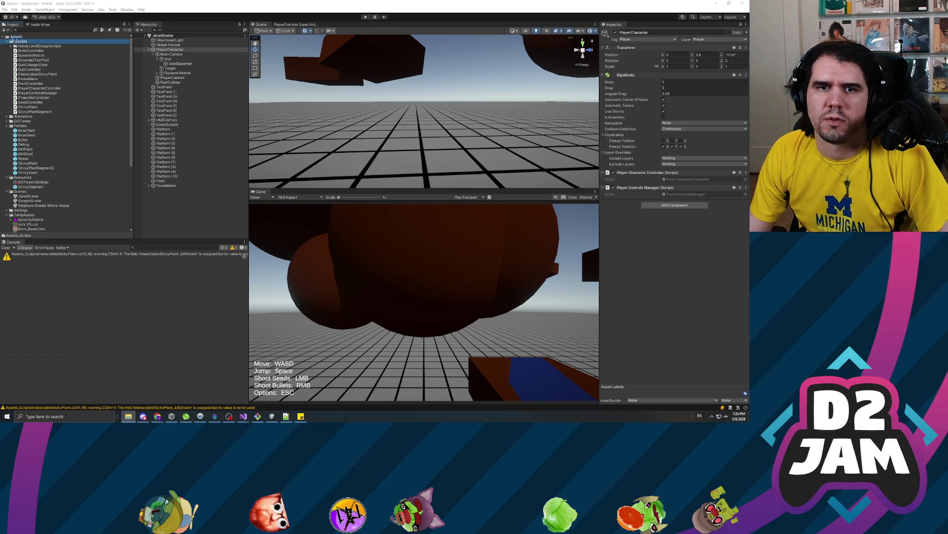
- Open the UsefulUnityPackages_4.4.2025 custom package from Desktop/Useful_Unity_Packages for import
left_click(17, 37)
right_click(17, 36)
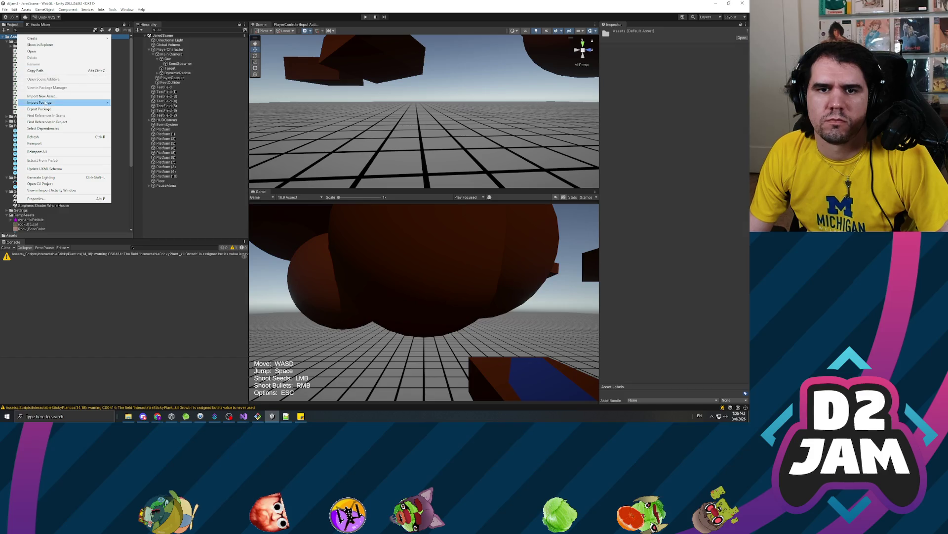
mouse_move(56, 104)
left_click(131, 103)
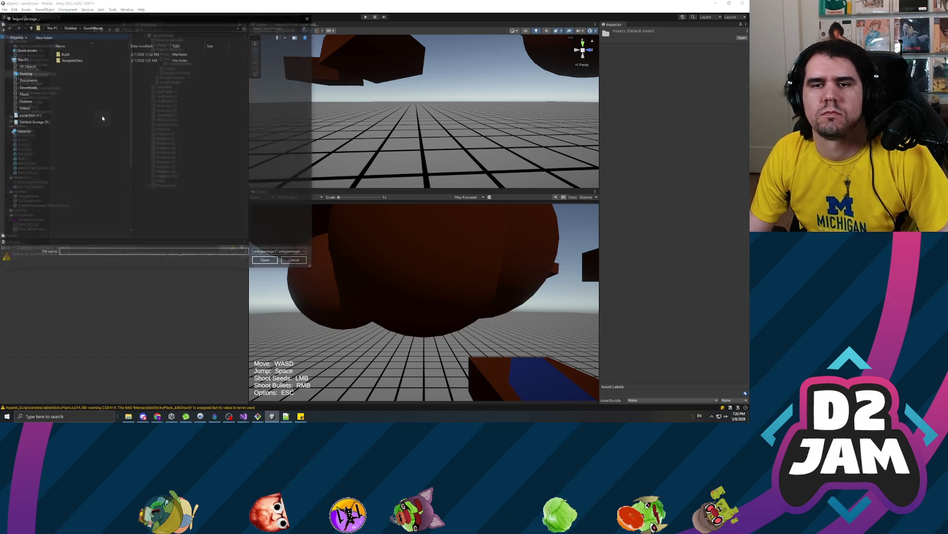
left_click(24, 56)
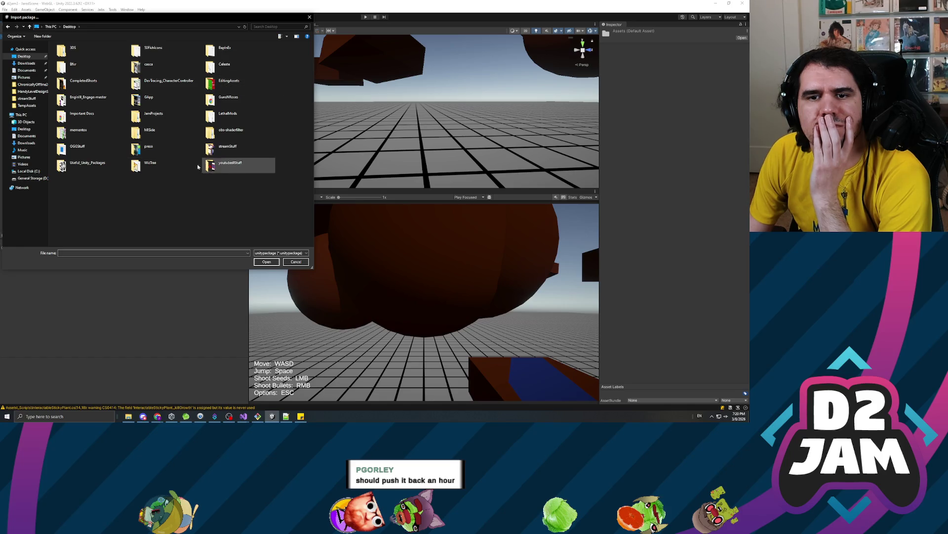
double_click(82, 165)
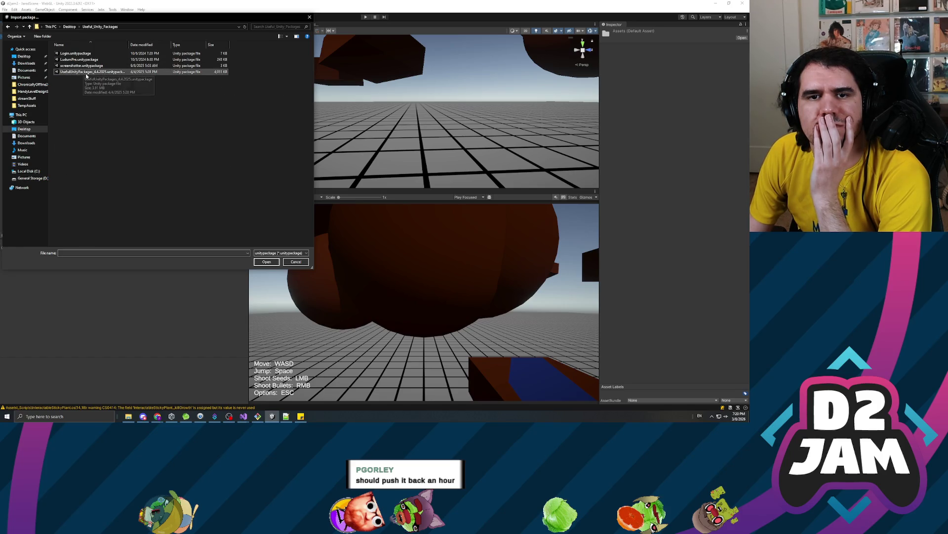
double_click(89, 72)
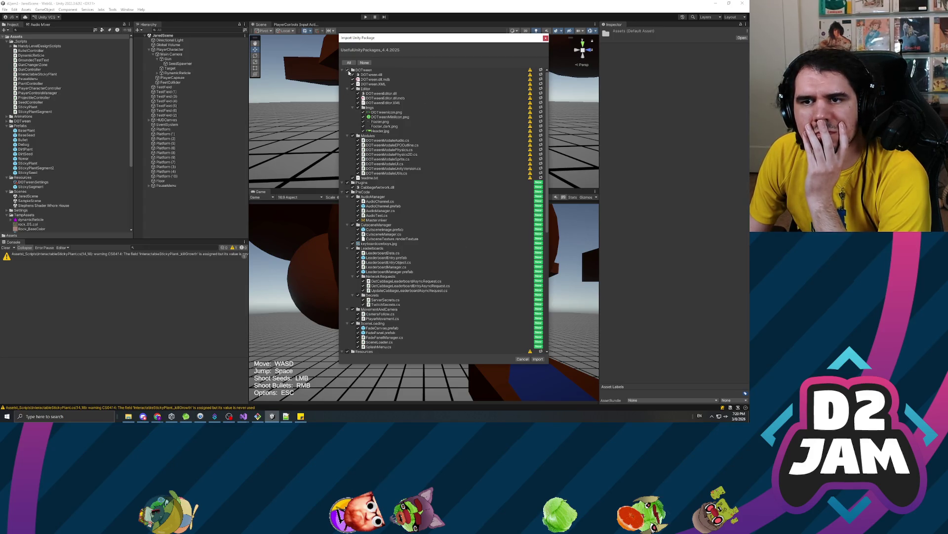
- Import the package with DOTween, Plugins, Resources and TextMesh Pro unchecked
left_click(348, 70)
scroll(446, 175, "down", 5)
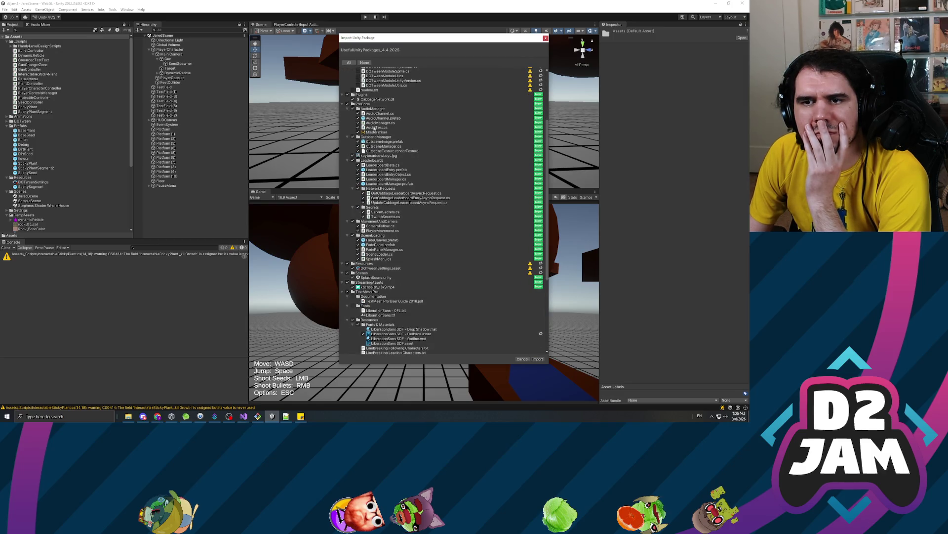
left_click(347, 94)
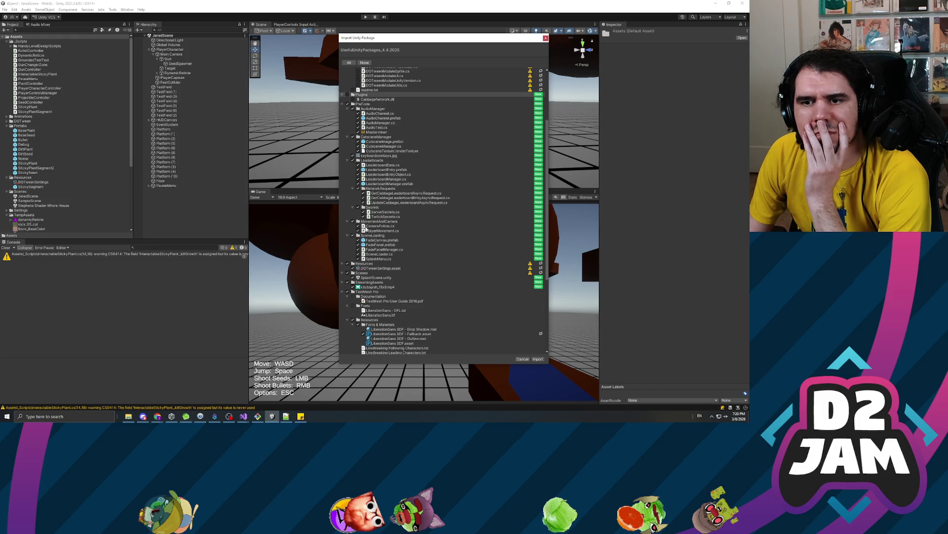
left_click(348, 264)
scroll(390, 292, "down", 1)
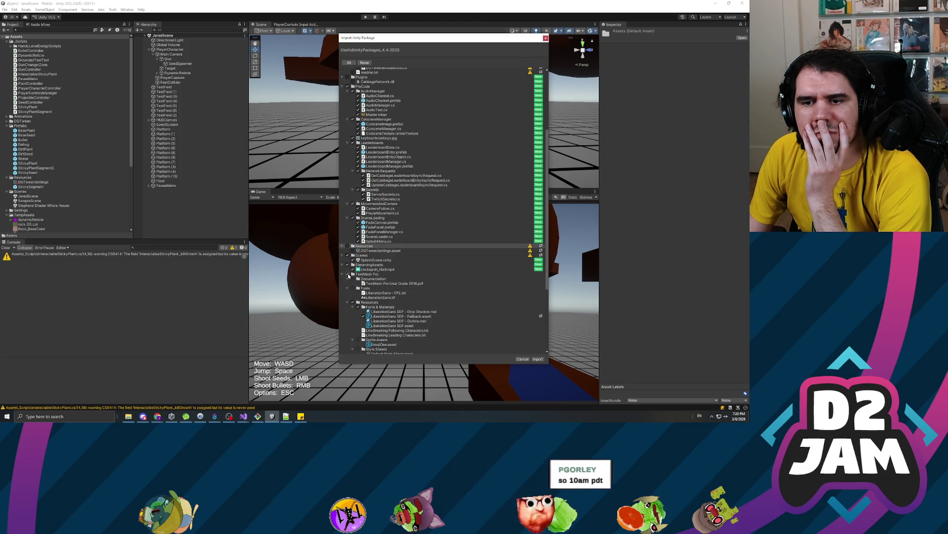
scroll(370, 272, "down", 2)
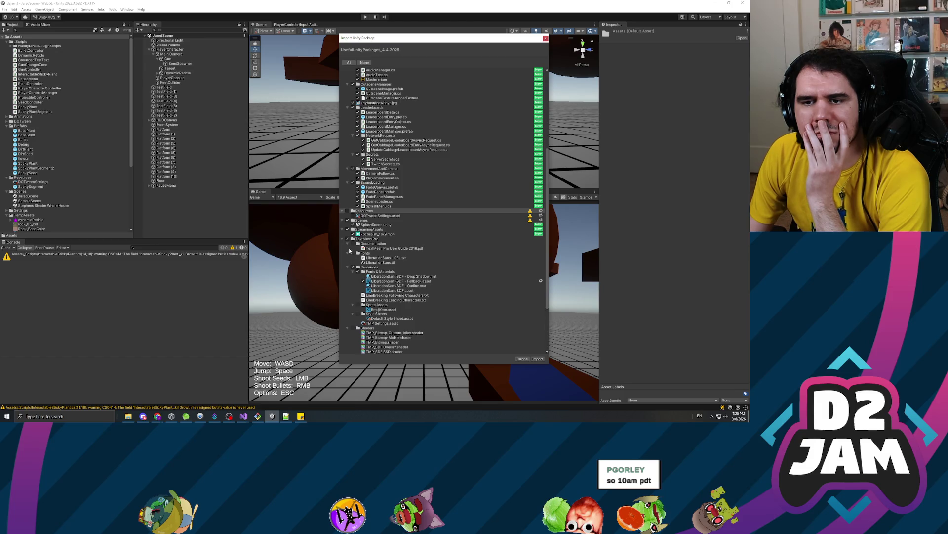
left_click(349, 239)
scroll(437, 264, "down", 4)
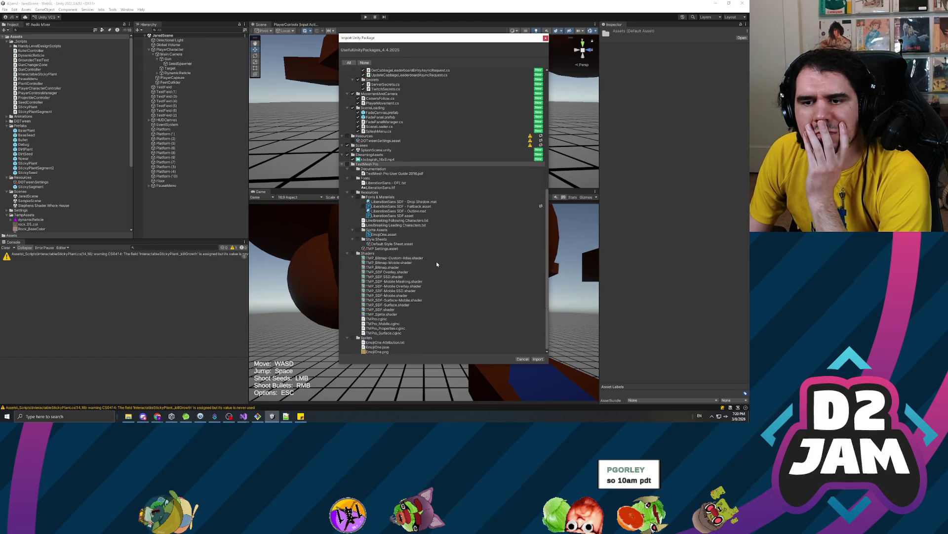
left_click(538, 359)
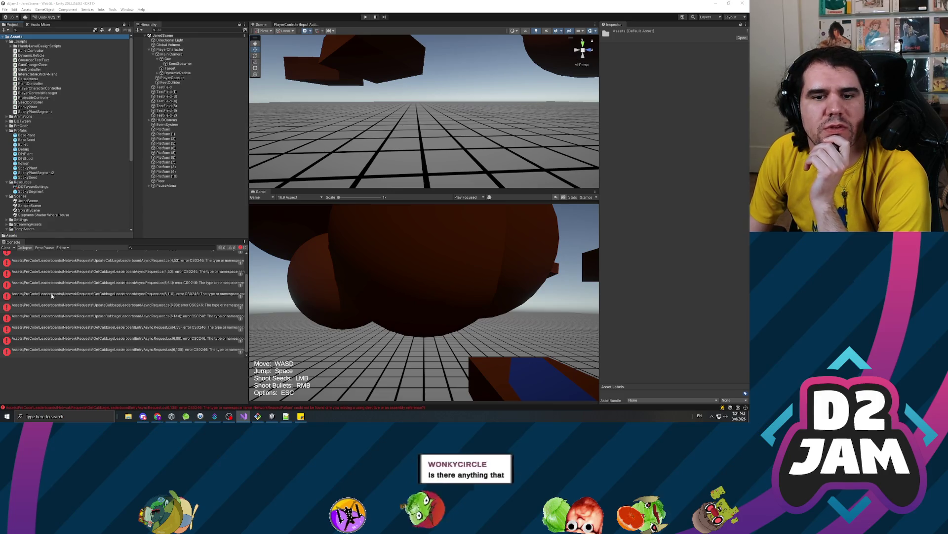
- Check the leaderboard compile errors, remove the PreCode/Leaderboards folder and clear the Console
left_click(141, 274)
left_click(135, 265)
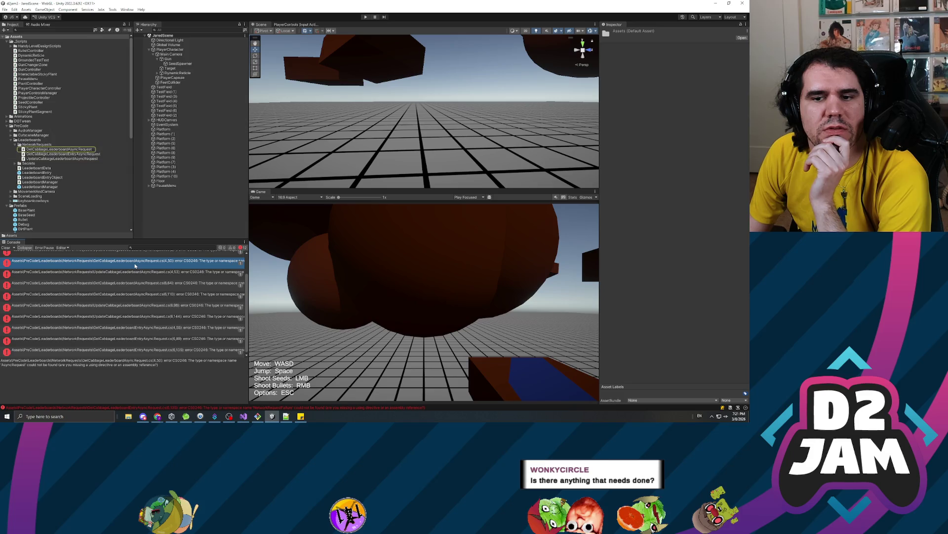
double_click(135, 266)
left_click(29, 140)
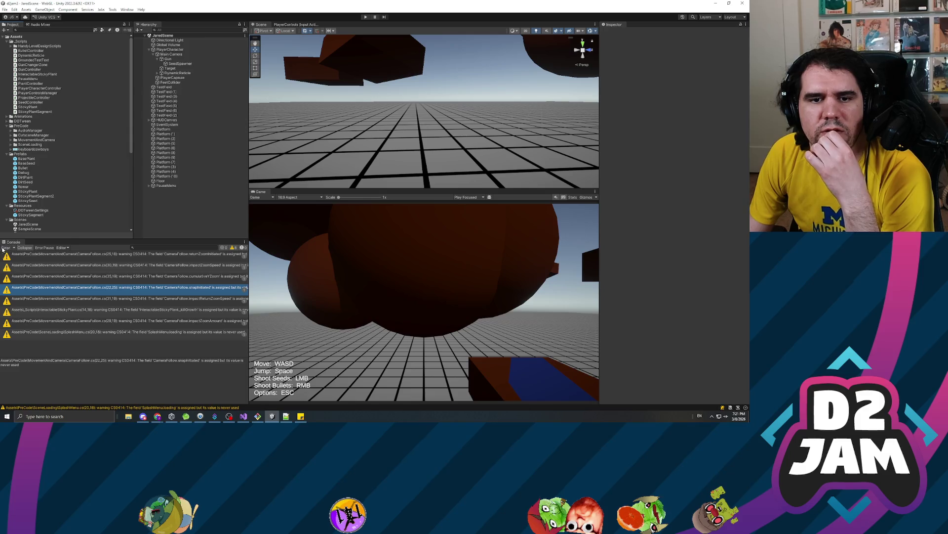
left_click(4, 248)
right_click(183, 218)
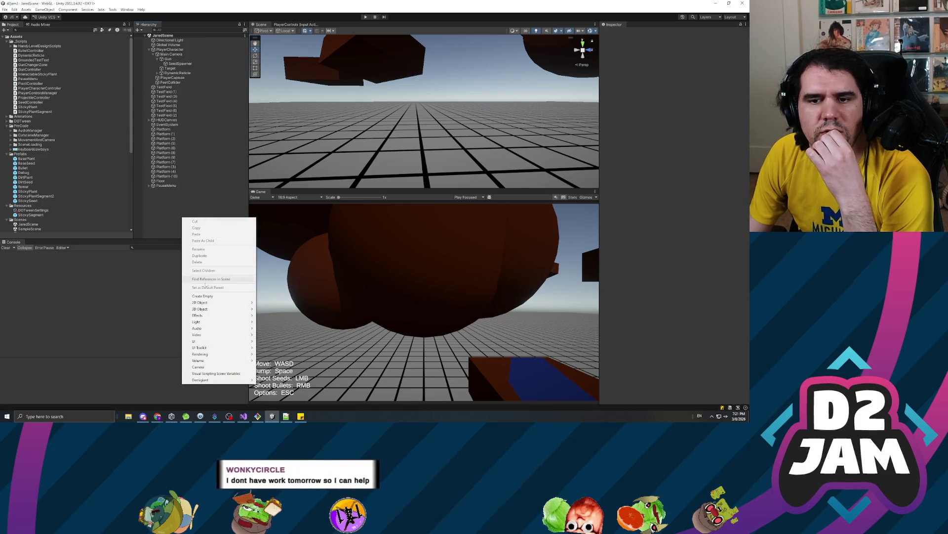
- Create an empty scene object named AudioManager
left_click(7, 137)
left_click(11, 130)
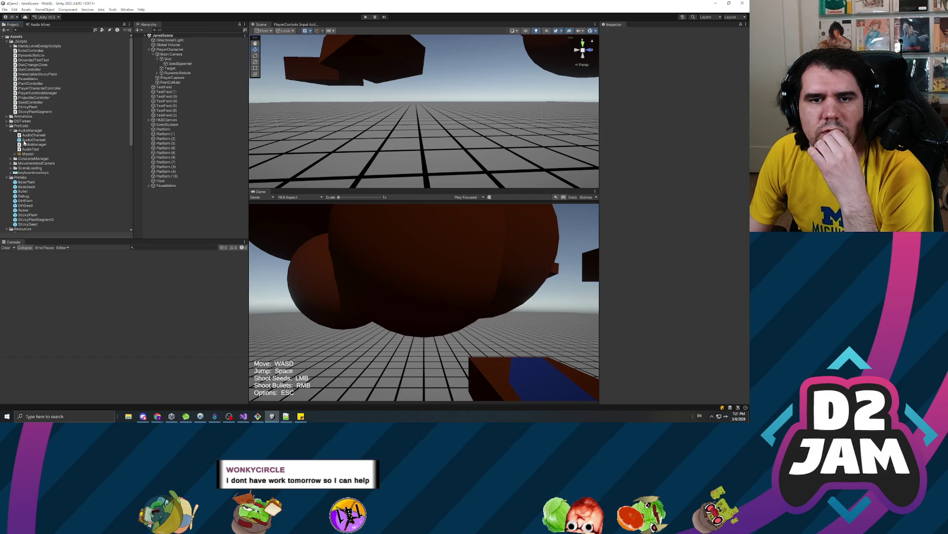
right_click(168, 214)
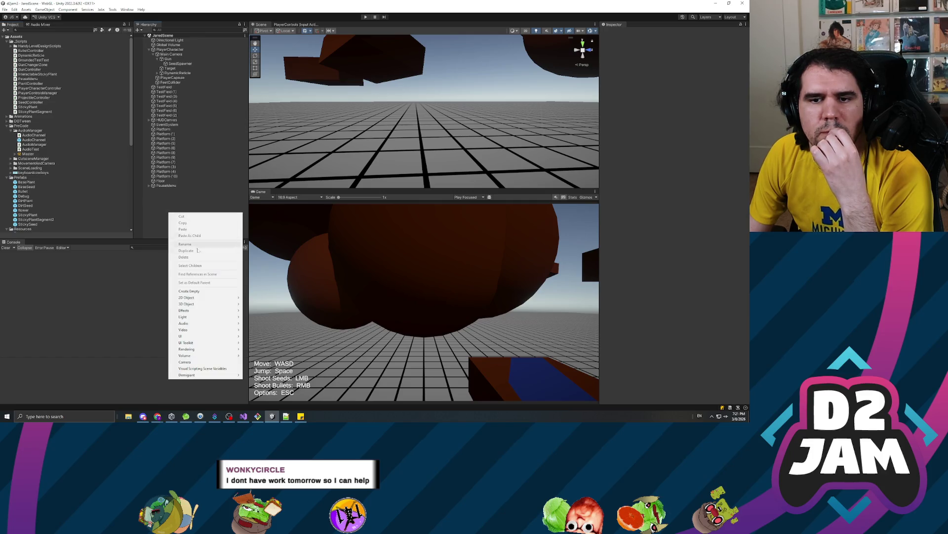
left_click(214, 292)
type("AudioManager")
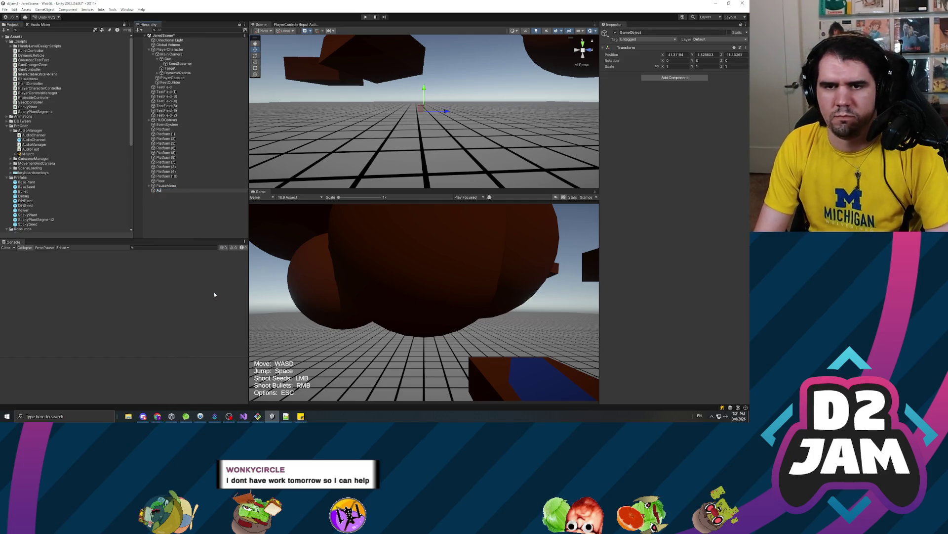
key("Return")
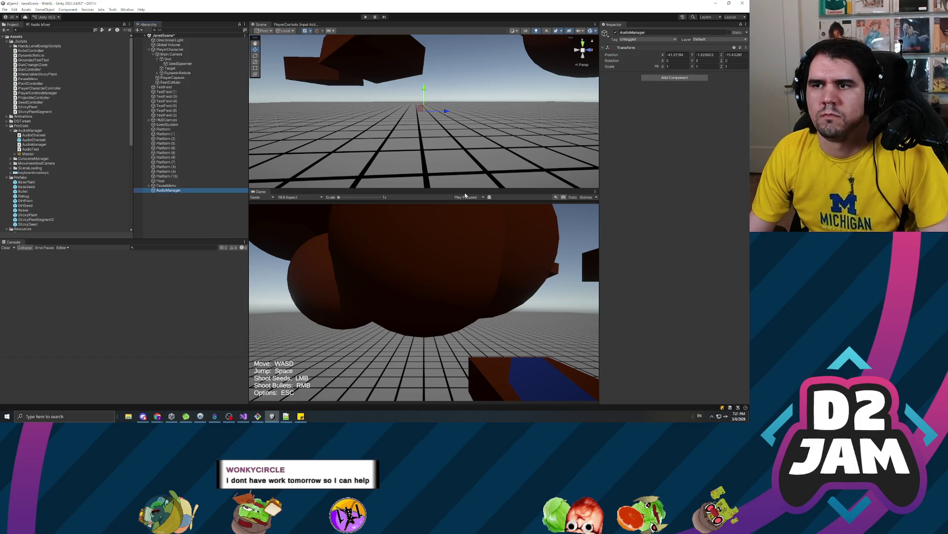
- Add the Audio Manager script and assign the AudioChannel prefab to its channel prefab field
left_click(675, 78)
type("audioman")
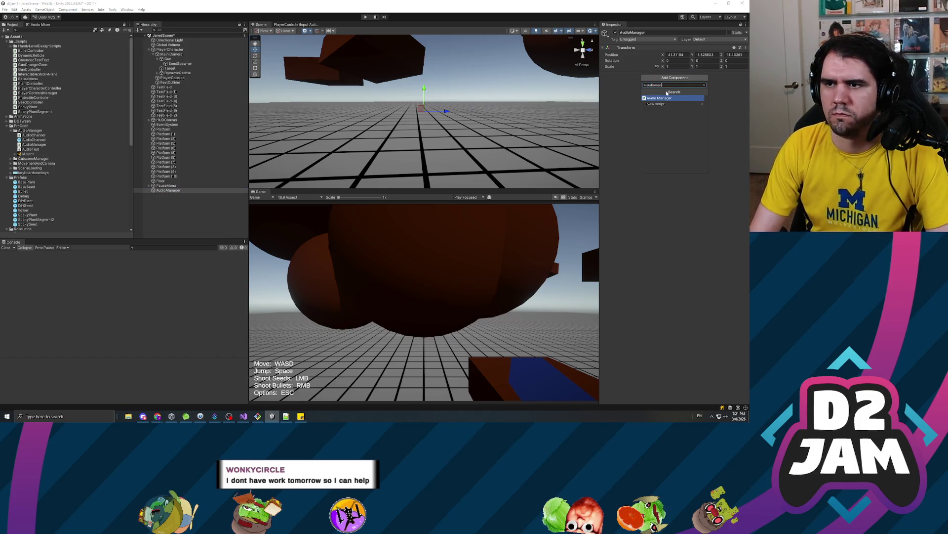
key("Return")
left_click(170, 181)
left_click(169, 191)
mouse_move(33, 140)
left_mouse_down()
mouse_move(445, 123)
mouse_move(701, 87)
left_mouse_up()
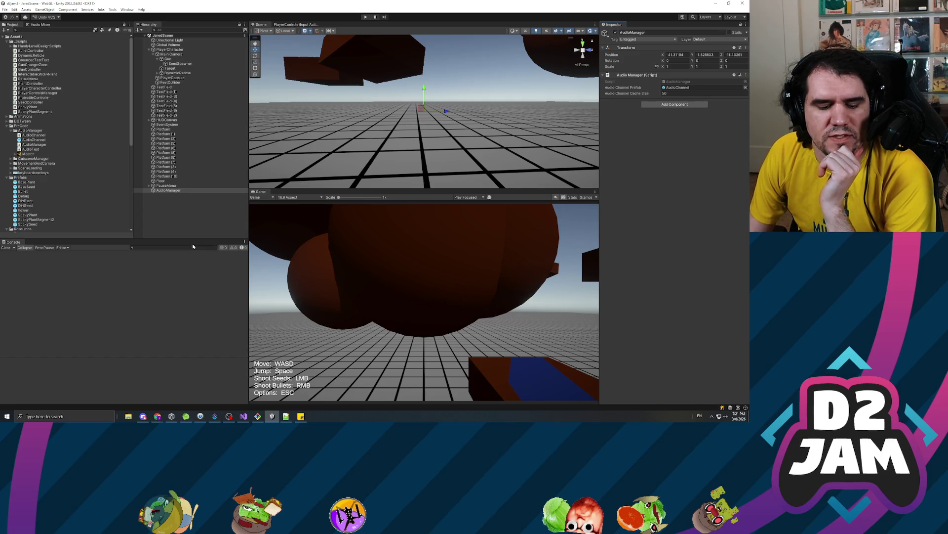
left_click(158, 228)
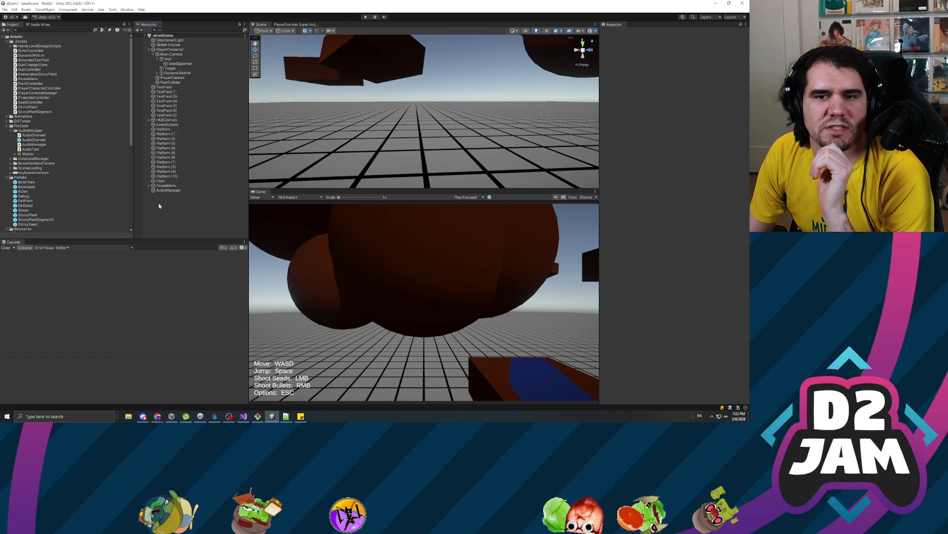
left_click(192, 192)
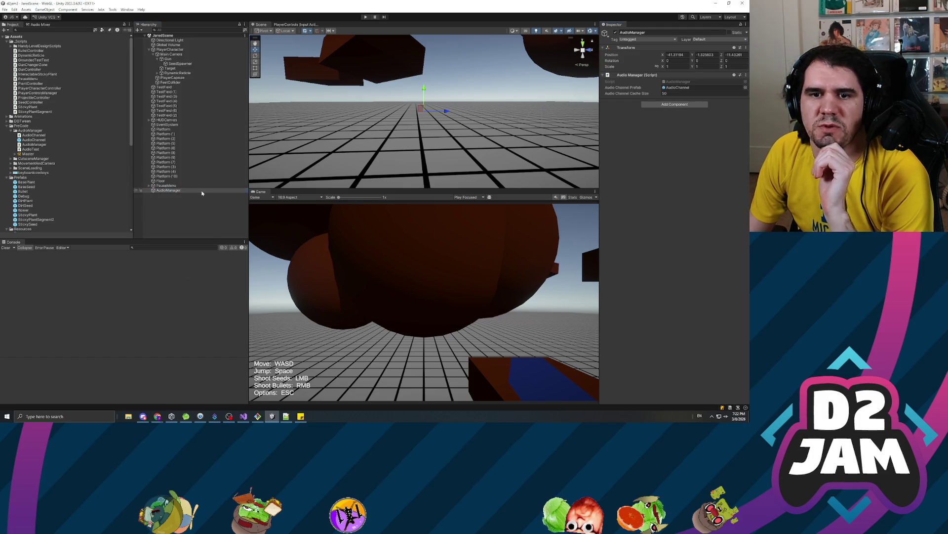
left_click(165, 152)
key("Down")
key("Down")
key("Down")
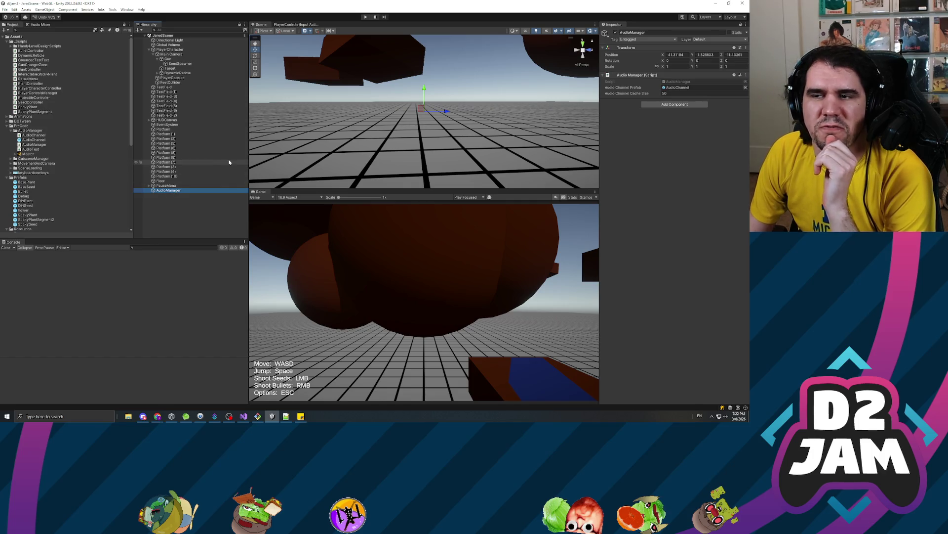
left_click(160, 196)
left_click(168, 191)
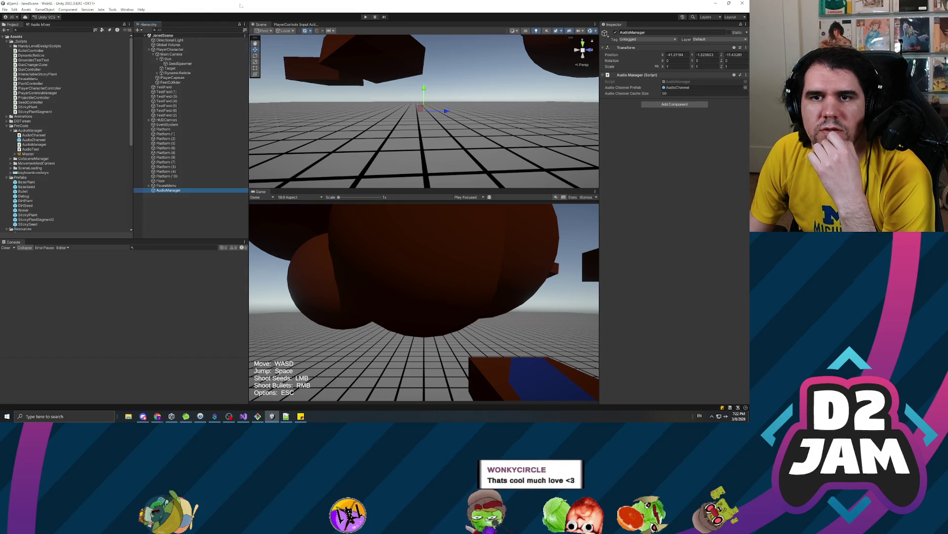
- In GunChangerZone, declare a [SerializeField] private AudioClip _changerClip field and save
key("alt+Tab")
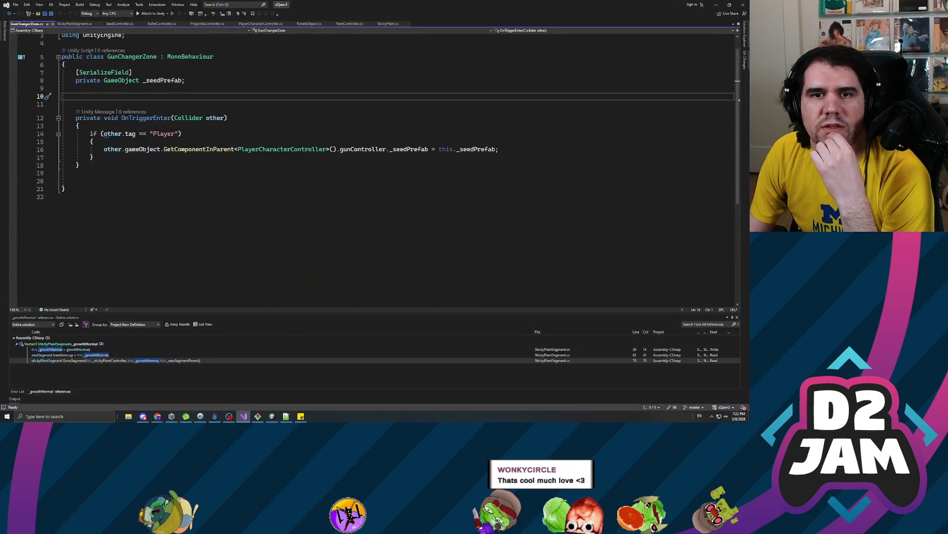
key("Tab")
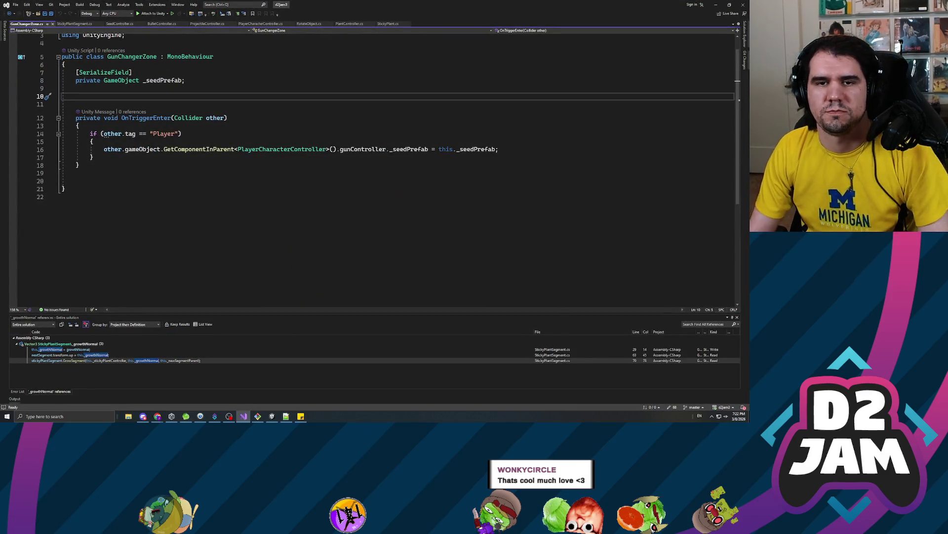
type("[Serializ")
key("Tab")
key("Return")
type("private AudioCli")
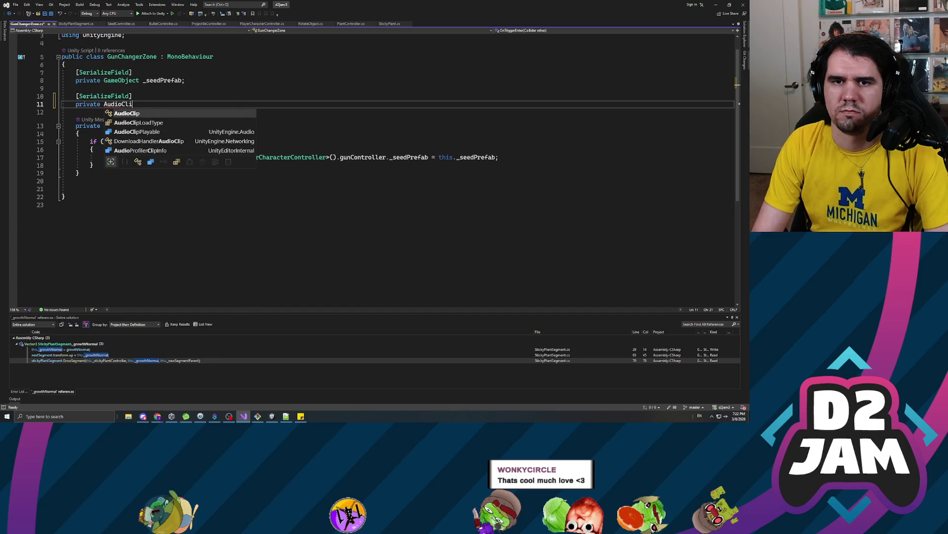
type("p _")
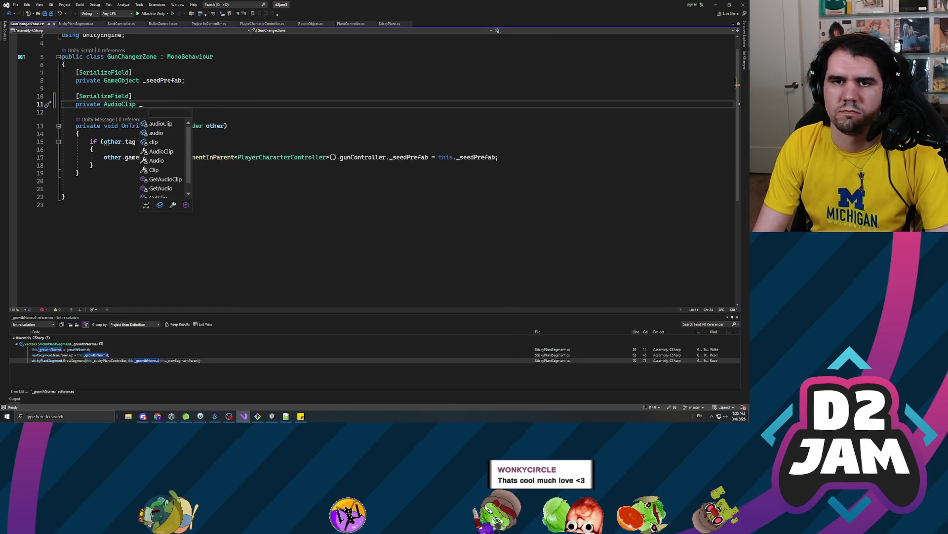
type("changerClip")
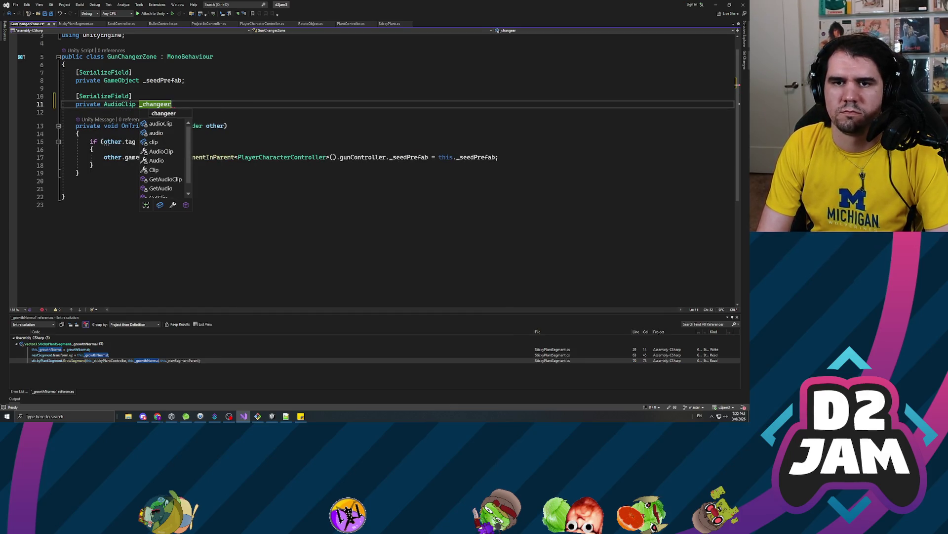
type(";")
key("ctrl+s")
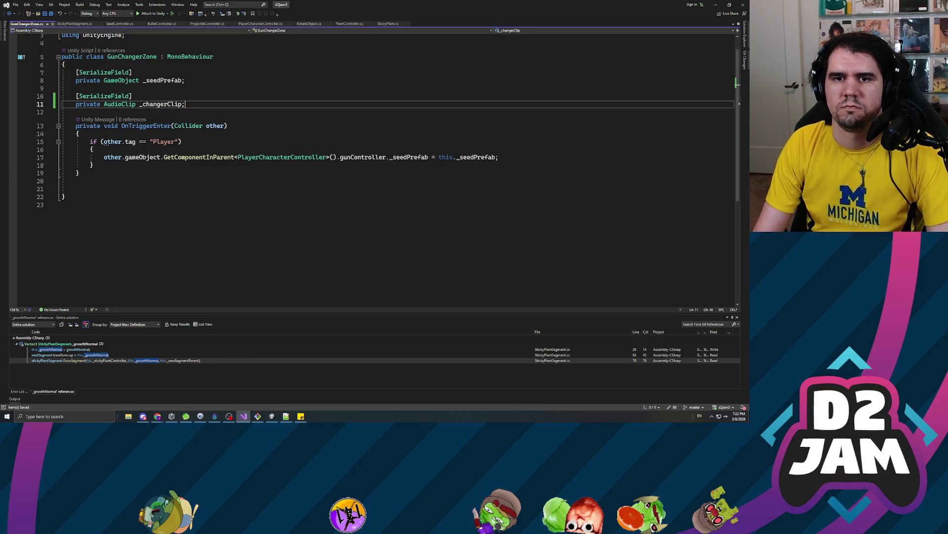
- Rename the clip field to _annoucement
key("Down")
key("Down")
key("Down")
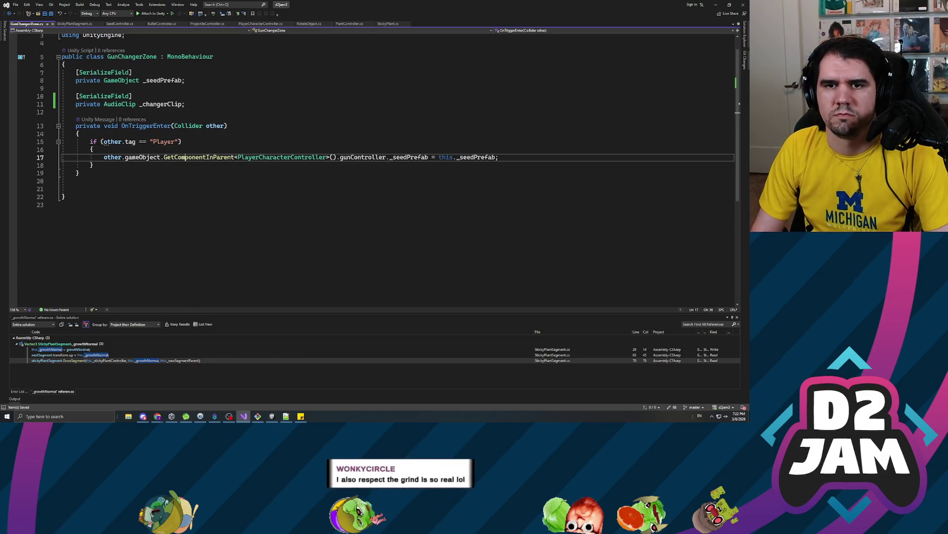
double_click(161, 104)
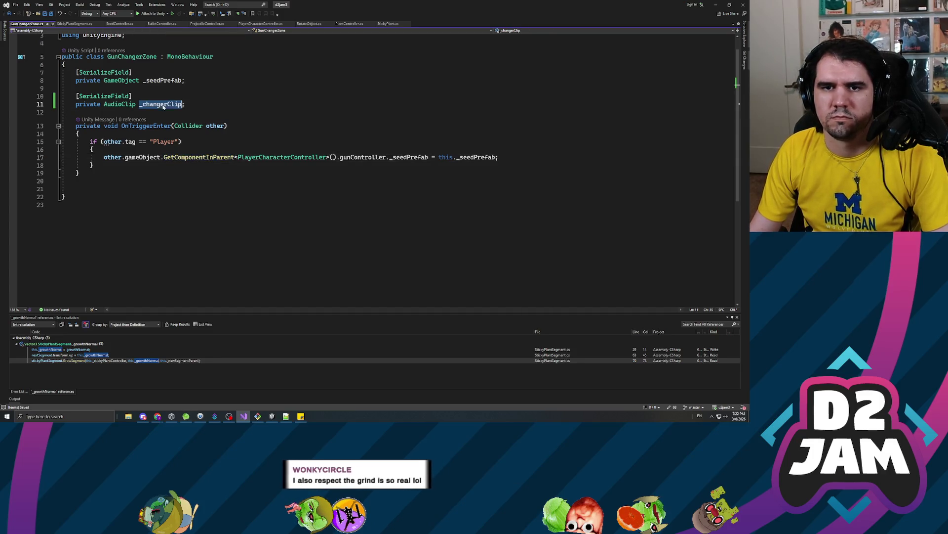
type("_annoucement")
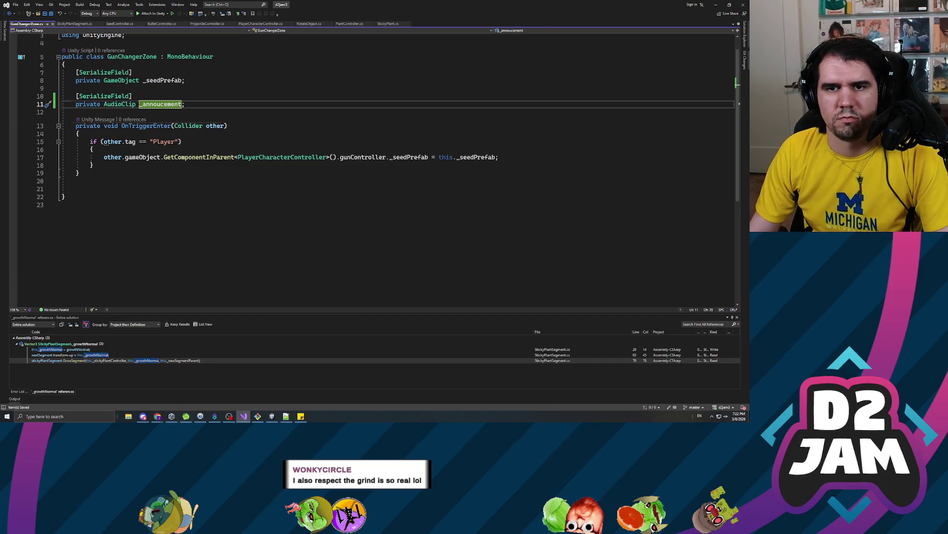
left_click(228, 126)
- Below the seed prefab assignment, try an AudioManager.instance.playone call, then clear it
left_click(498, 157)
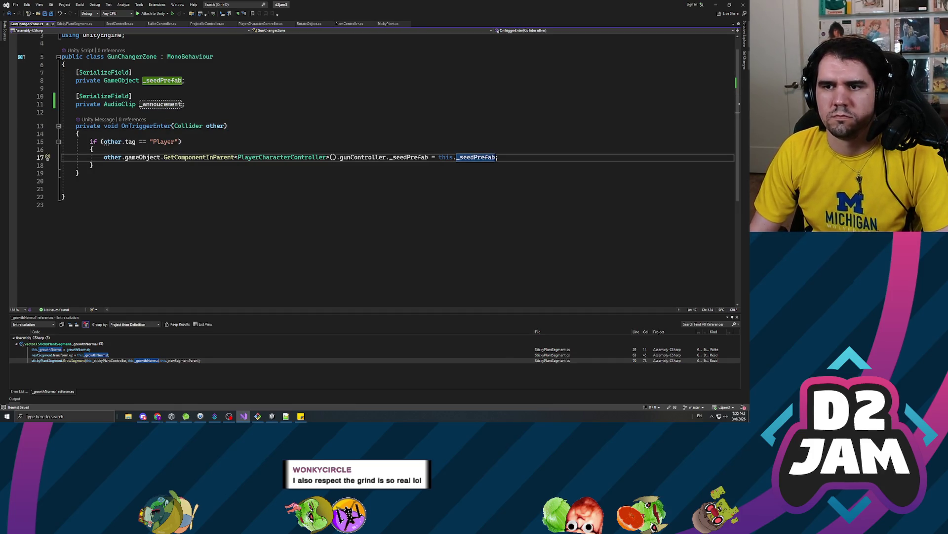
key("Return")
key("Return")
type("AudioManager.play")
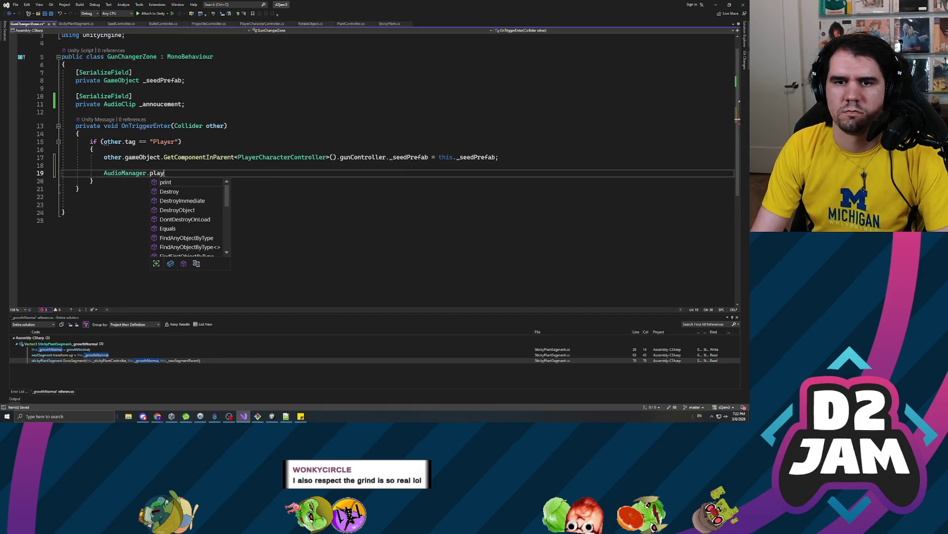
key("BackSpace")
key("BackSpace")
key("BackSpace")
key("BackSpace")
type("instance")
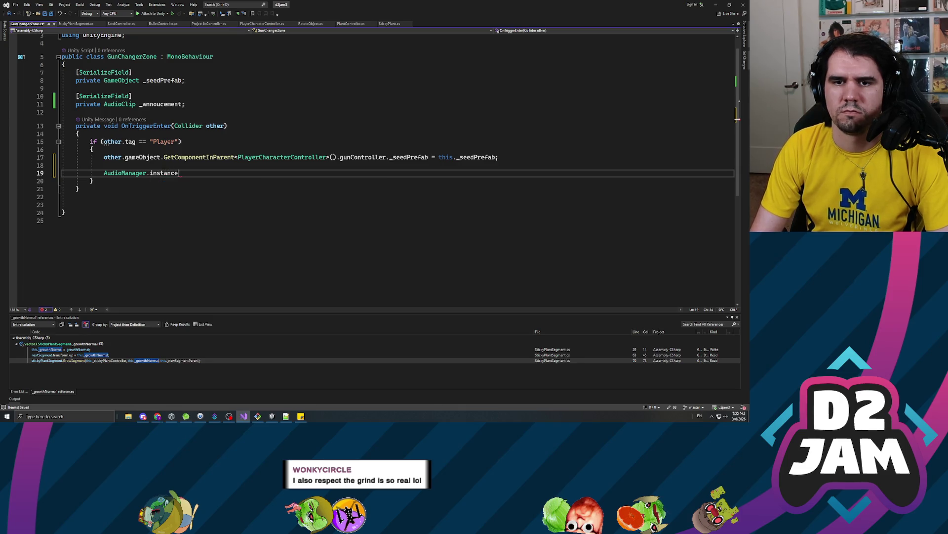
type(".playone")
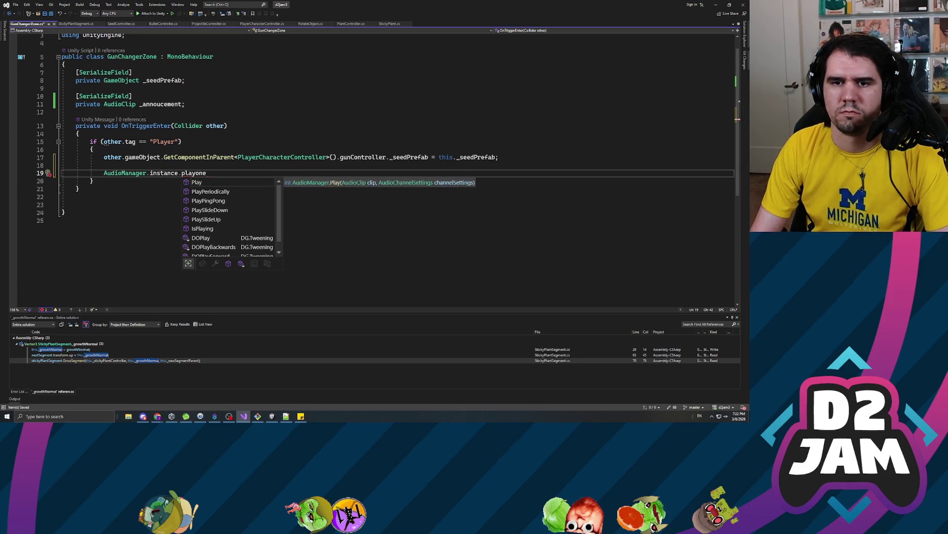
key("BackSpace")
key("BackSpace")
key("BackSpace")
key("BackSpace")
key("BackSpace")
key("BackSpace")
key("BackSpace")
type("one")
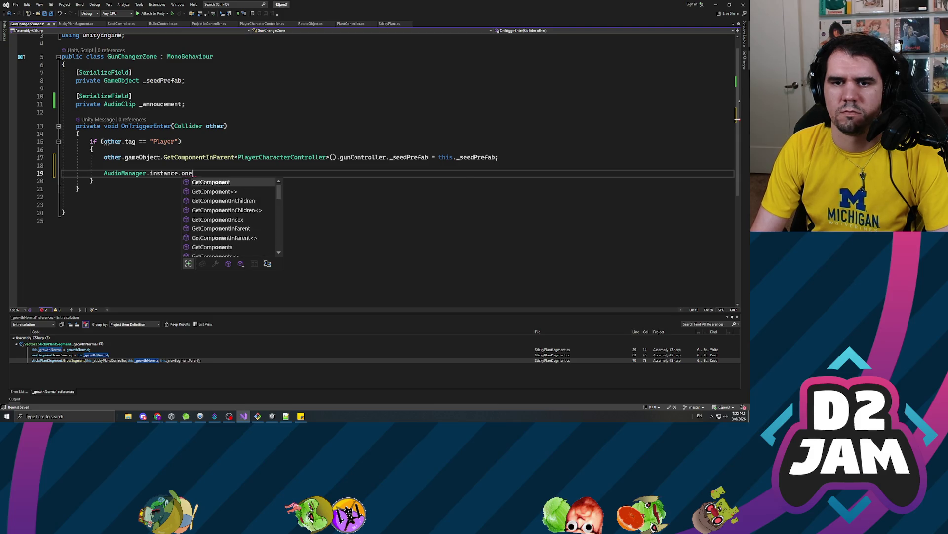
key("shift+Home")
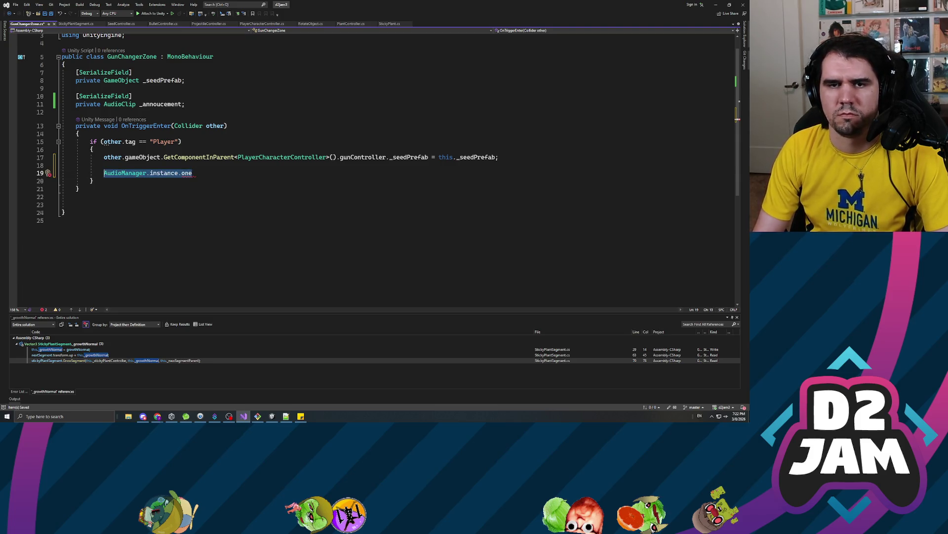
key("BackSpace")
- Try AudioSource and AudioClip play calls, then settle on AudioManager.instance.pla
type("AudioSource.play")
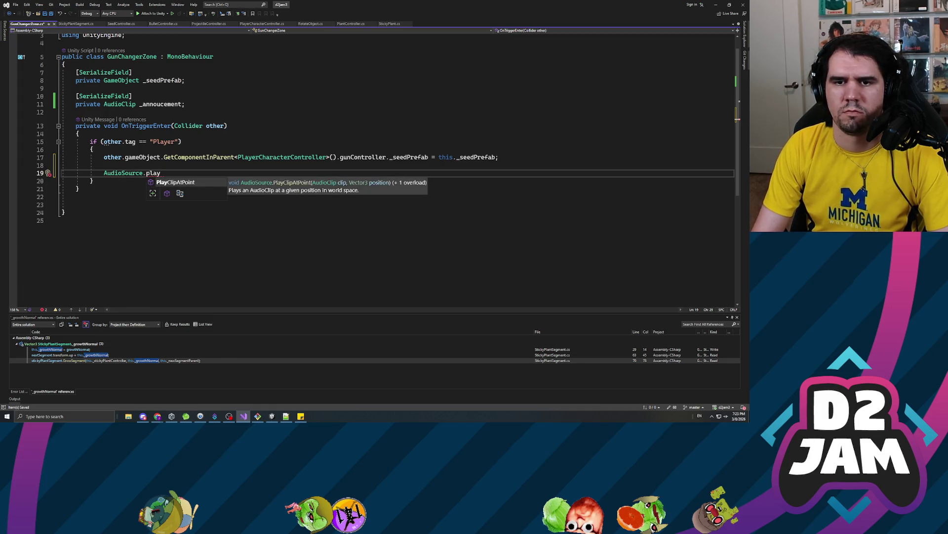
key("BackSpace")
key("BackSpace")
key("BackSpace")
key("BackSpace")
type("one")
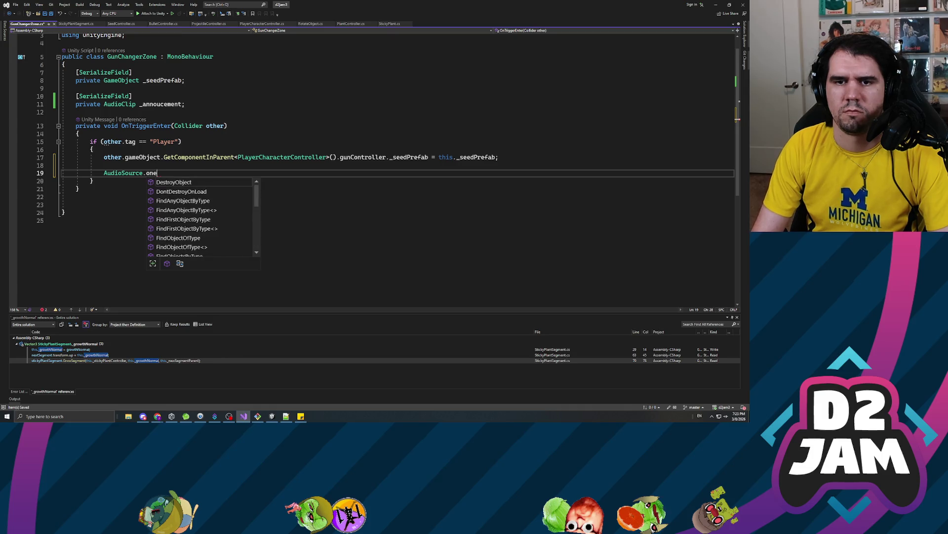
key("BackSpace")
key("BackSpace")
key("BackSpace")
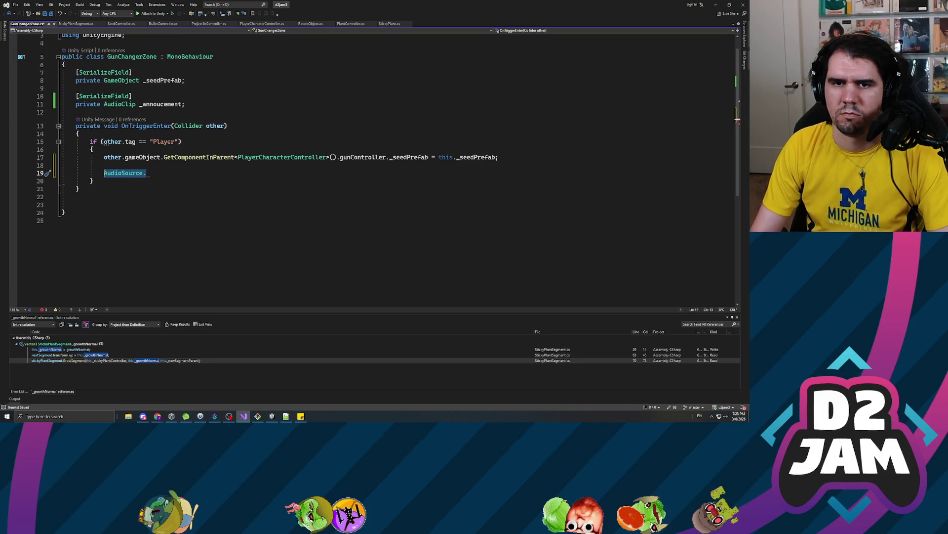
type("AudioClip.")
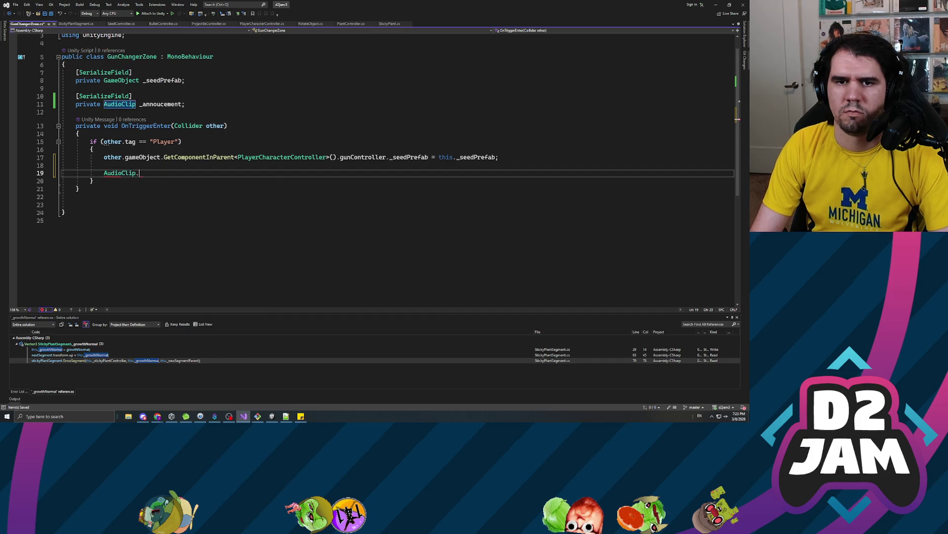
type("one")
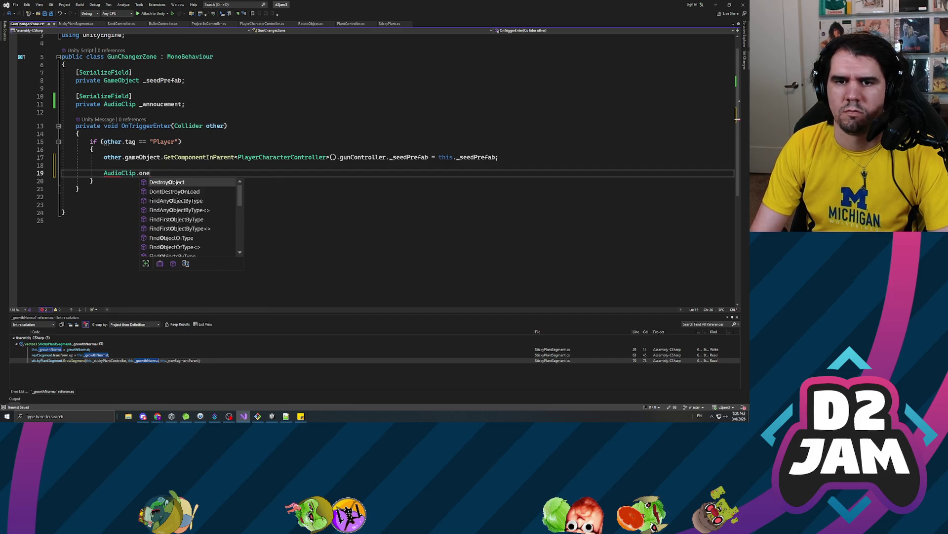
key("ctrl+BackSpace")
key("ctrl+BackSpace")
key("ctrl+BackSpace")
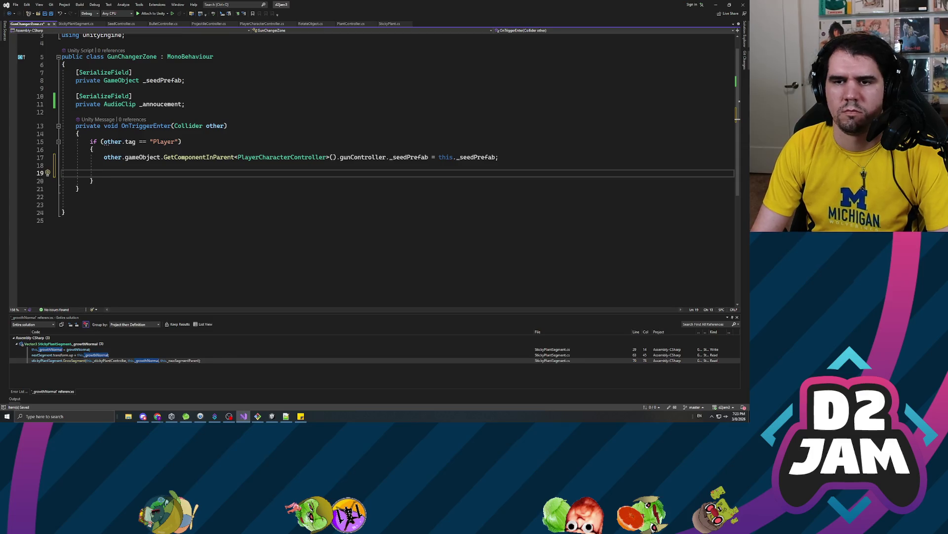
type("AudioManager.instanc")
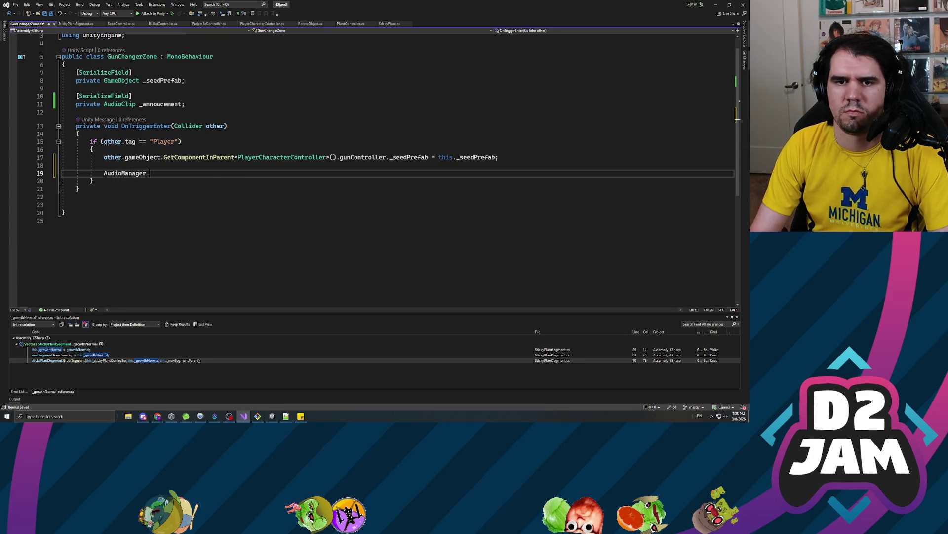
type("e.")
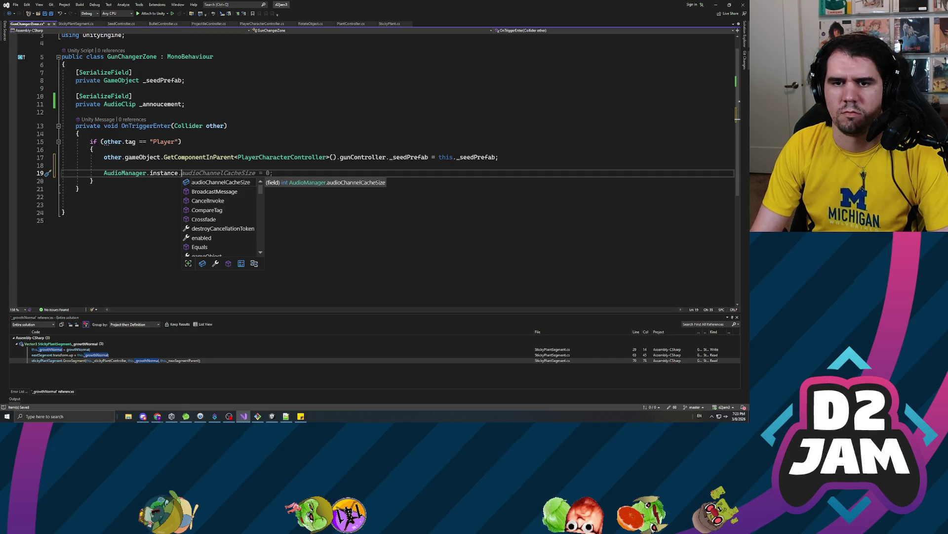
type("pla")
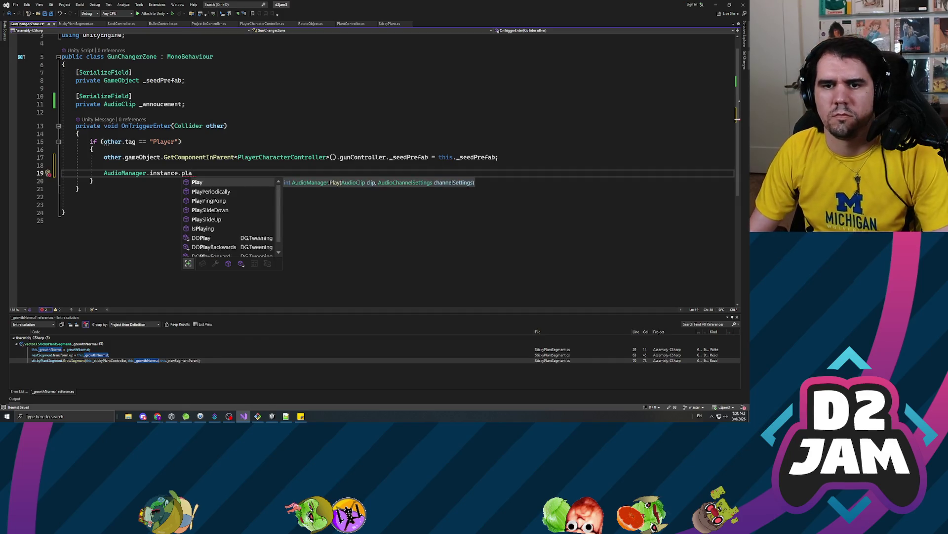
key("Down")
key("Down")
key("Down")
key("Up")
key("Up")
key("Up")
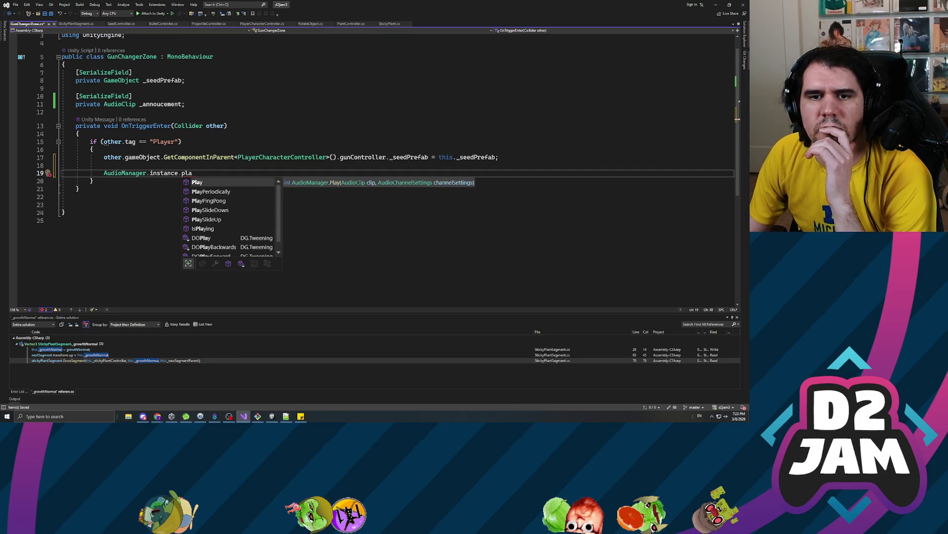
right_click(121, 174)
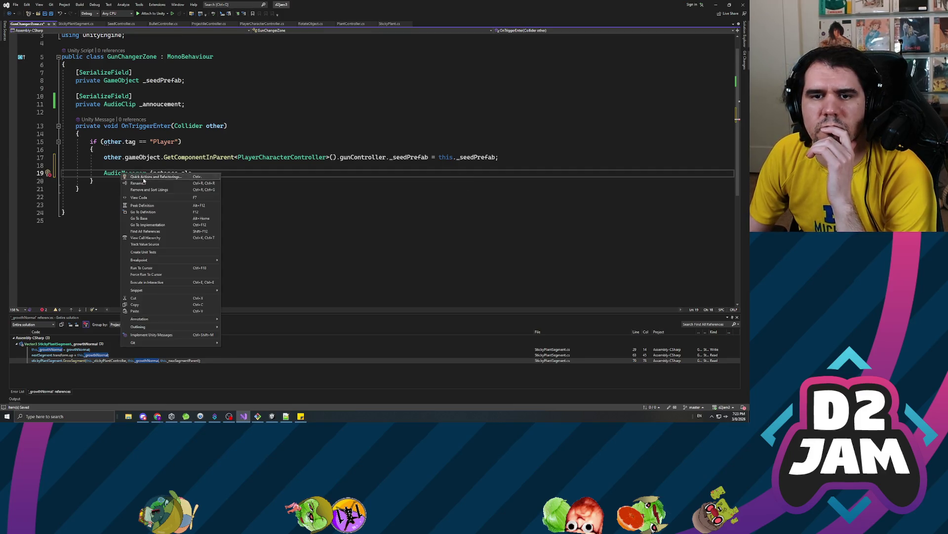
left_click(144, 212)
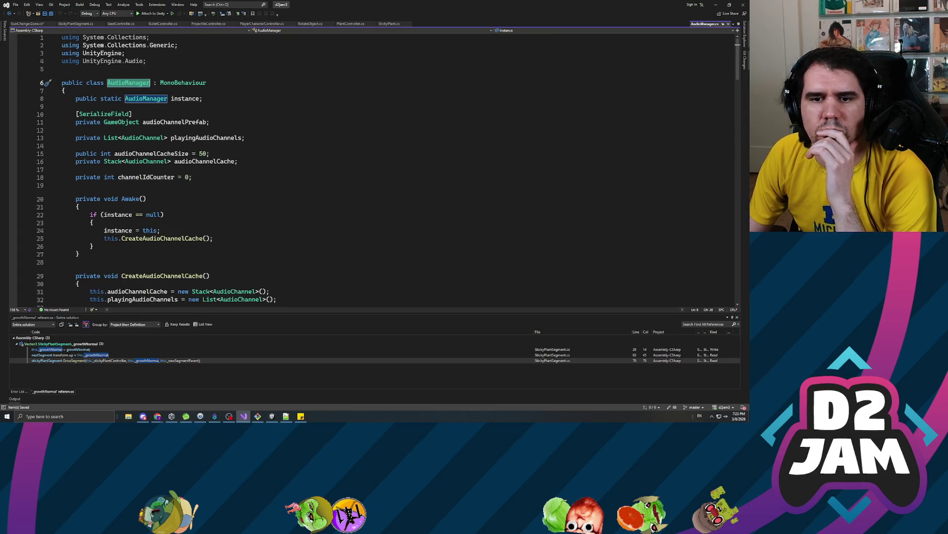
key("ctrl+f")
type("one")
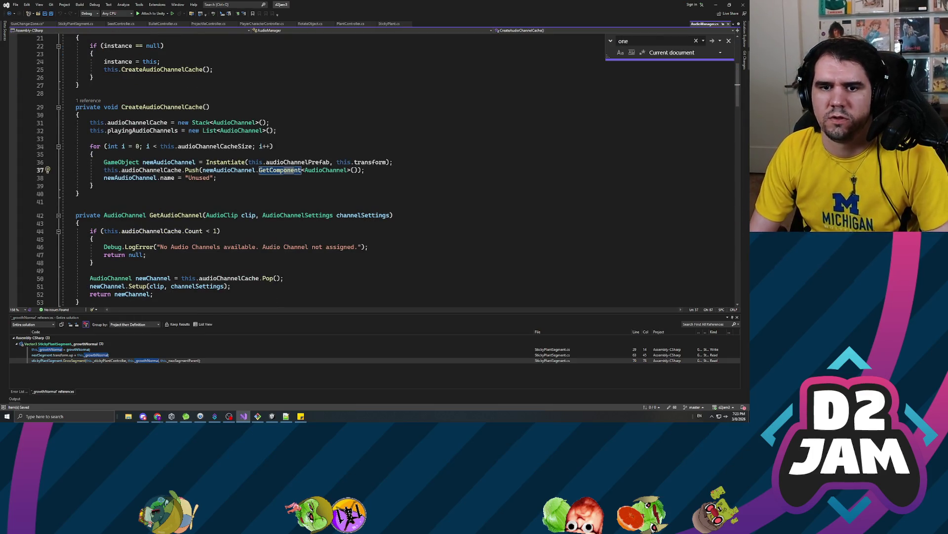
key("ctrl+f")
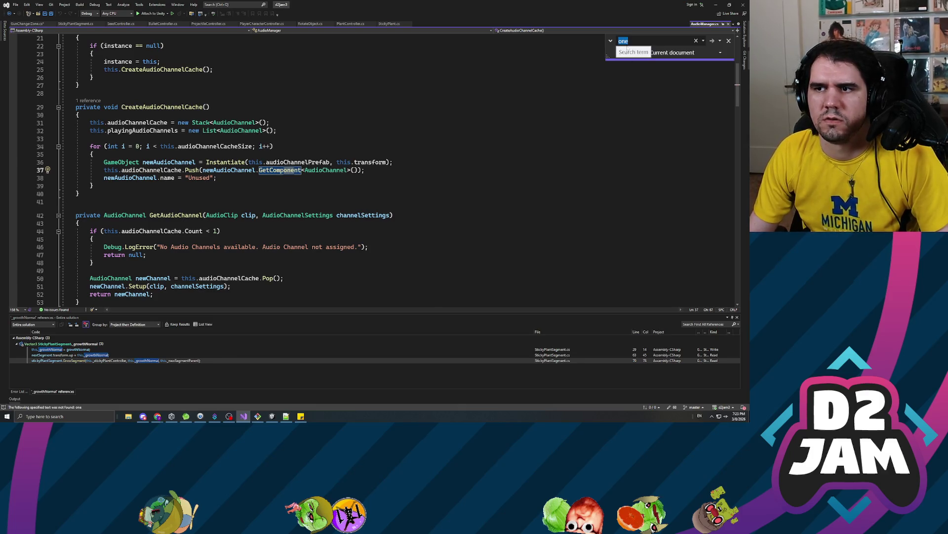
type("once")
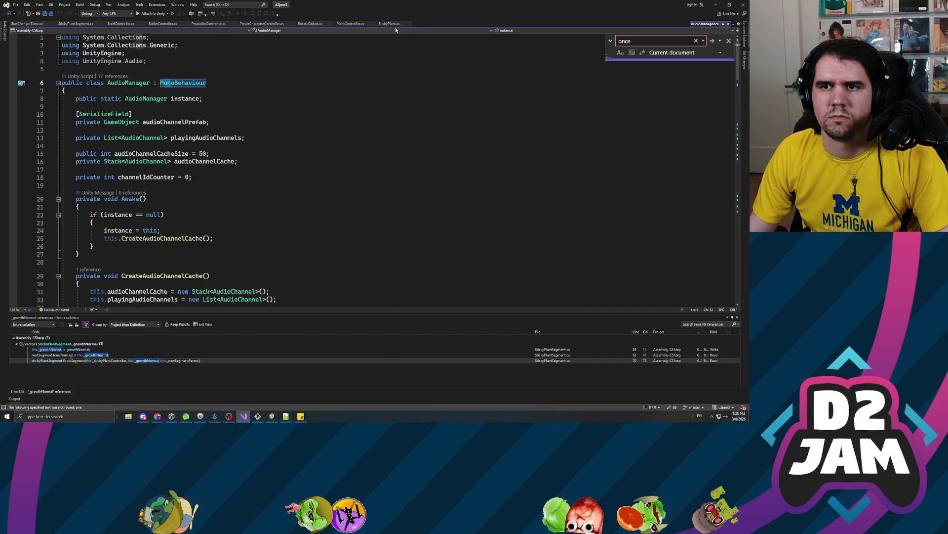
left_click(28, 23)
left_click(156, 173)
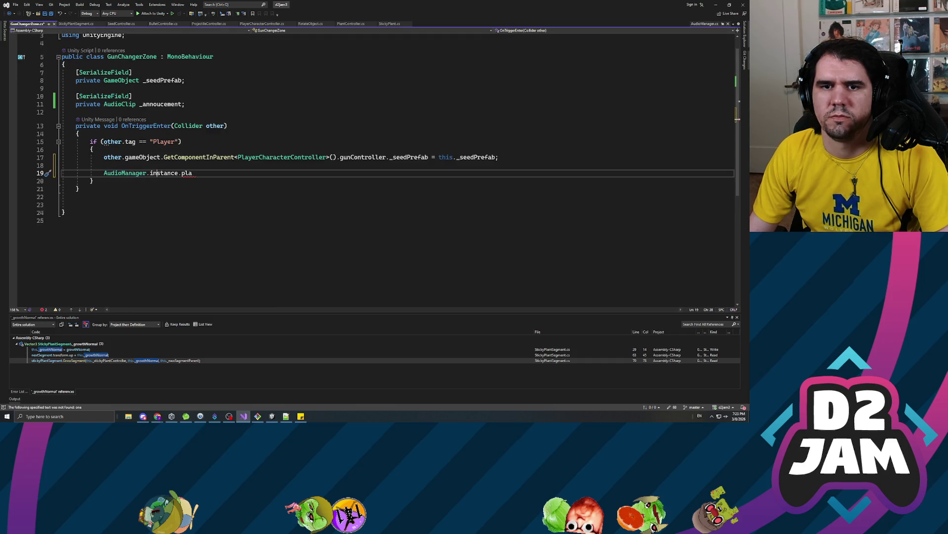
left_click(104, 165)
- Add an AudioChannelSettings line with values false, 1.0f, 1.0f, 0.5f and save
key("Return")
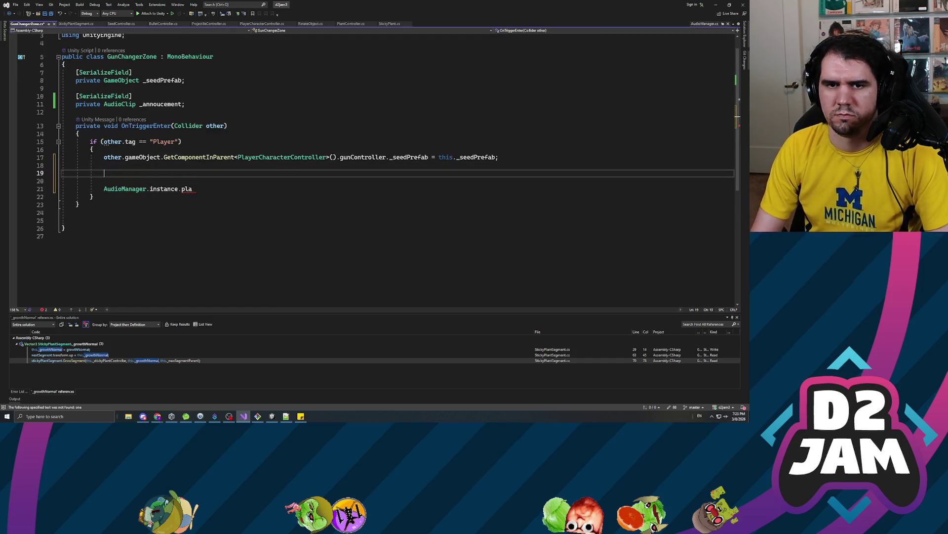
type("AudioChannel channel =")
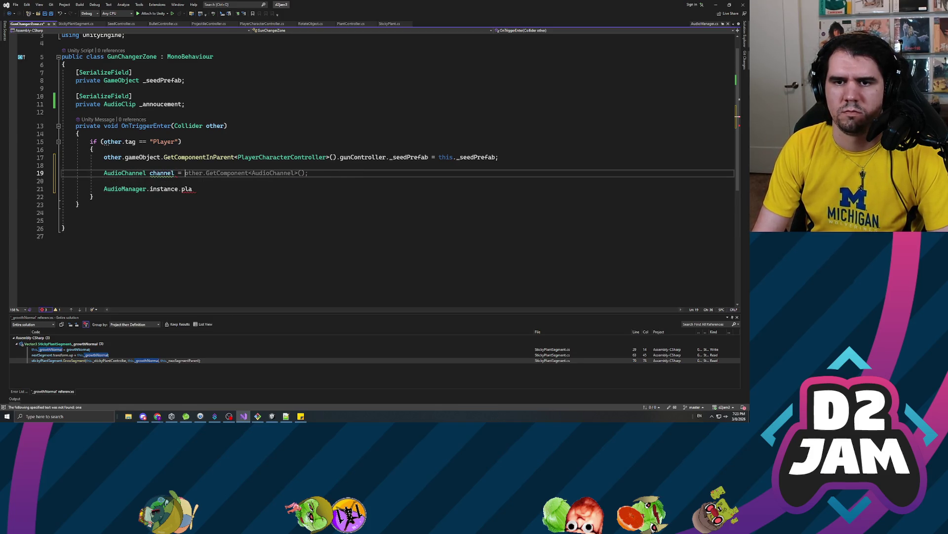
type("new Audioc")
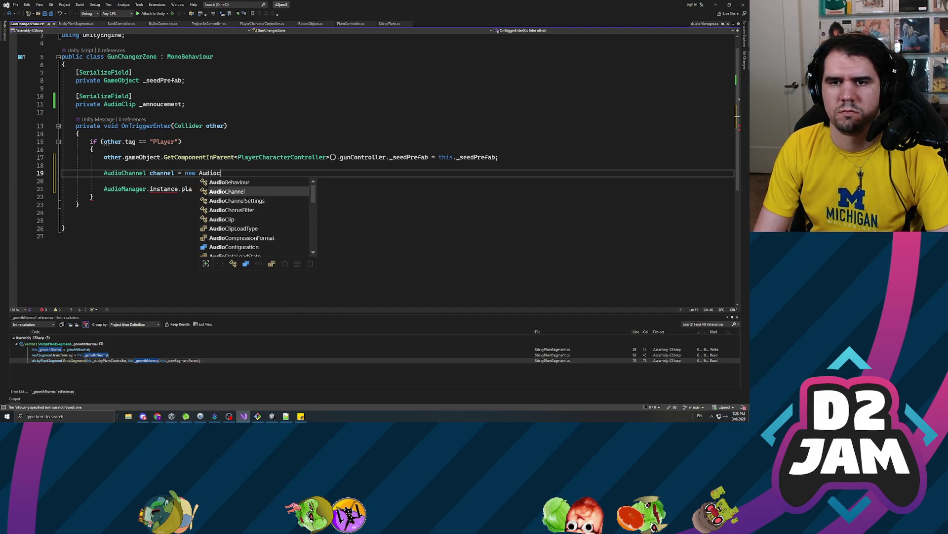
type("hannel(")
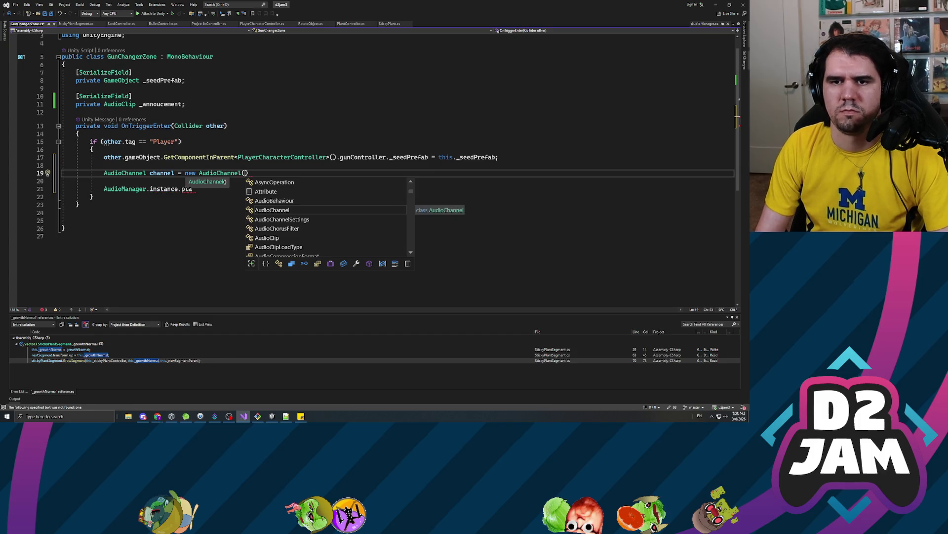
type(");")
key("Return")
type("udiochannels")
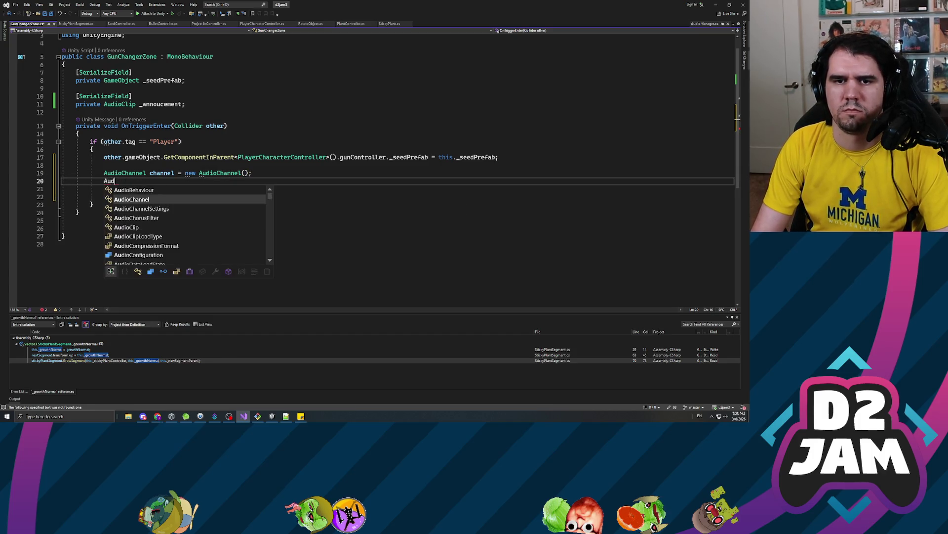
type("e")
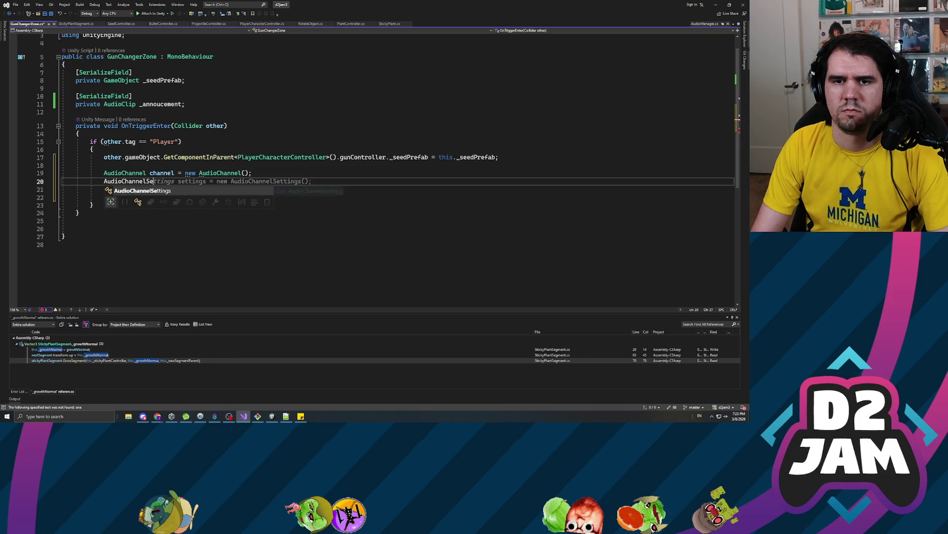
key("Tab")
key("Down")
key("Down")
type("AudioManager.instance.pla")
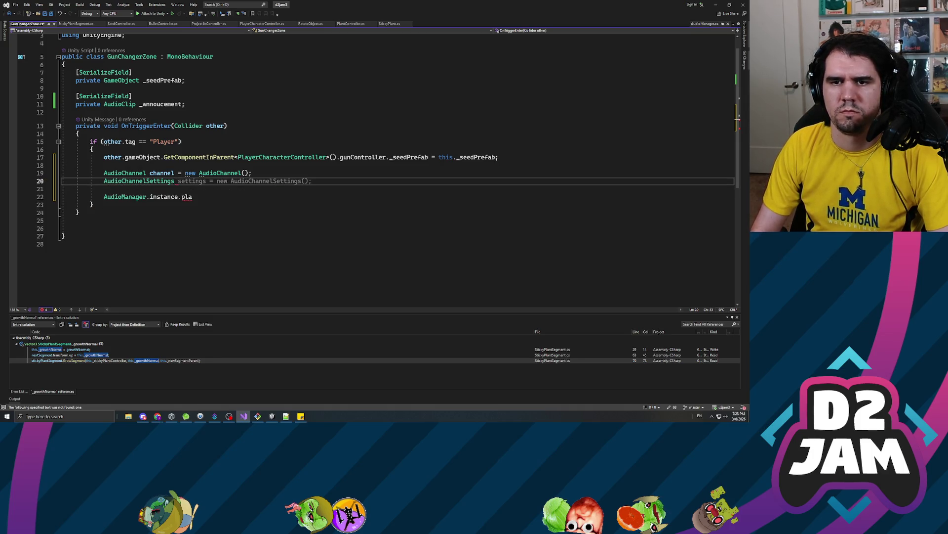
type("(")
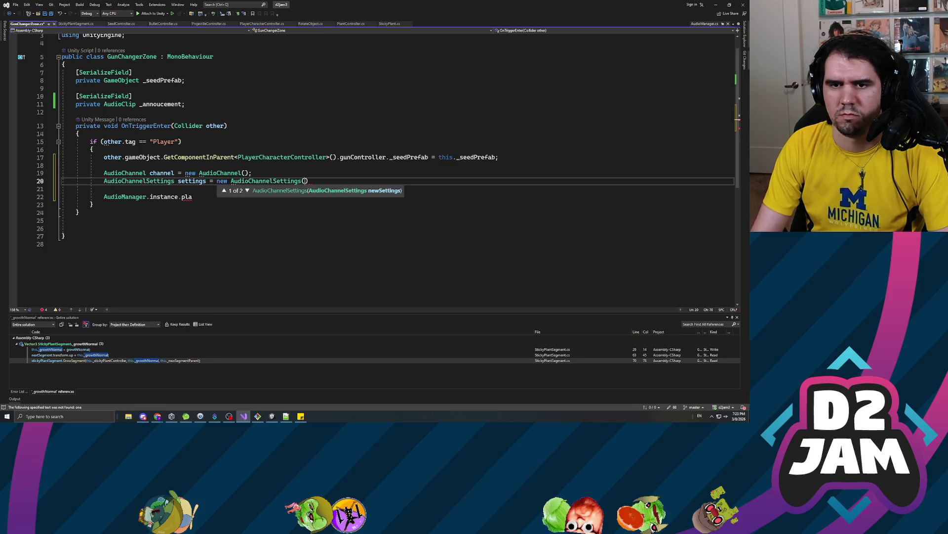
left_click(248, 191)
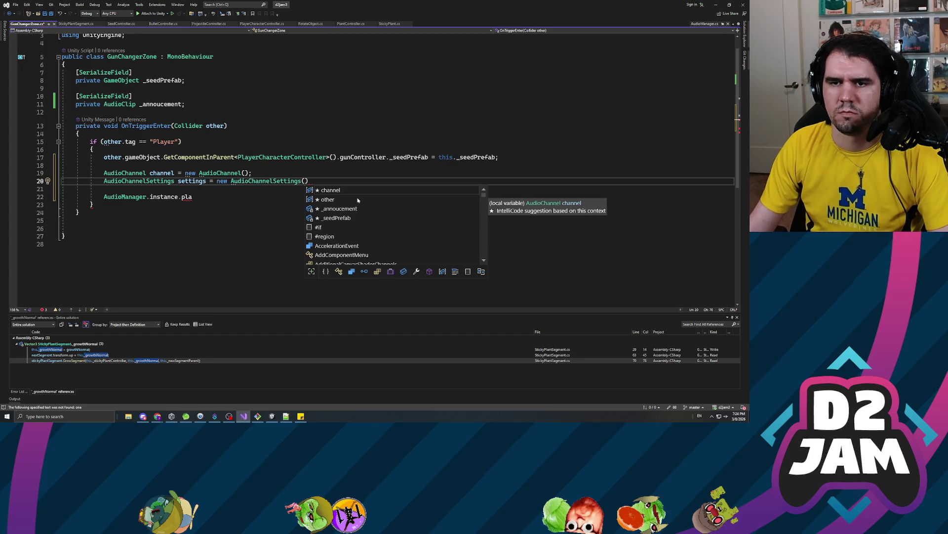
type("false, ")
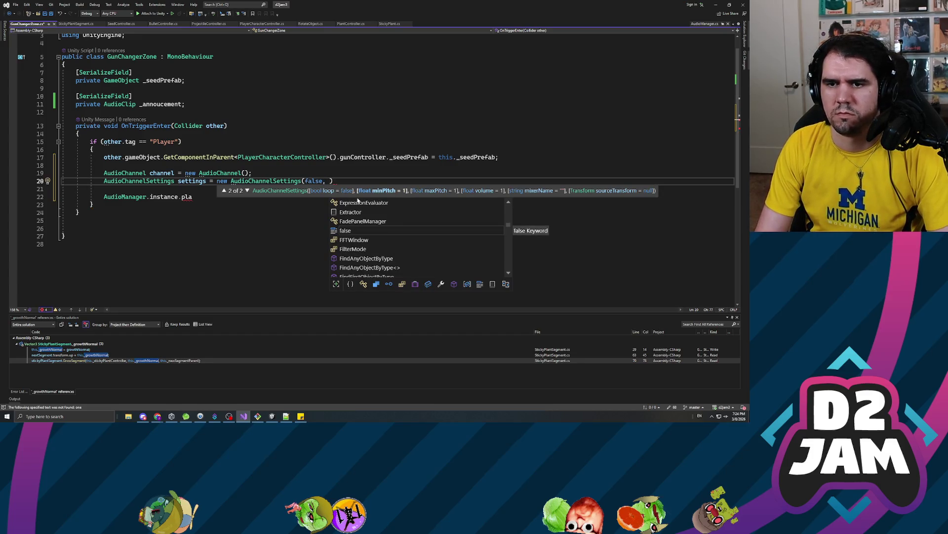
type("1.0f")
type(", 1.0f")
type(", 0.5f")
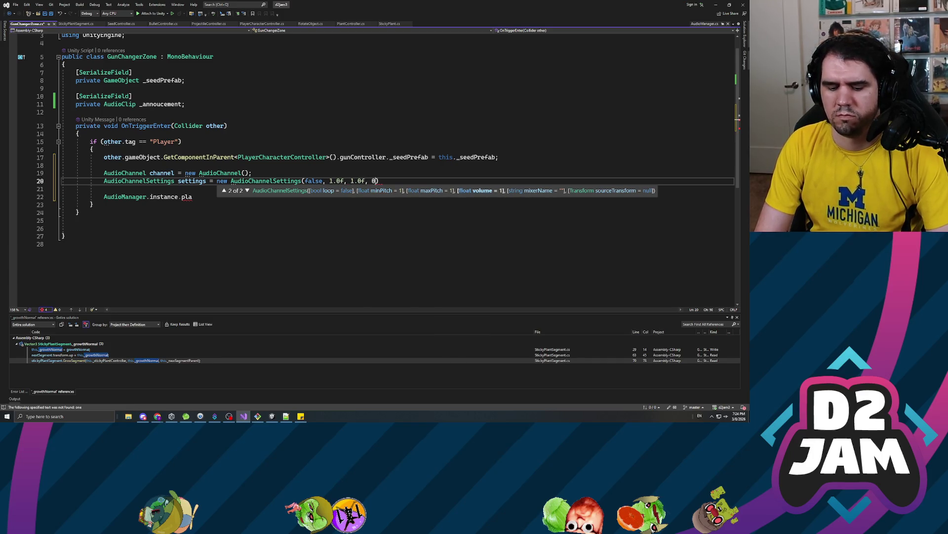
type(",")
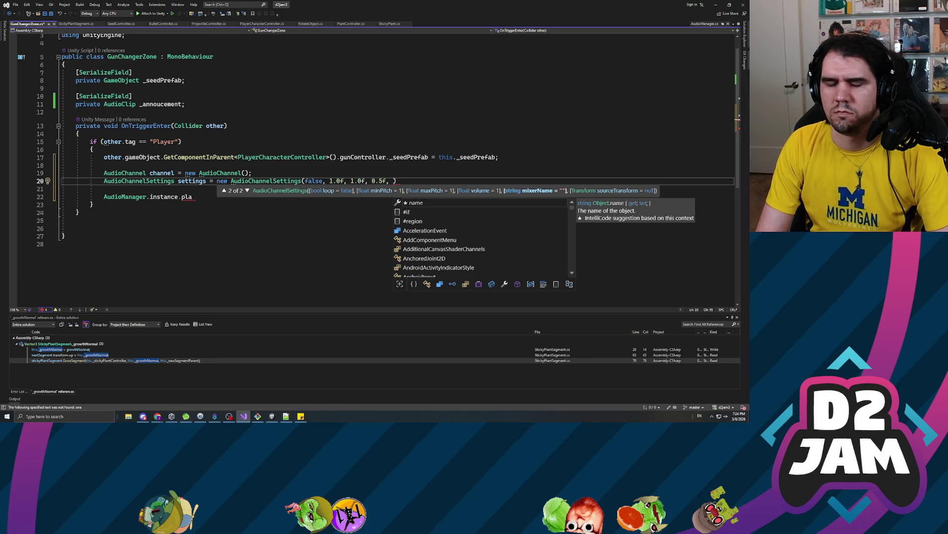
type("\"")
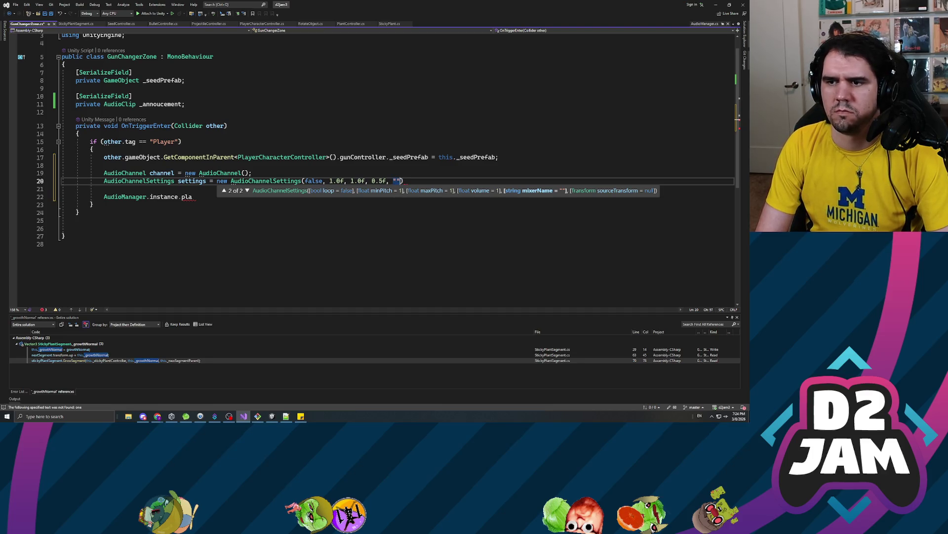
type(");")
key("ctrl+s")
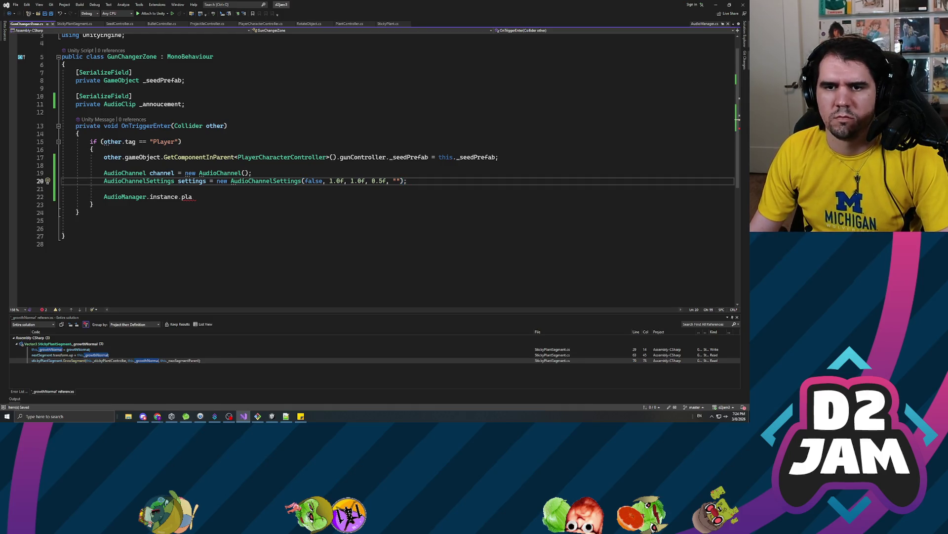
- Delete the unused AudioChannel line and call AudioManager.instance.Play(this._annoucement, settings)
double_click(187, 197)
type("Play(")
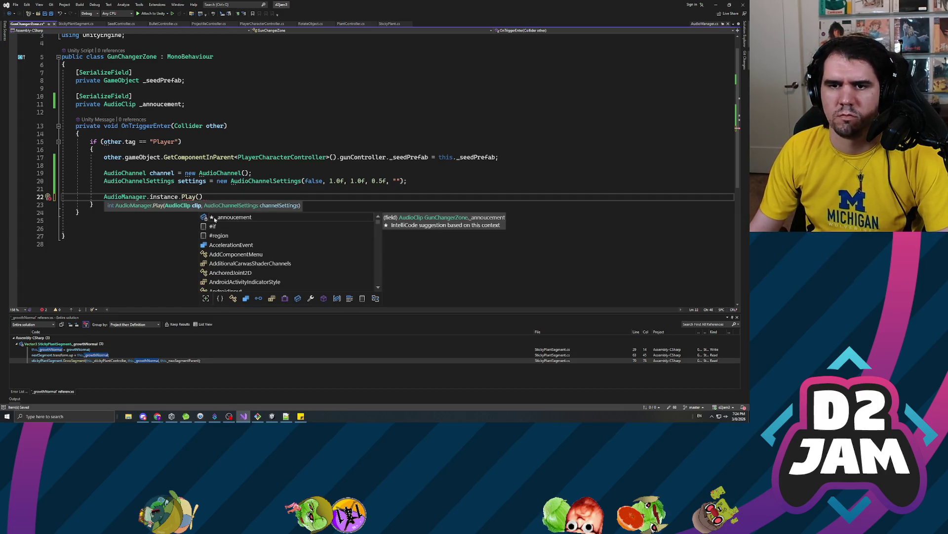
key("Escape")
triple_click(128, 173)
key("Delete")
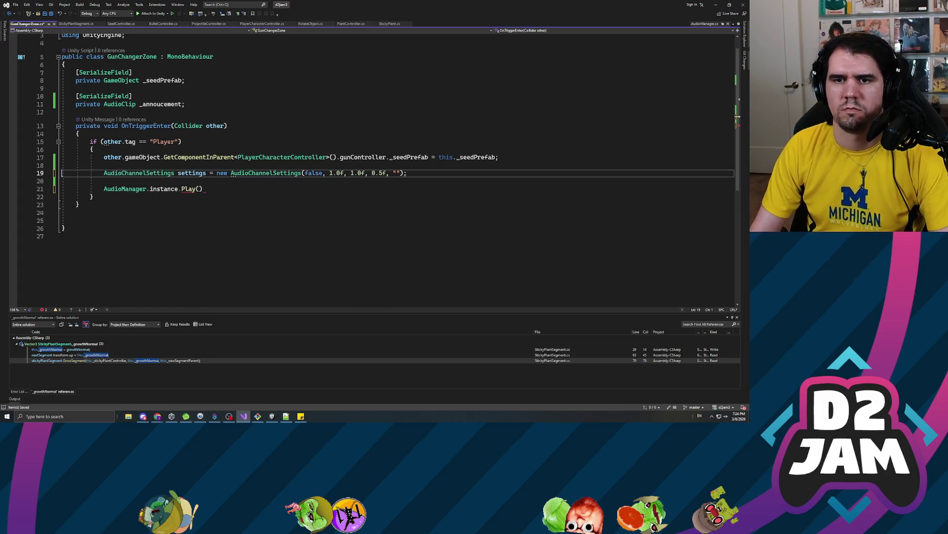
left_click(199, 188)
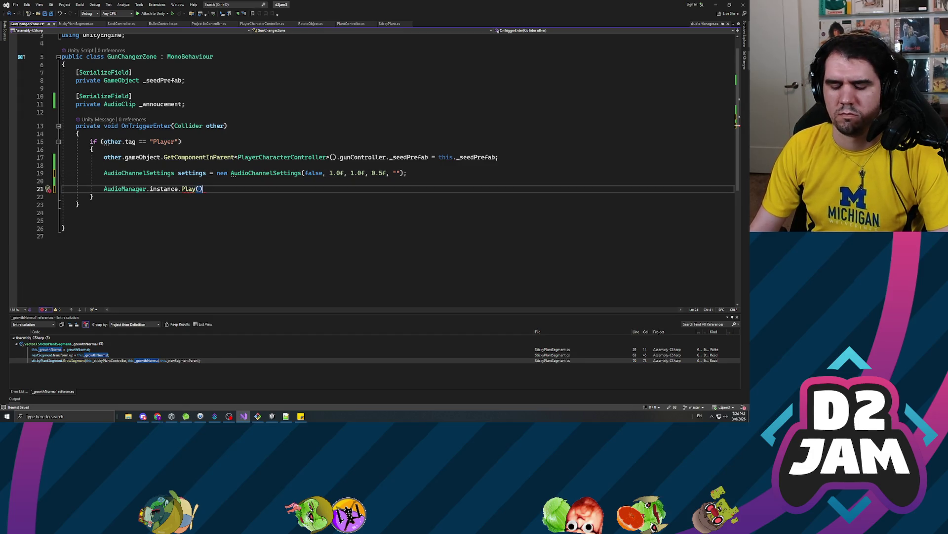
type("(")
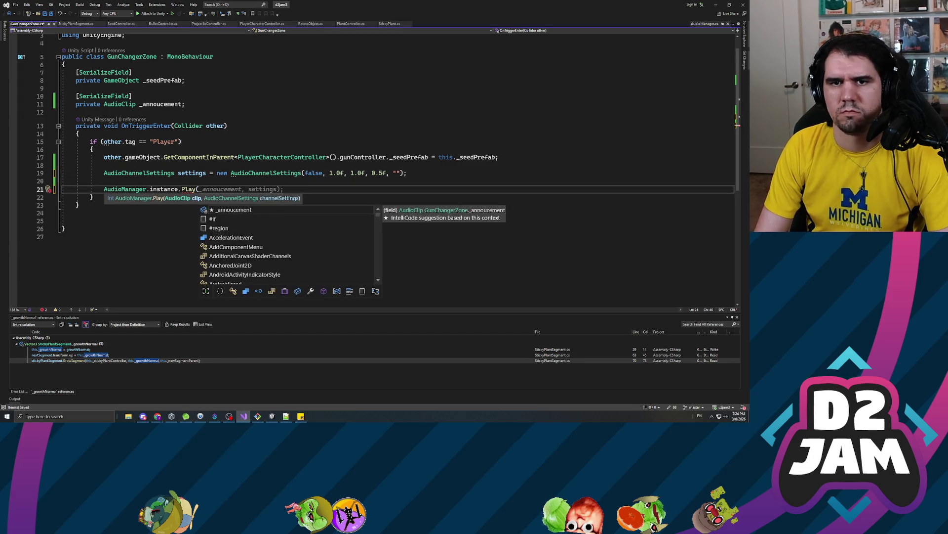
type("this._anno")
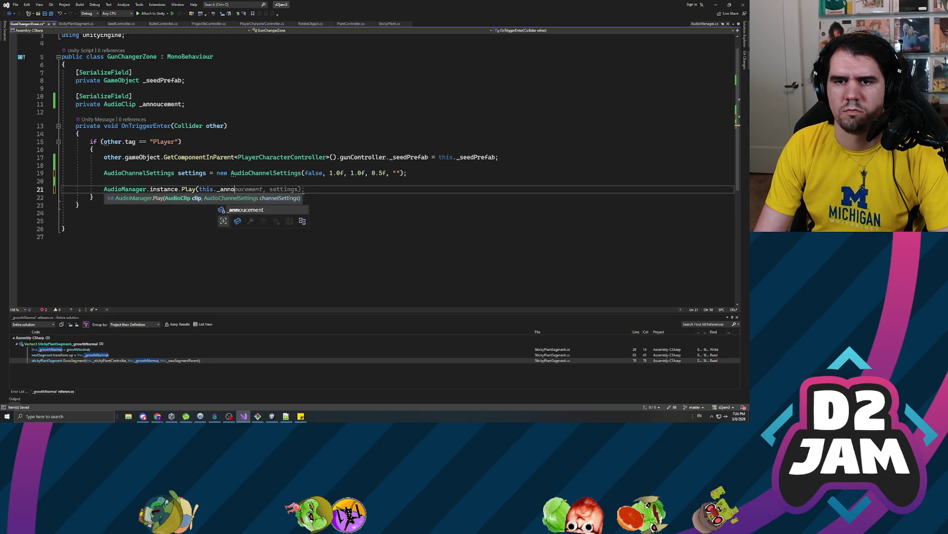
key("Tab")
type(", ")
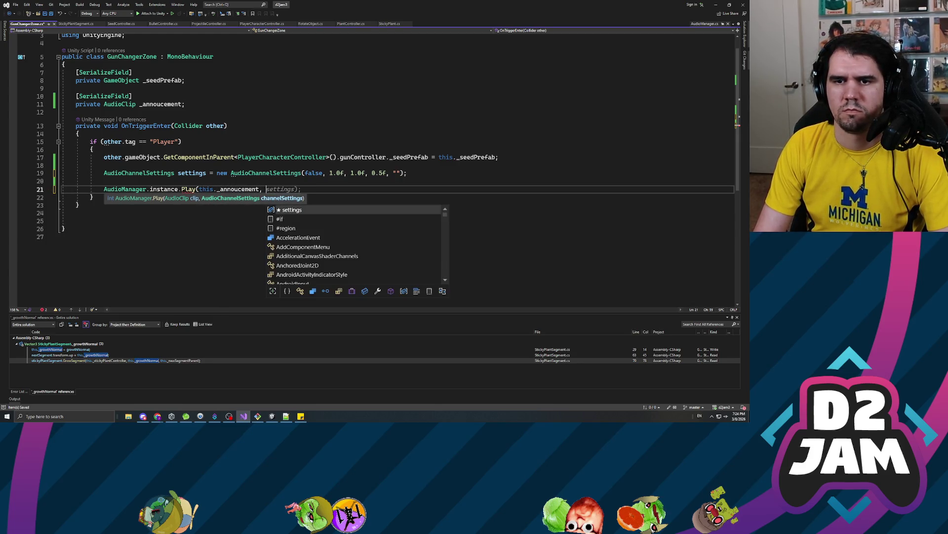
type("settings")
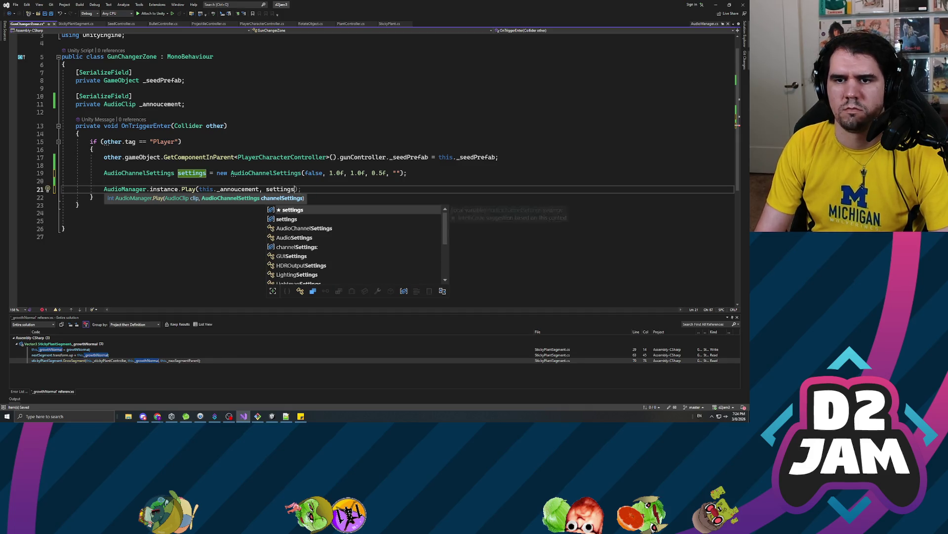
key("Tab")
key("ctrl+s")
- Rename the settings variable to channelSettings in both places and trim trailing blank lines
left_click(178, 173)
type("channelS")
key("Delete")
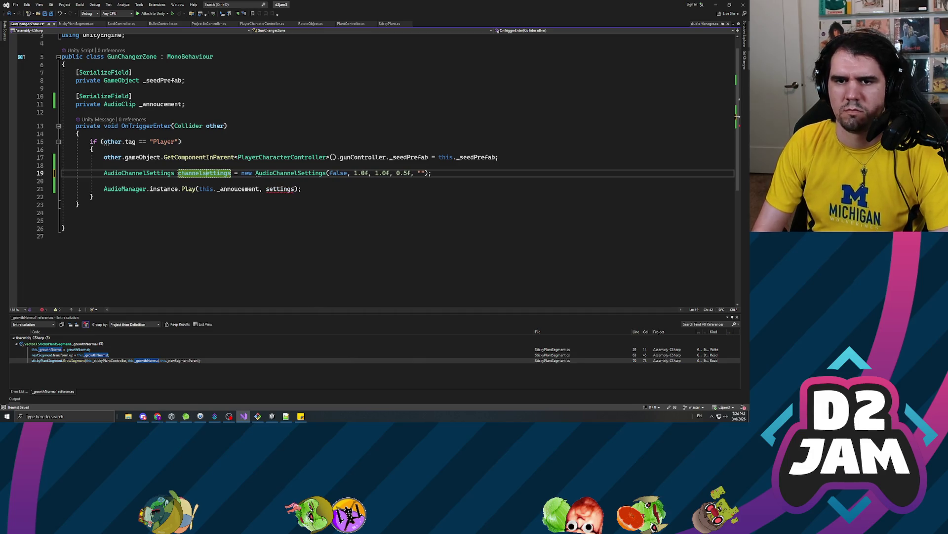
key("ctrl+s")
double_click(280, 188)
type("channelS")
key("Tab")
key("ctrl+s")
left_click(76, 221)
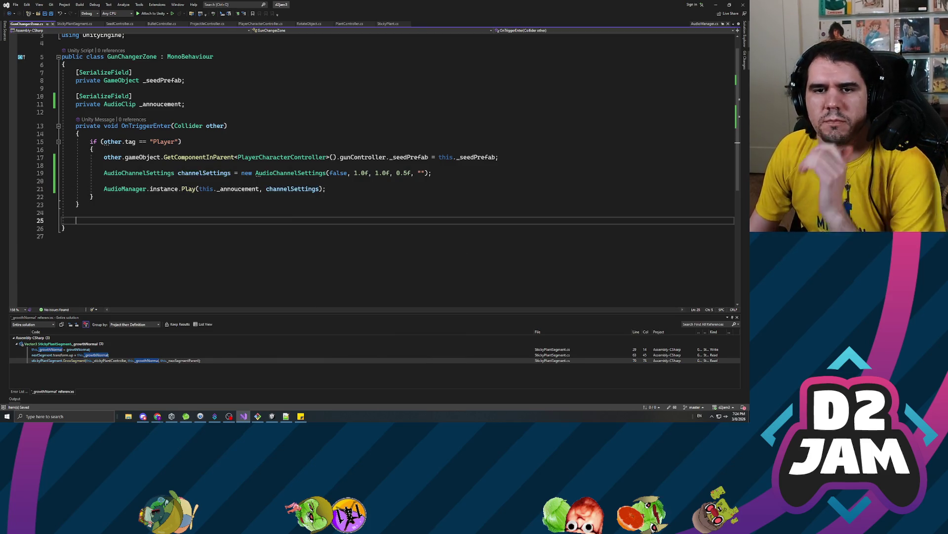
key("BackSpace")
key("BackSpace")
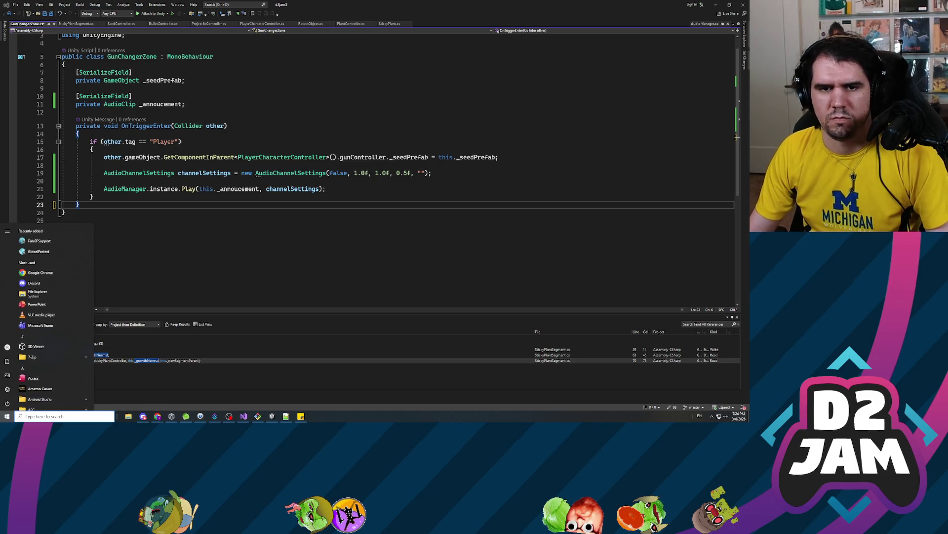
- Save the tidied GunChangerZone script
left_click(61, 220)
key("ctrl+s")
left_click(107, 133)
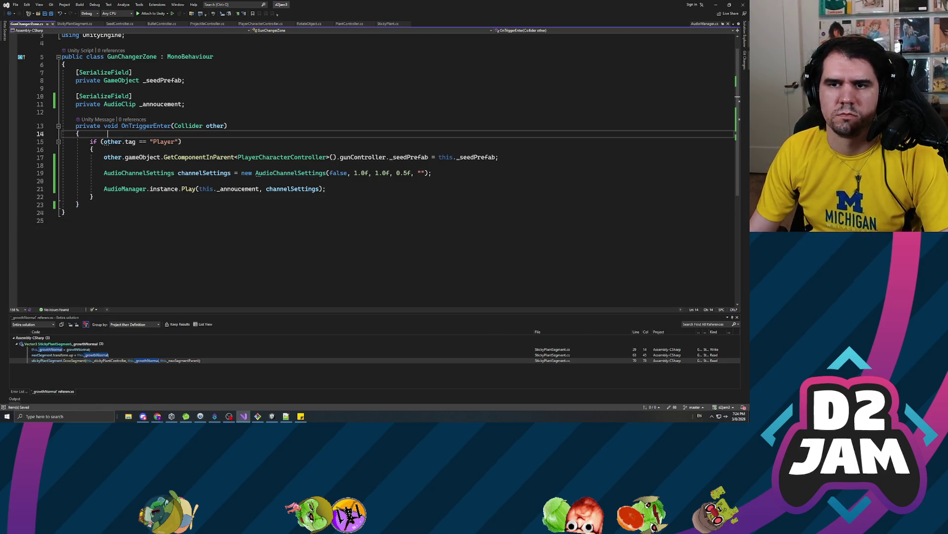
left_click(182, 141)
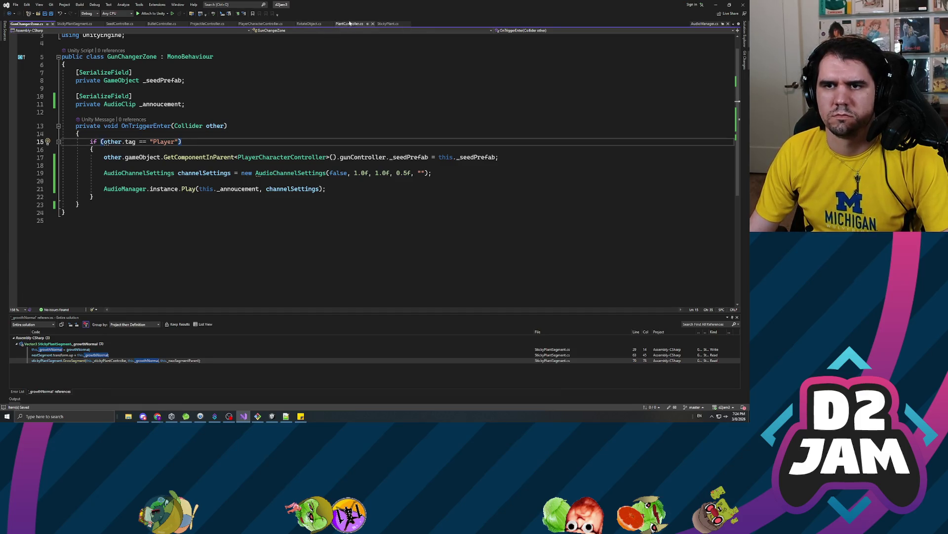
- Switch to Unity and launch Audacity from Windows search
key("alt+Tab")
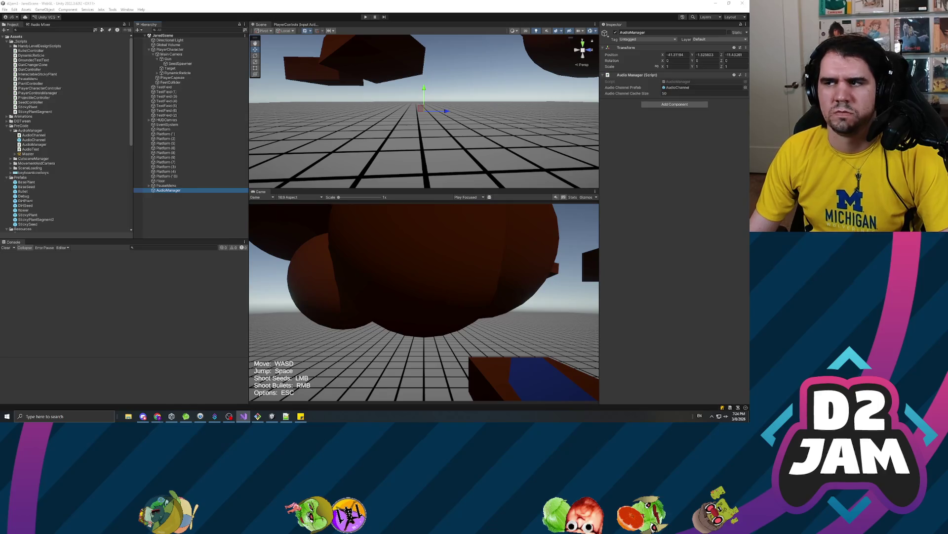
left_click(45, 416)
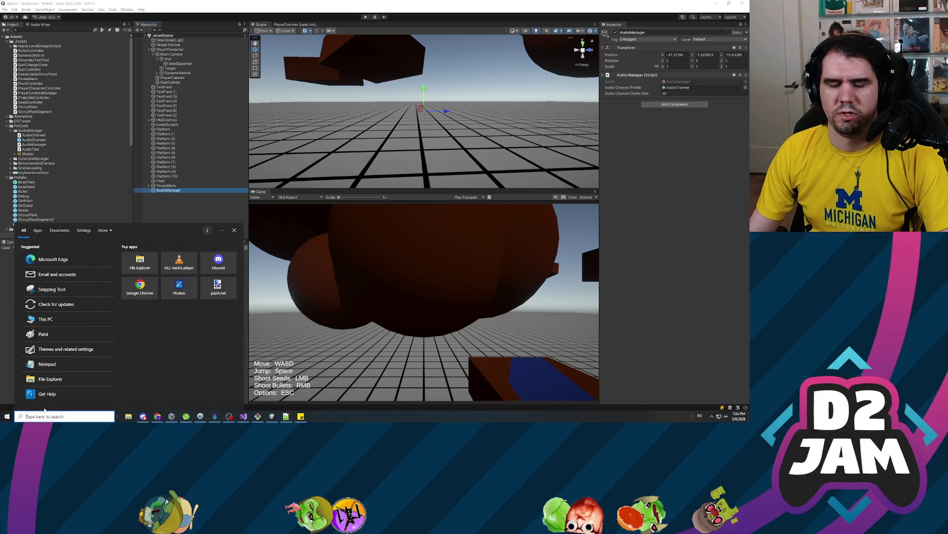
type("audacity")
key("Return")
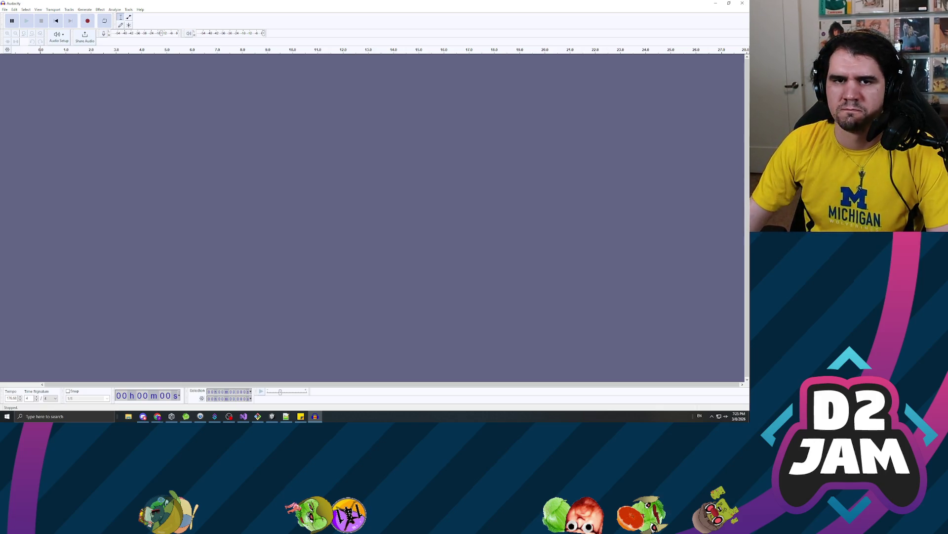
- Record a voice clip, delete the earlier takes and audio after 1.4 s, and play it back
left_click(87, 20)
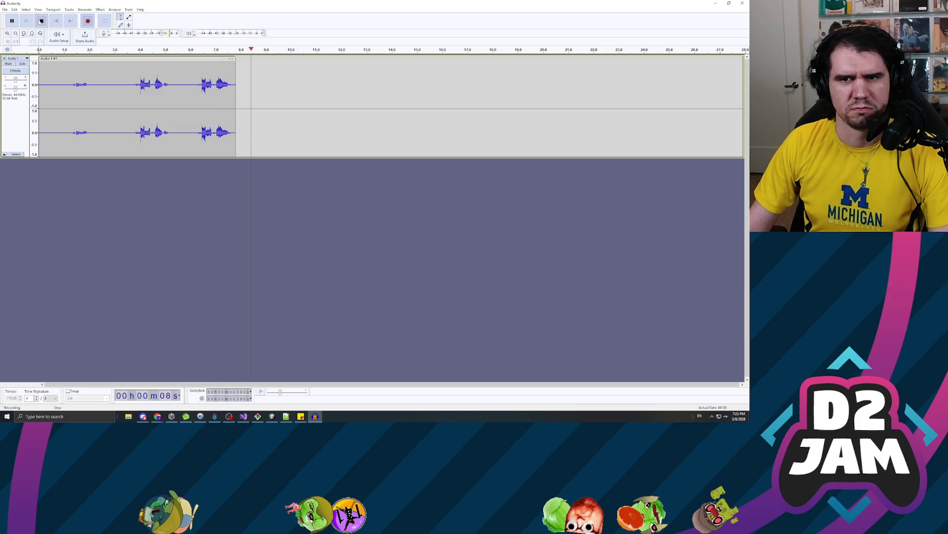
left_click(41, 21)
left_click(195, 82)
key("shift+Home")
key("Delete")
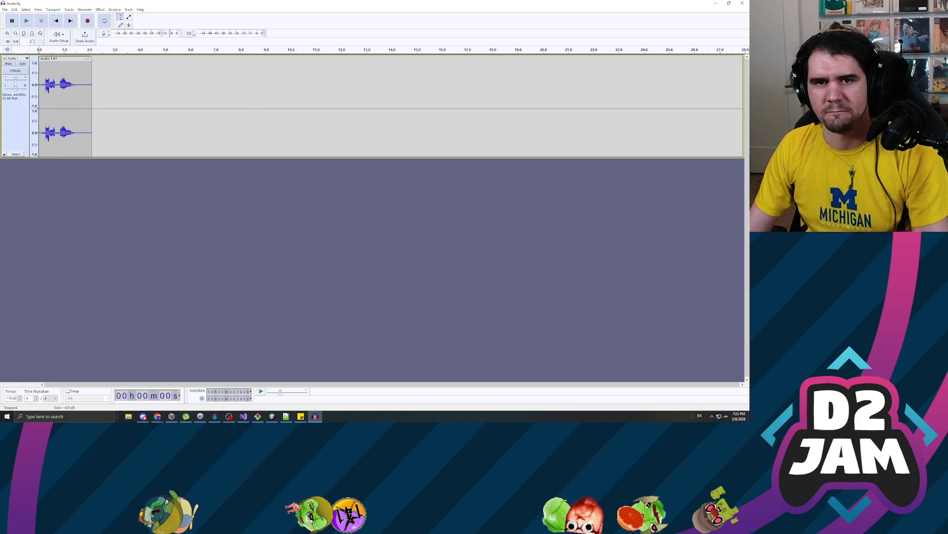
left_click_drag(75, 80, 141, 79)
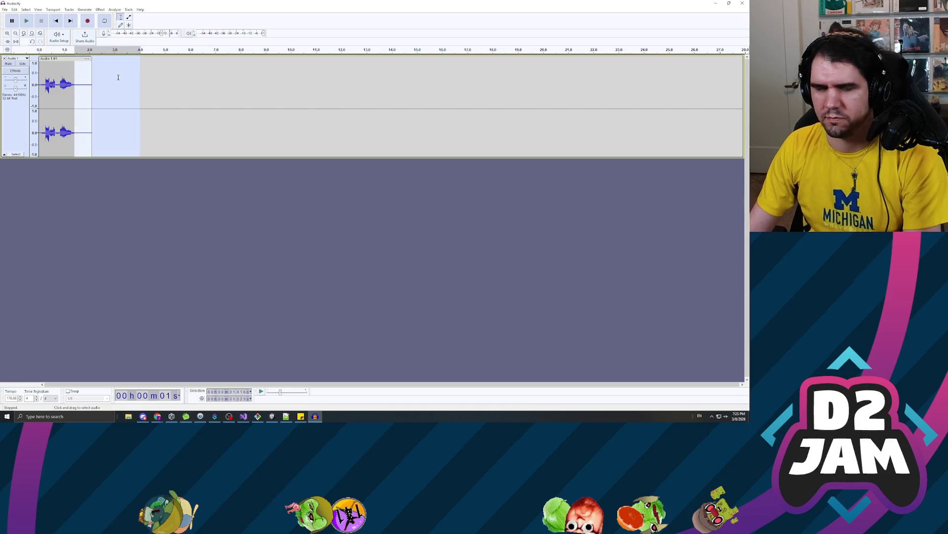
key("Delete")
left_click(42, 84)
key("space")
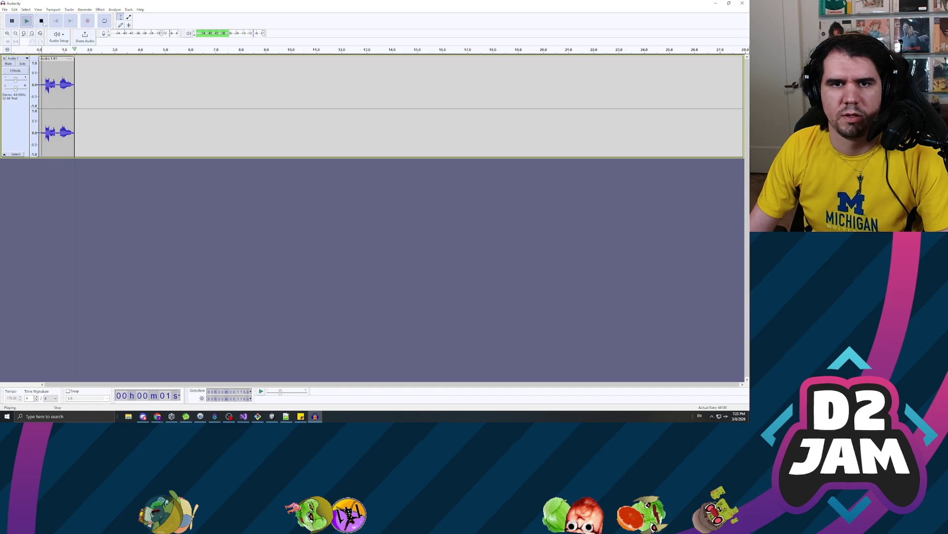
- Delete the leading silence before 0.26 s and select the remaining clip
left_click(8, 33)
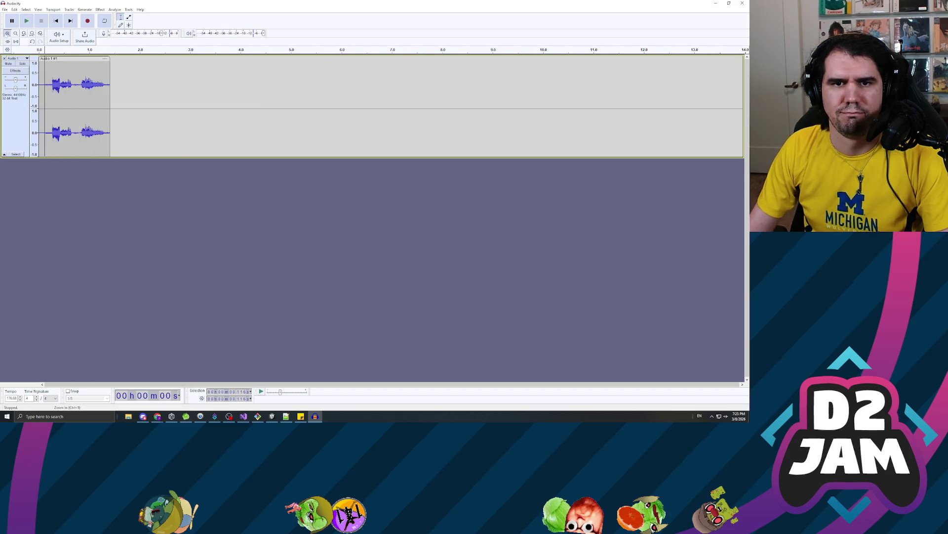
left_click(8, 34)
left_click(7, 33)
left_click_drag(90, 86, 40, 86)
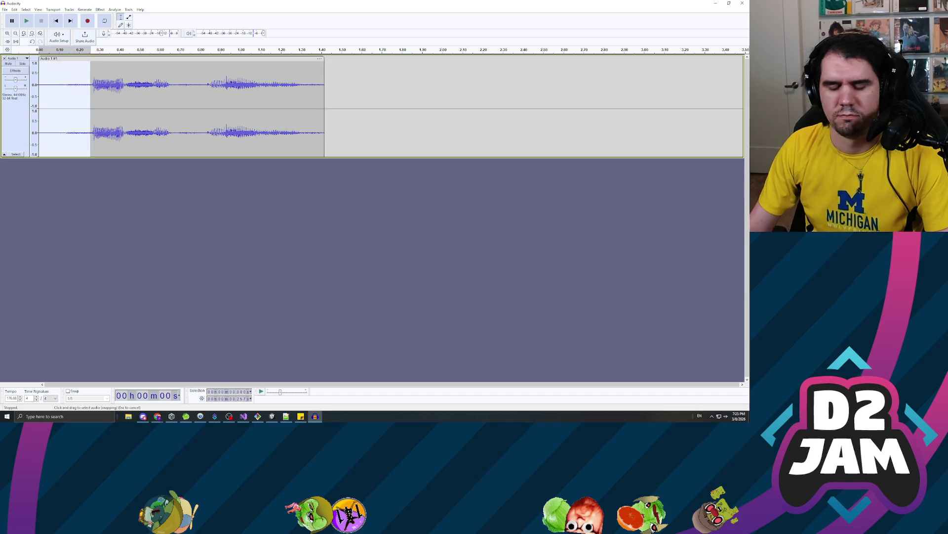
key("Delete")
key("shift+End")
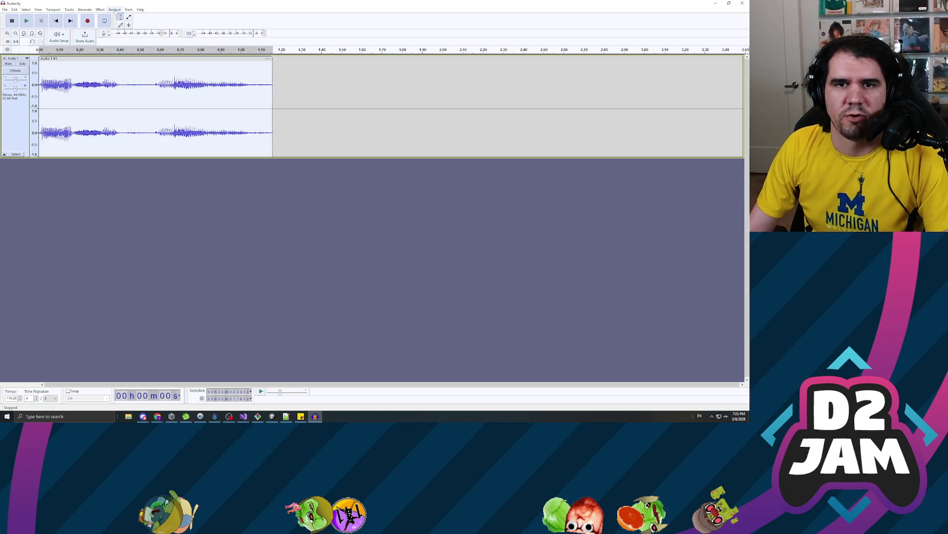
left_click(99, 10)
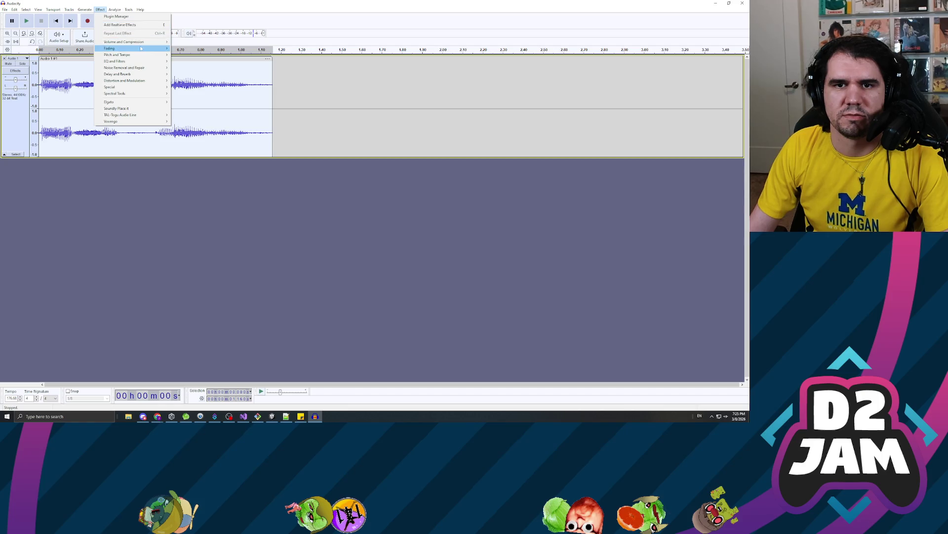
- Preview and apply Reverb to the clip, then undo it and the silence removal
mouse_move(141, 69)
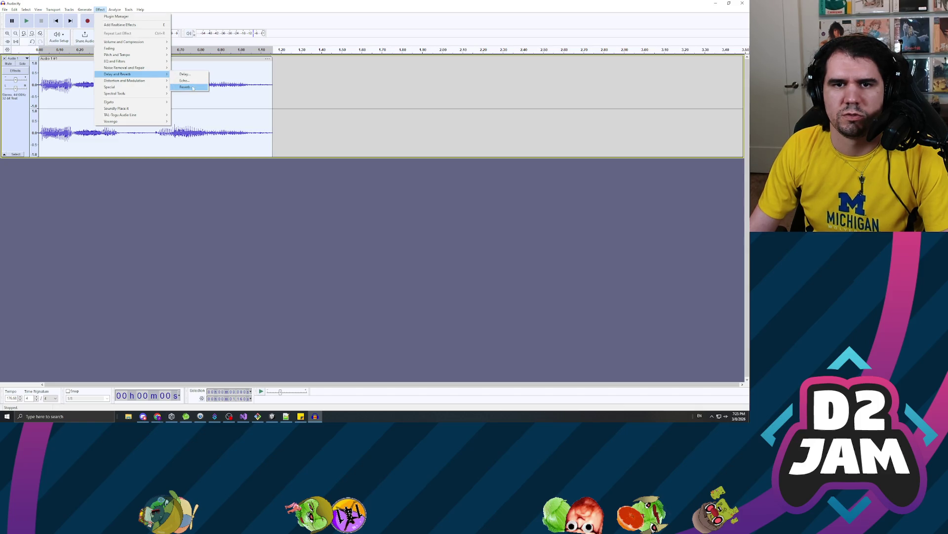
left_click(187, 87)
left_click(347, 261)
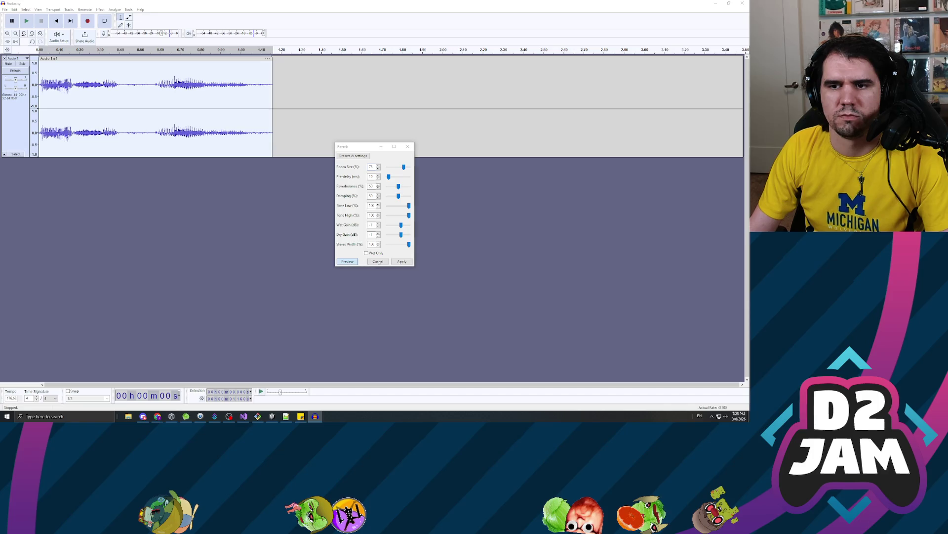
left_click(402, 261)
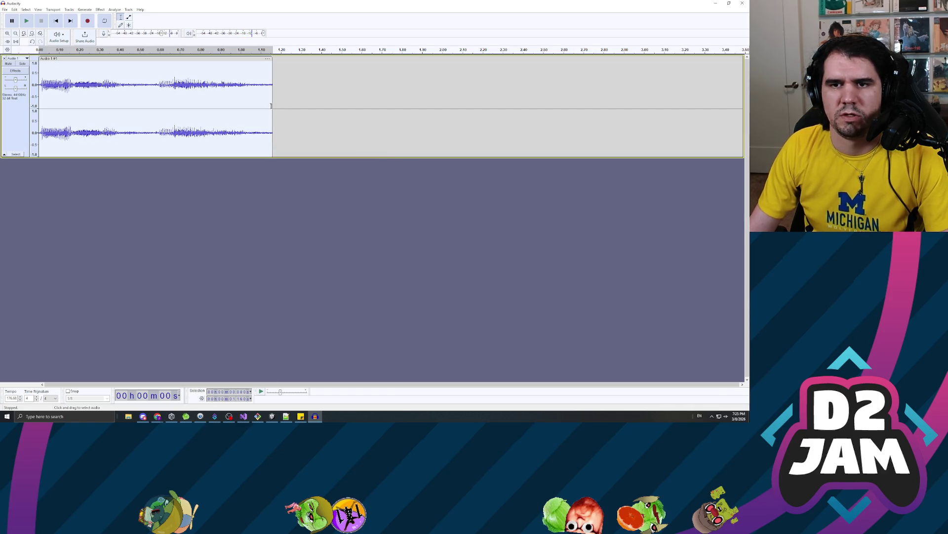
key("ctrl+z")
key("ctrl+z")
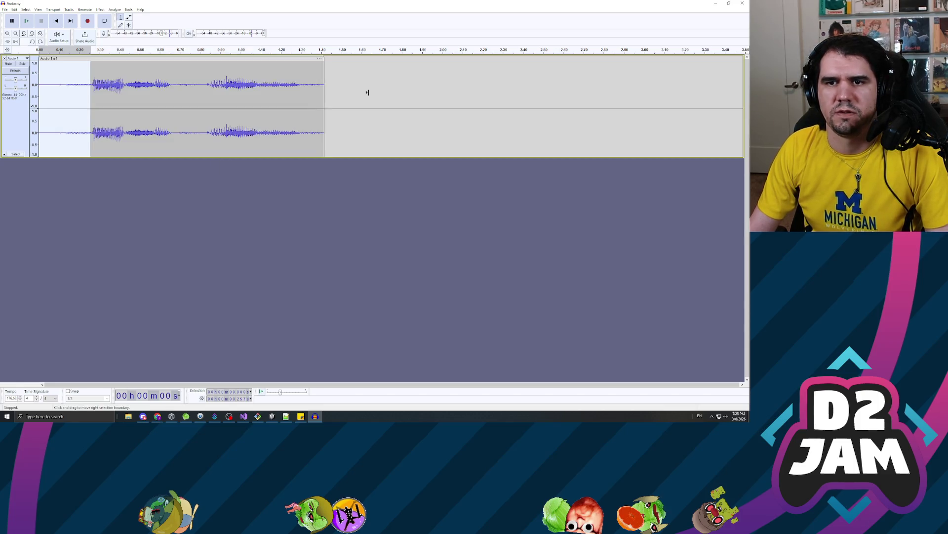
key("ctrl+z")
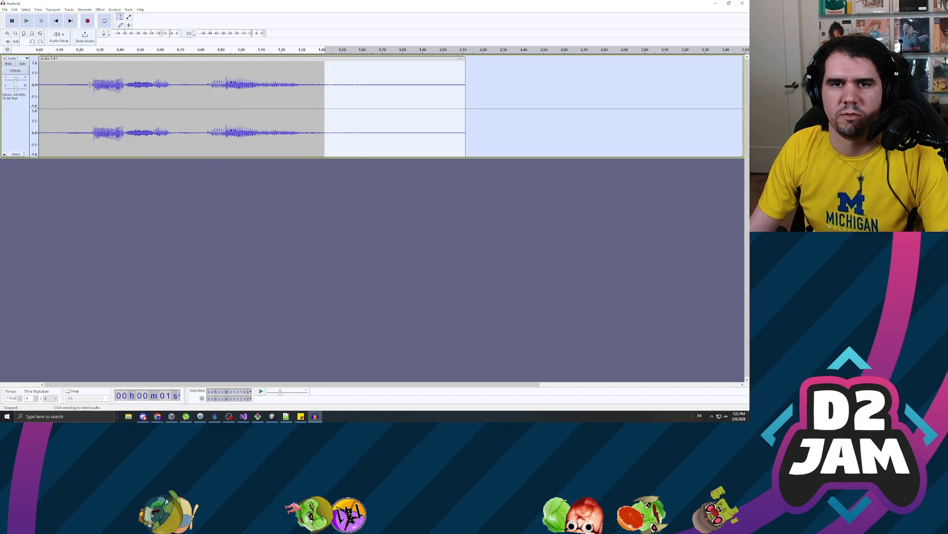
- Delete the clip's silent lead-in, apply Reverb to the whole clip and play it back
left_click_drag(90, 85, 39, 85)
key("Delete")
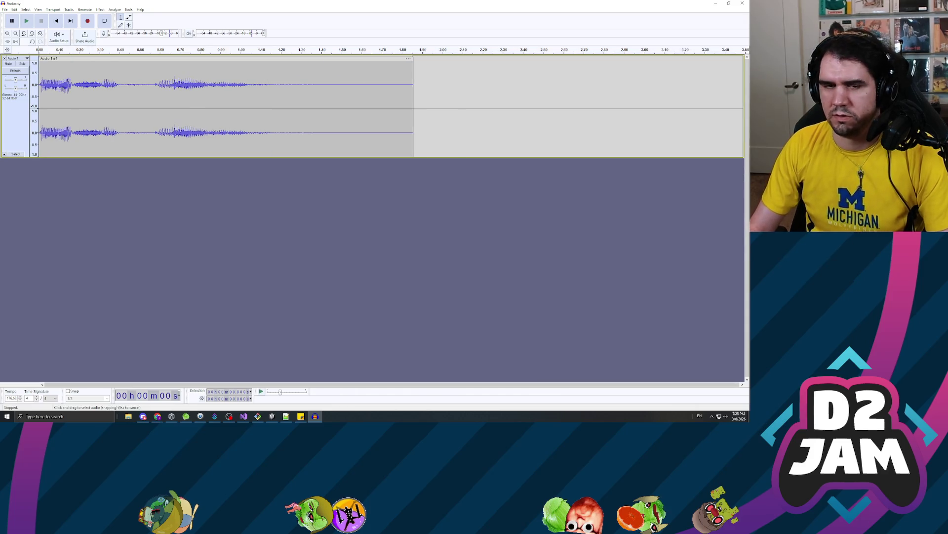
key("ctrl+a")
left_click(100, 9)
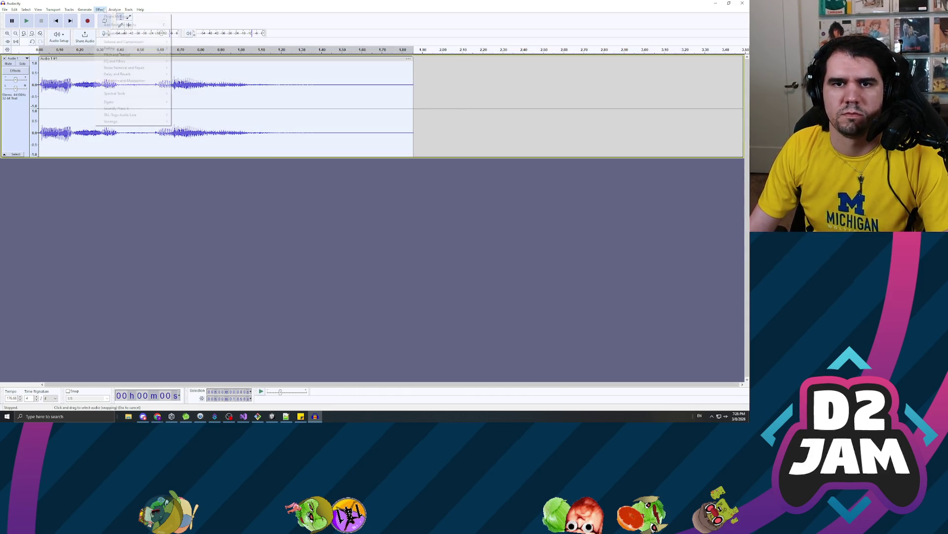
mouse_move(139, 75)
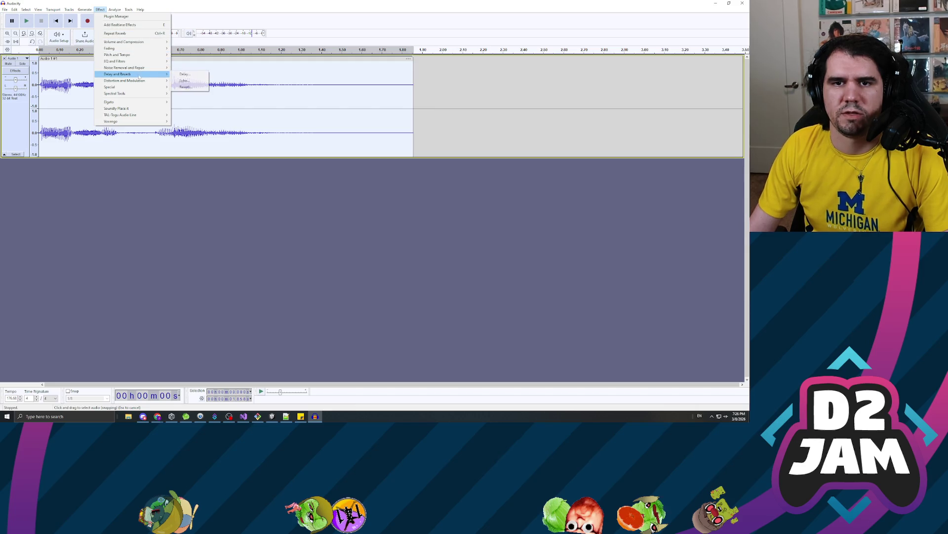
left_click(186, 87)
left_click(401, 262)
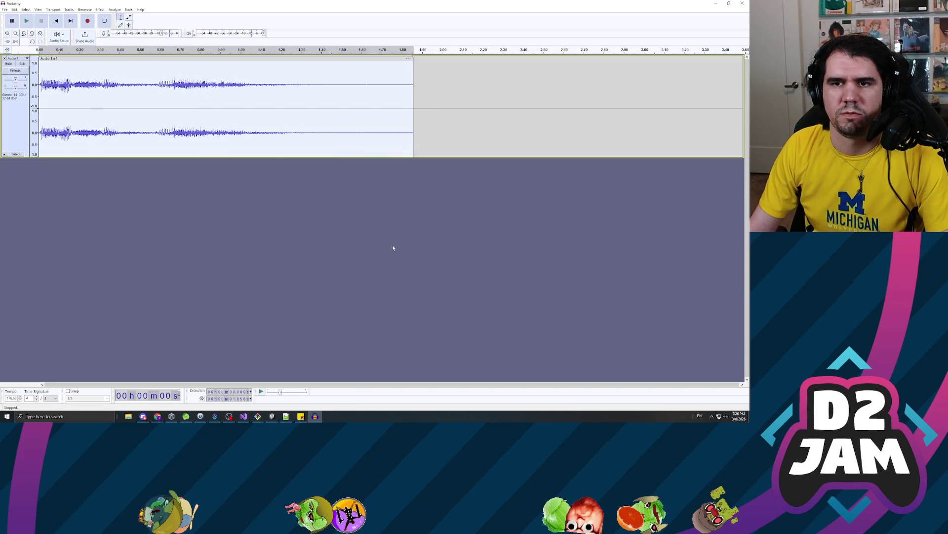
left_click(27, 22)
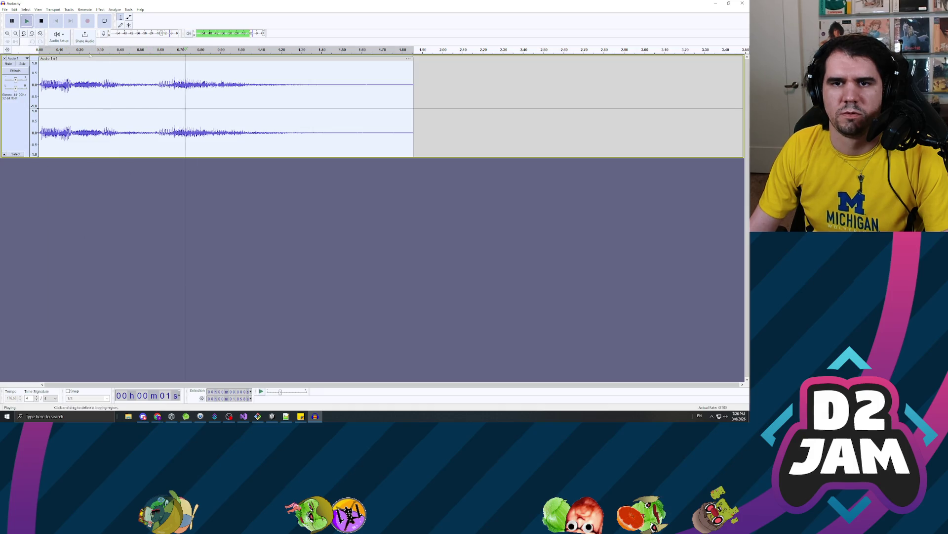
- Export the clip as a WAV file, then remove the track and start a new recording
left_click(5, 10)
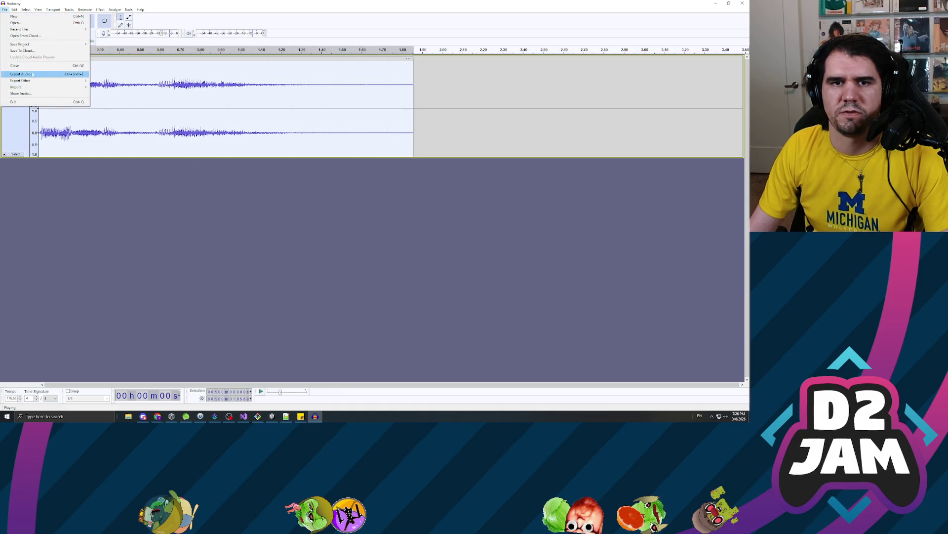
left_click(22, 74)
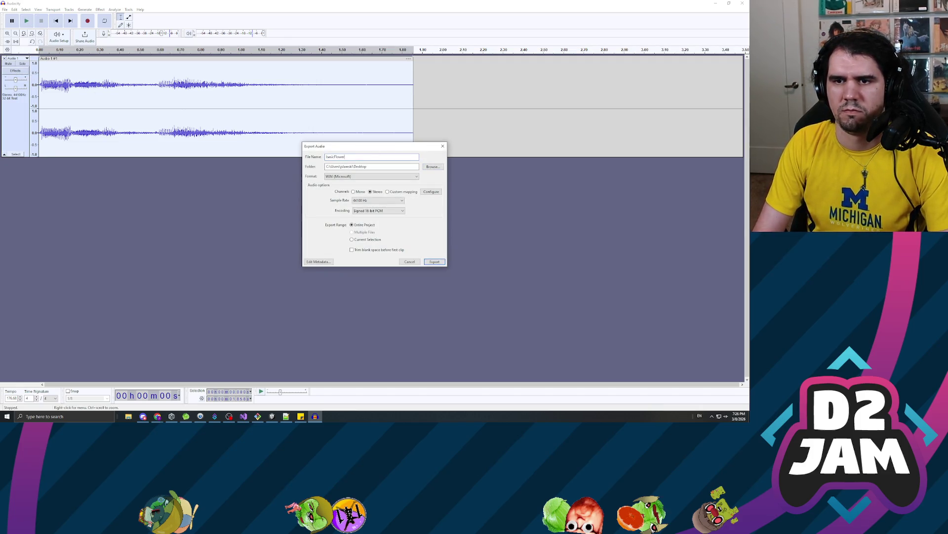
key("Return")
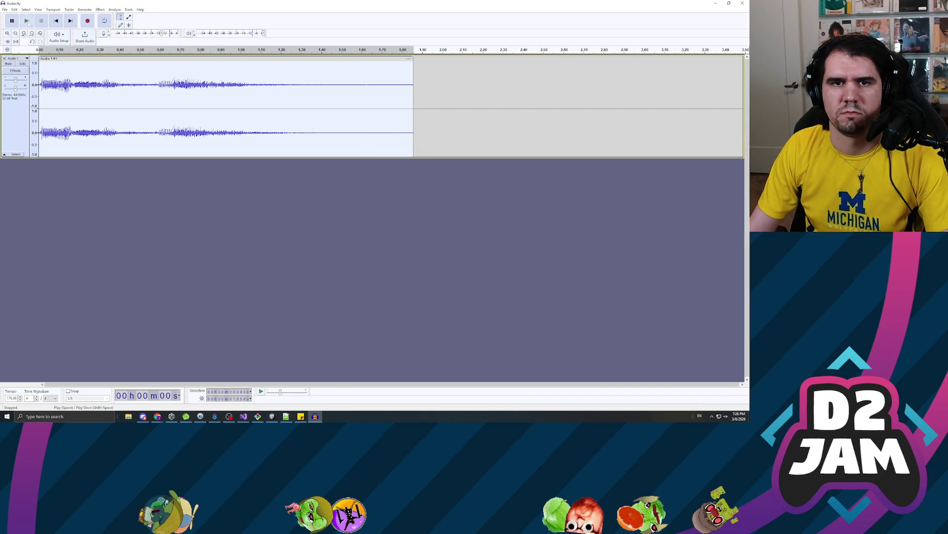
left_click(4, 58)
left_click(88, 22)
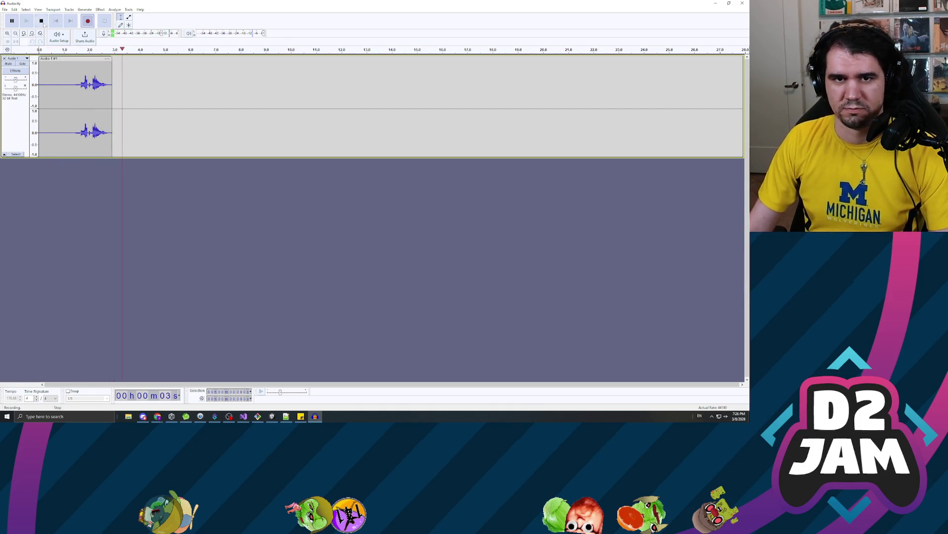
- Stop the recording, delete the leading silence and play back the trimmed clip
key("space")
left_click_drag(80, 84, 39, 85)
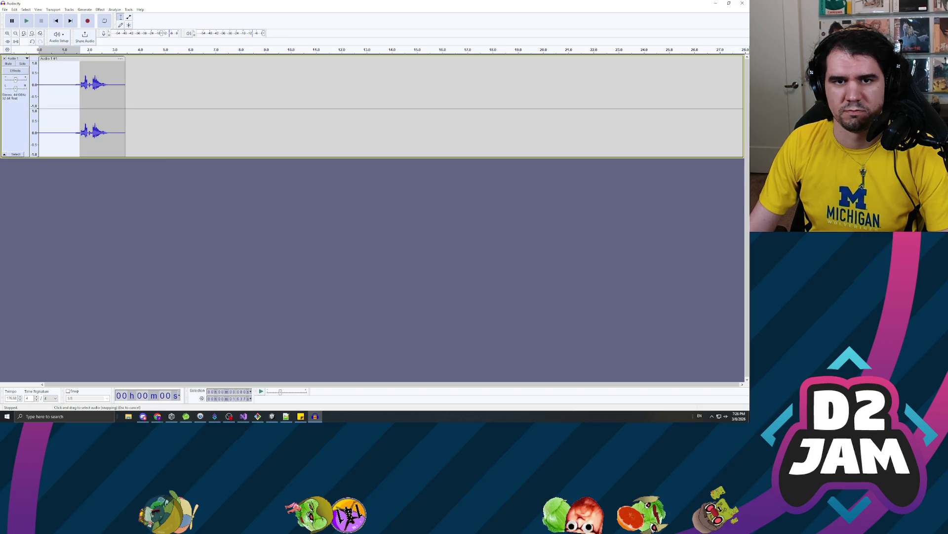
key("Delete")
left_click(27, 20)
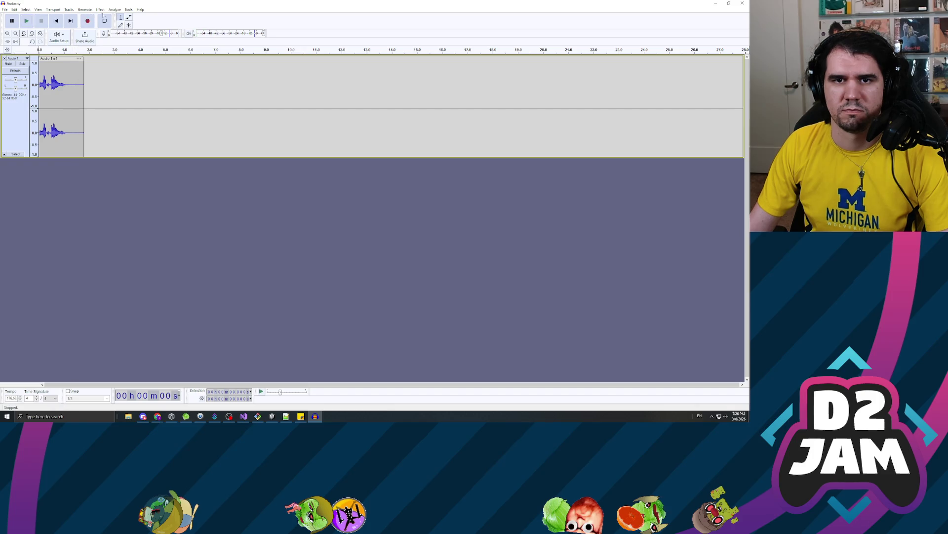
- Apply Reverb to the entire clip and play back the result
key("ctrl+a")
left_click(100, 9)
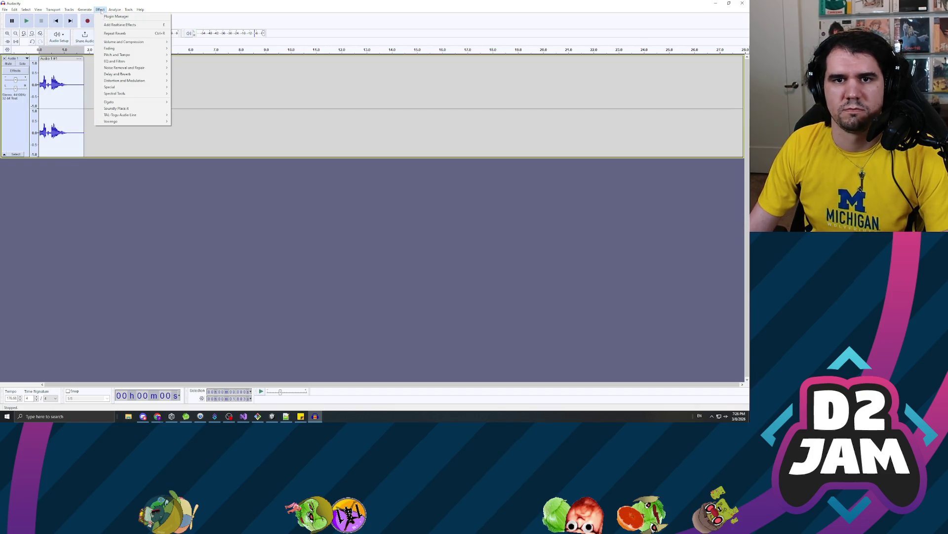
mouse_move(138, 74)
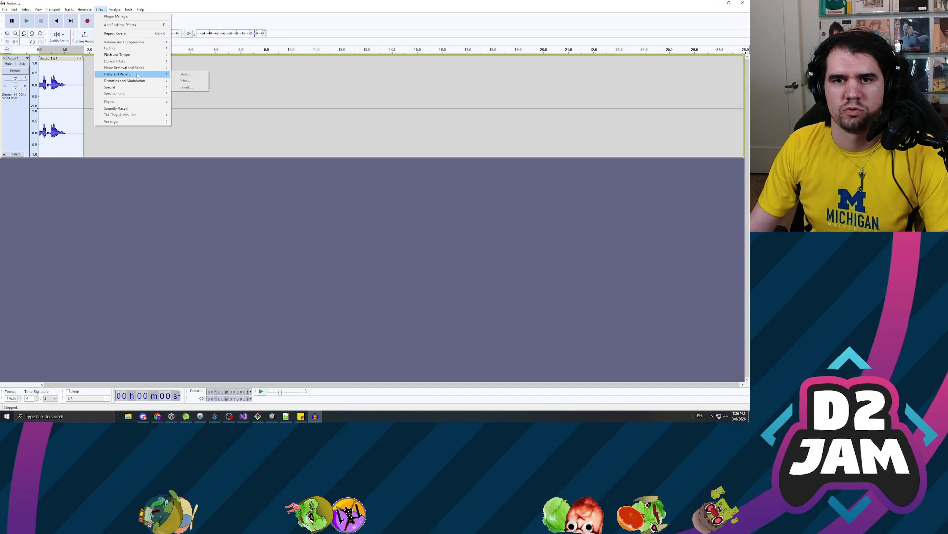
left_click(185, 87)
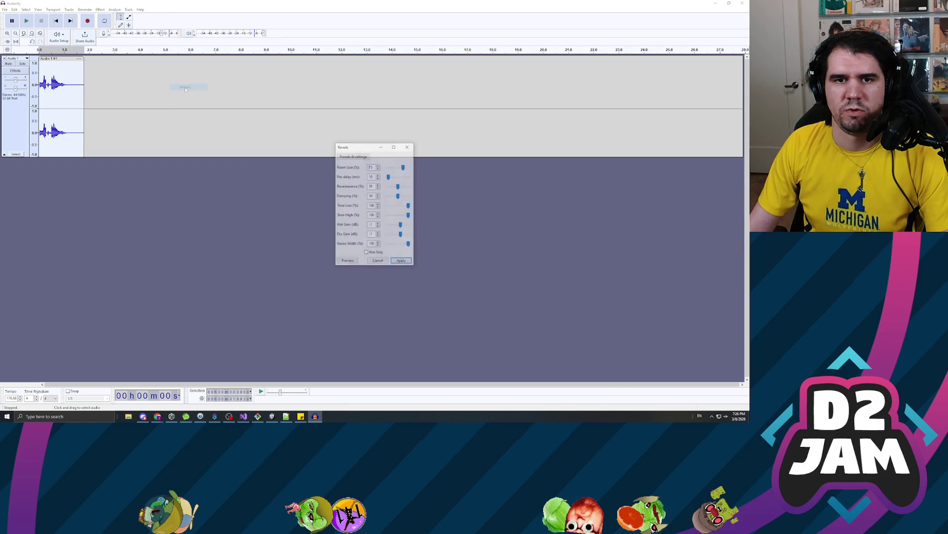
left_click(403, 261)
left_click(27, 21)
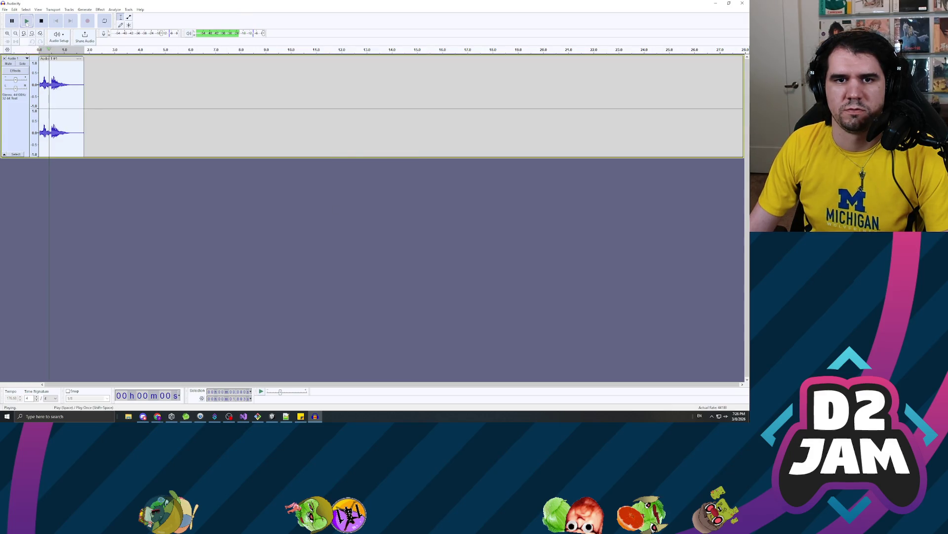
- Export the reverb clip as a WAV file and remove the previous audio track
left_click(5, 9)
mouse_move(30, 80)
left_click(106, 81)
type("dirtF")
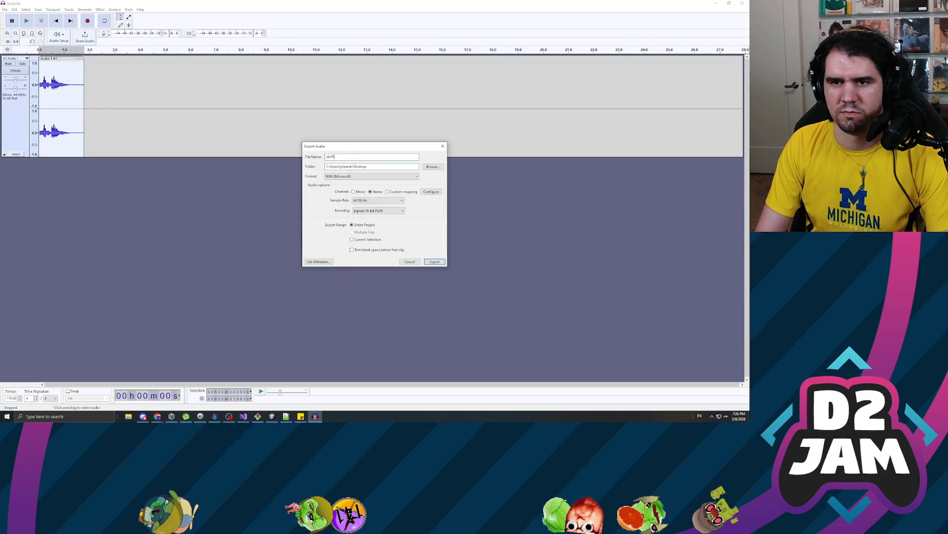
key("Return")
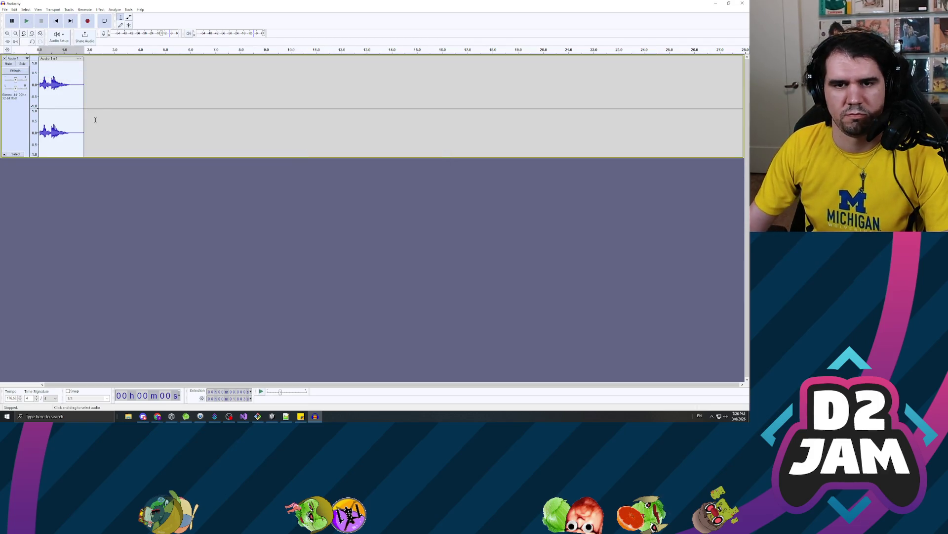
left_click(4, 59)
- Record a new short sound, select its first two seconds of silence and play it back
left_click(88, 21)
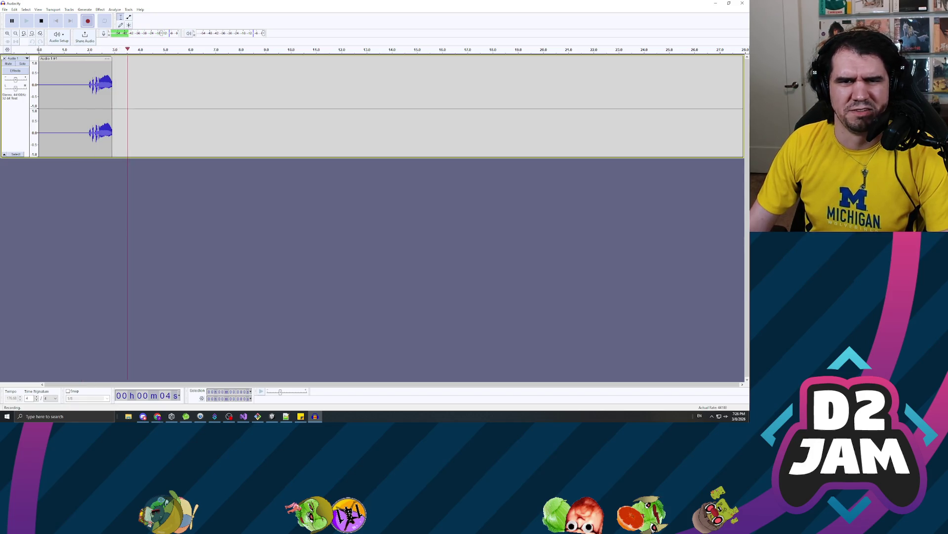
key("space")
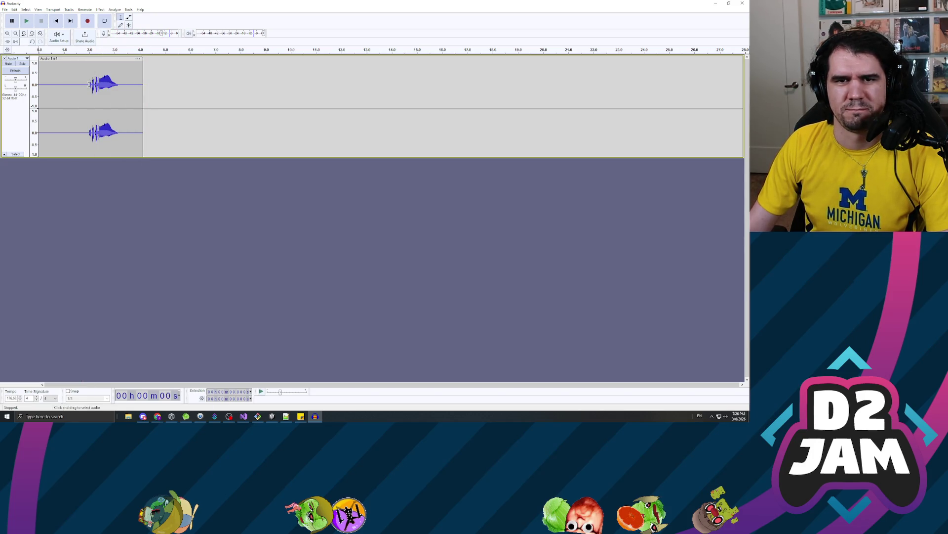
left_click_drag(89, 84, 39, 84)
left_click(29, 21)
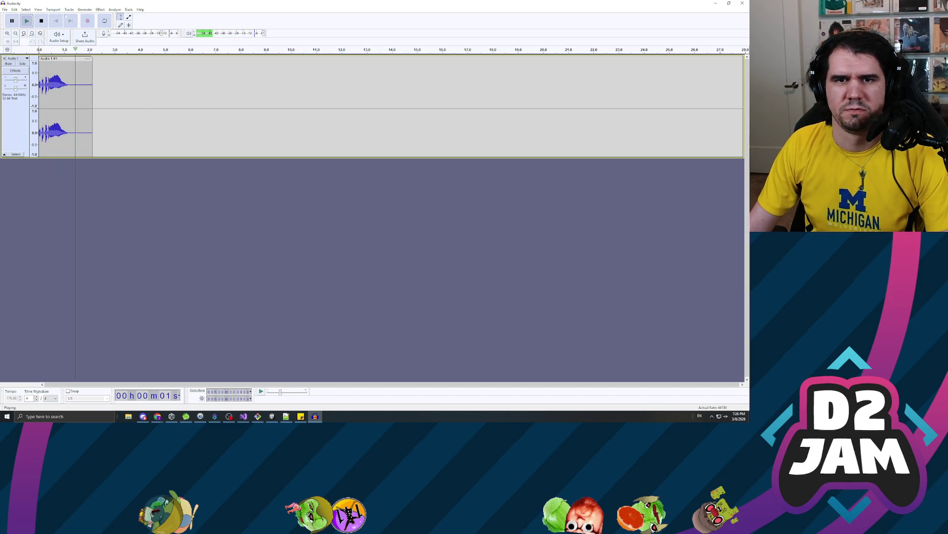
- Apply Reverb to the clip and play back the result
left_click(100, 9)
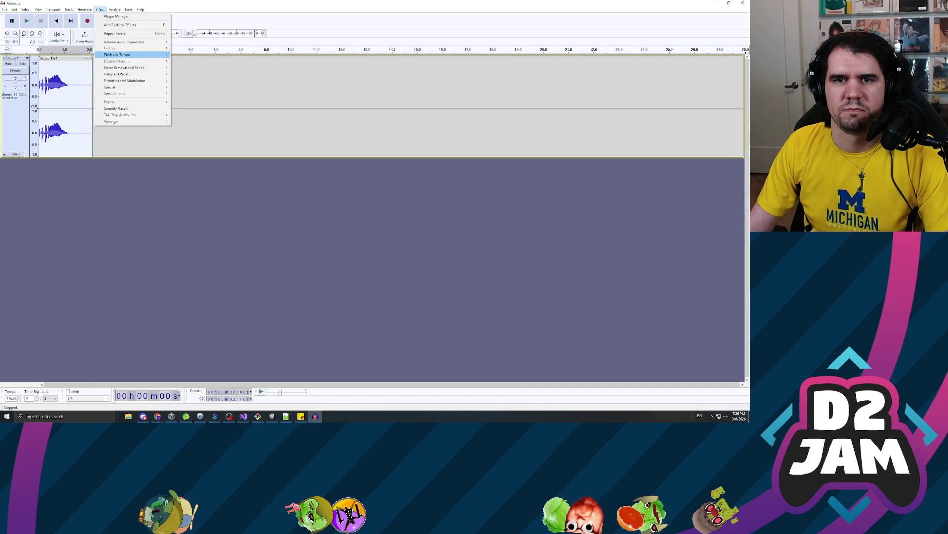
mouse_move(143, 74)
left_click(194, 88)
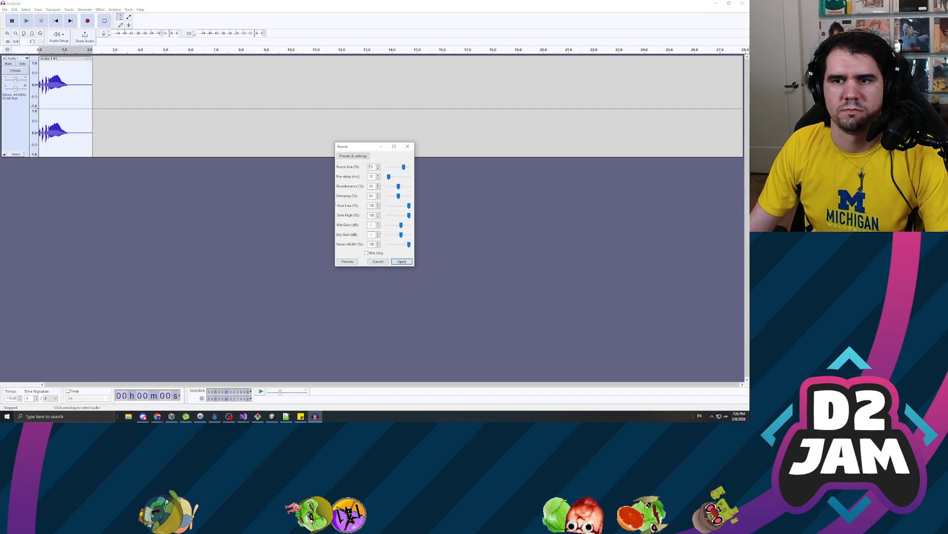
left_click(391, 257)
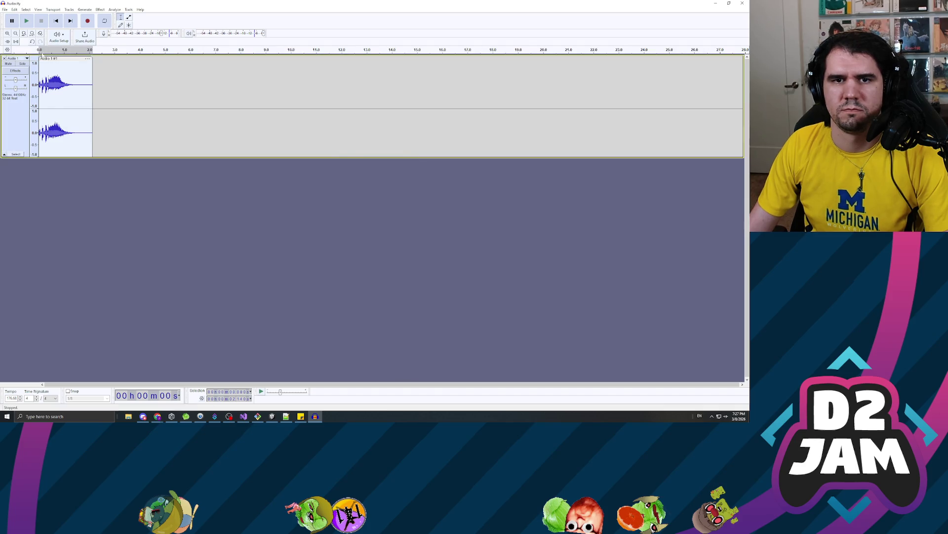
left_click(27, 21)
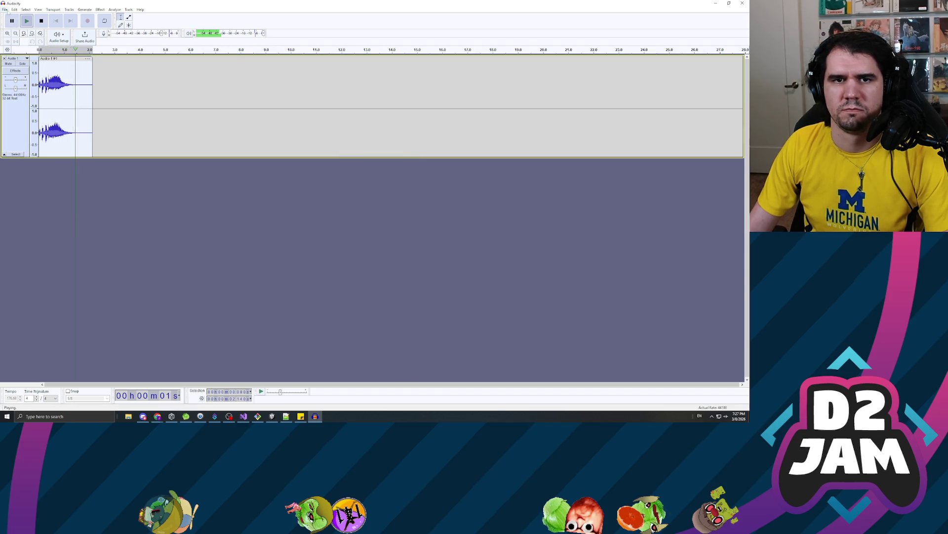
- Export the clip as a WAV file, then close Audacity without saving the project
left_click(4, 9)
left_click(22, 74)
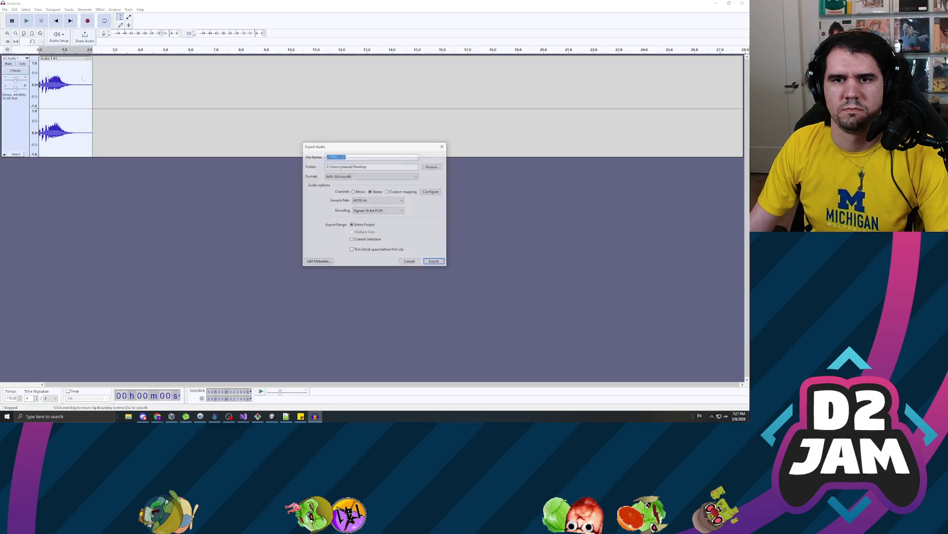
type("stickyVine")
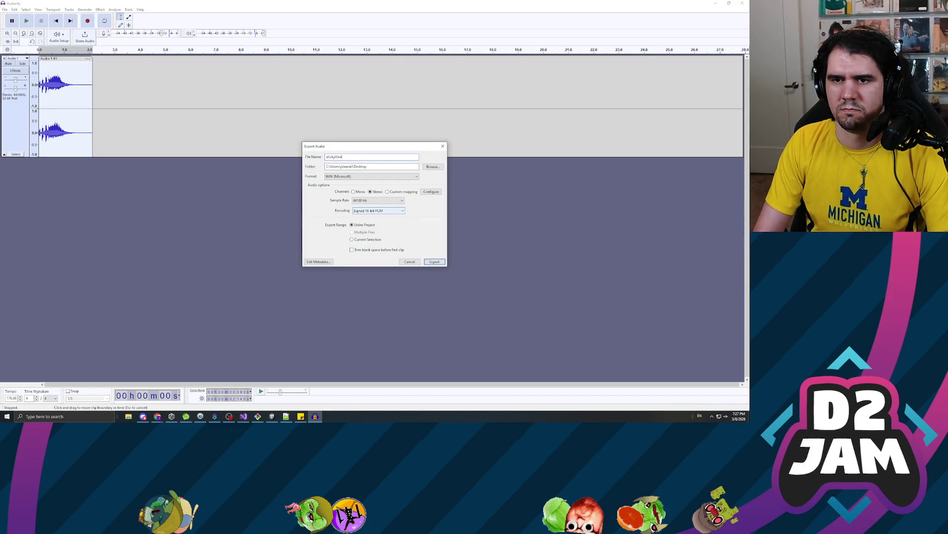
key("Return")
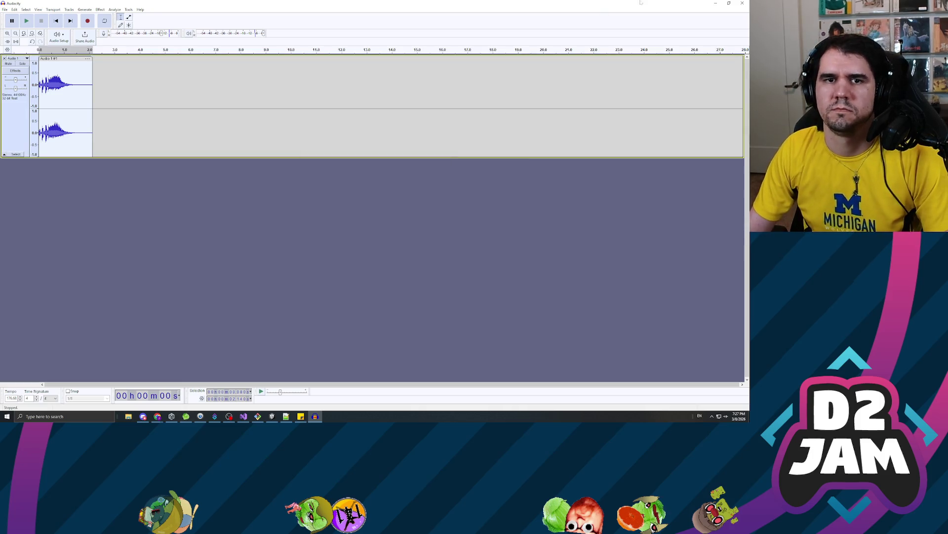
left_click(742, 3)
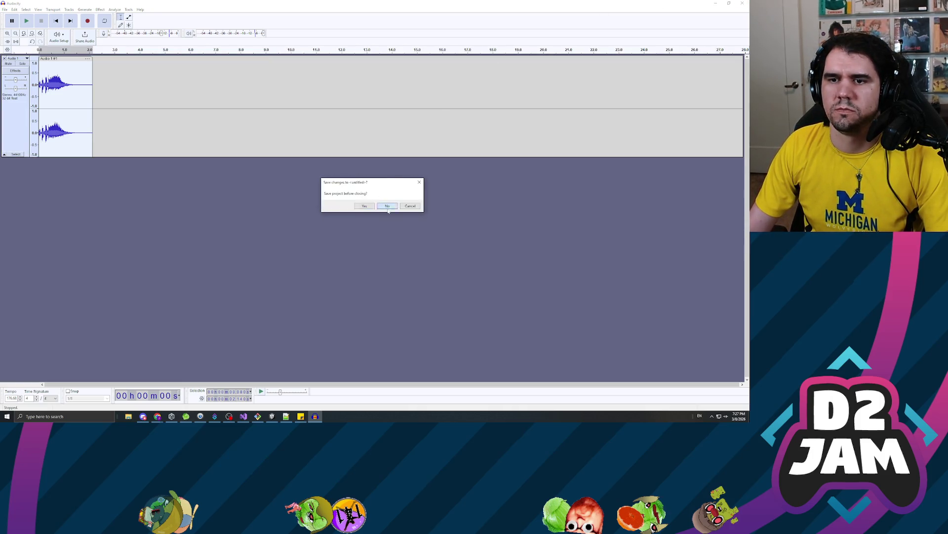
left_click(387, 206)
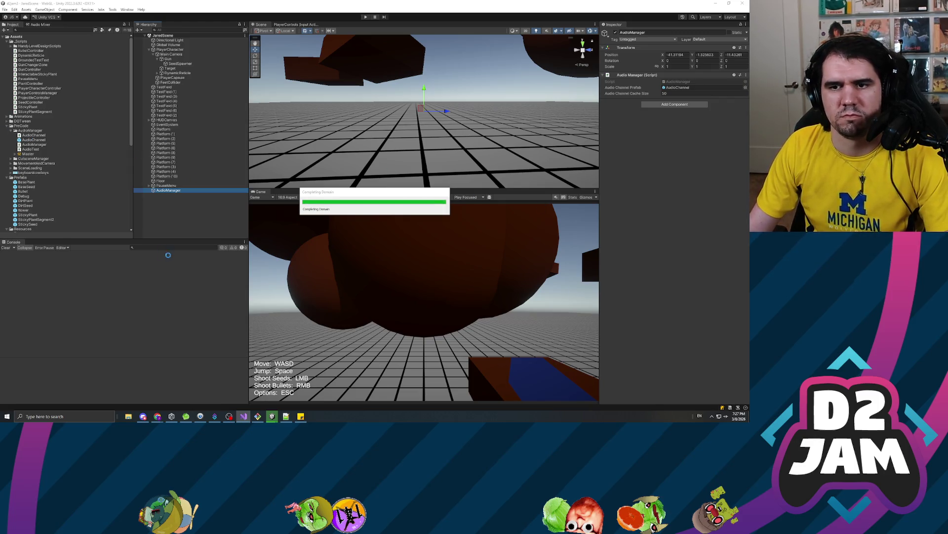
- Create a new folder named Audio under Assets
left_click(6, 127)
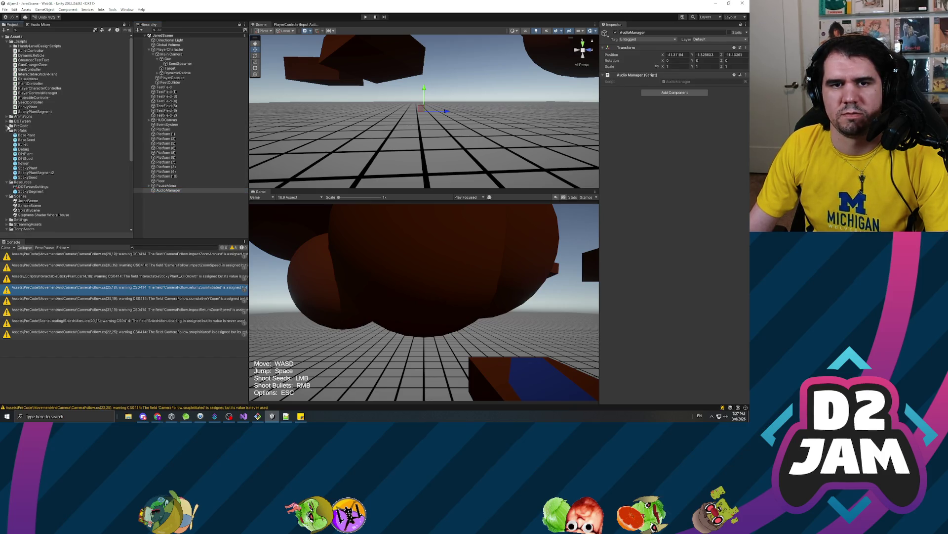
right_click(18, 36)
mouse_move(94, 41)
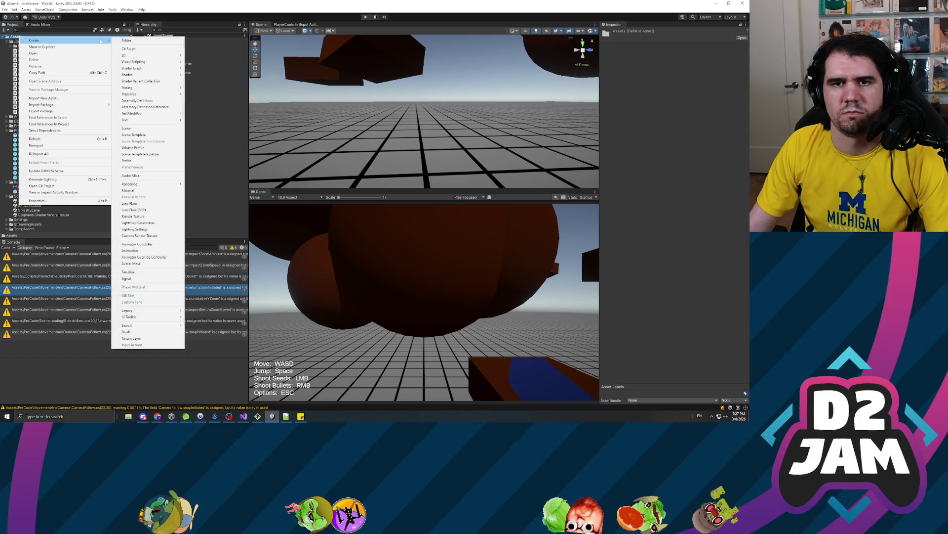
left_click(127, 40)
type("Audio")
key("Return")
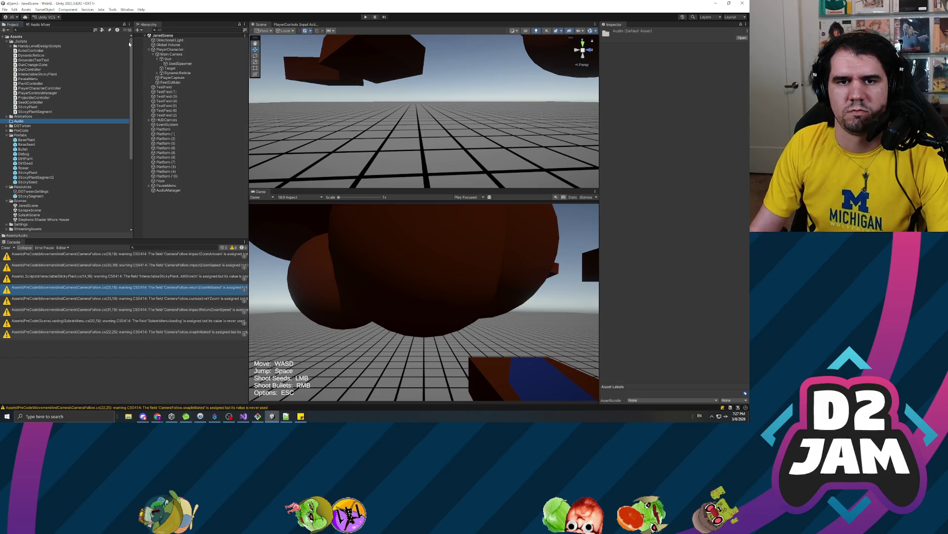
- Import basicFlower.wav and stickyVine.wav from the Desktop into the Audio folder
right_click(22, 120)
left_click(54, 175)
left_click(24, 56)
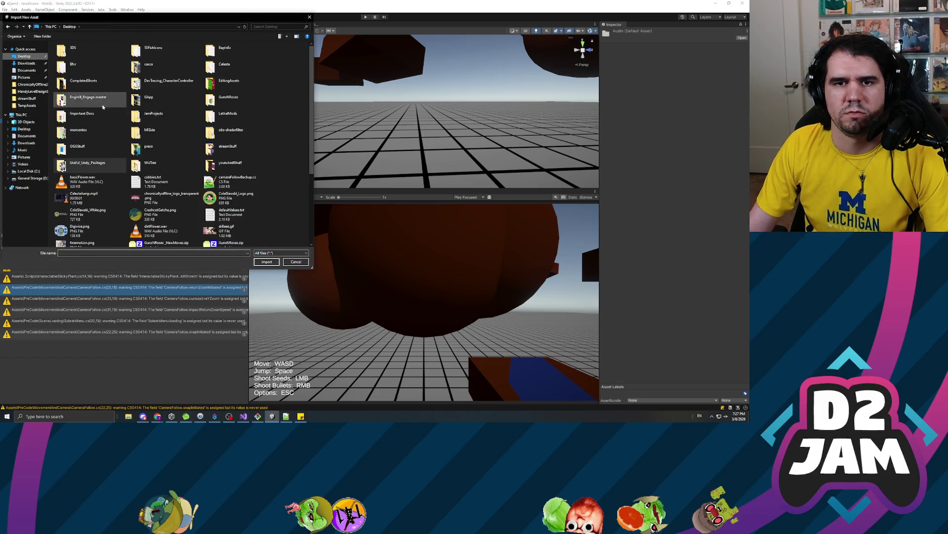
left_click(82, 74)
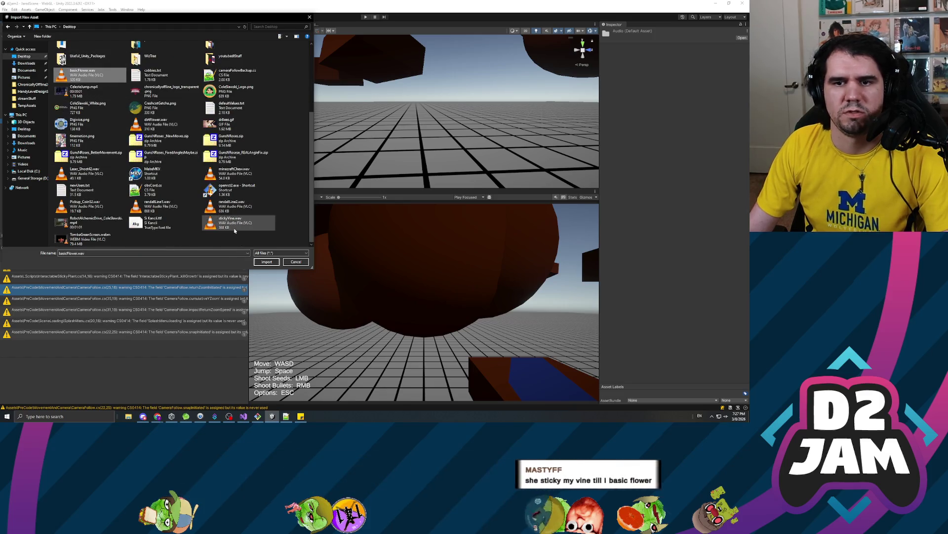
left_click(232, 223, "ctrl")
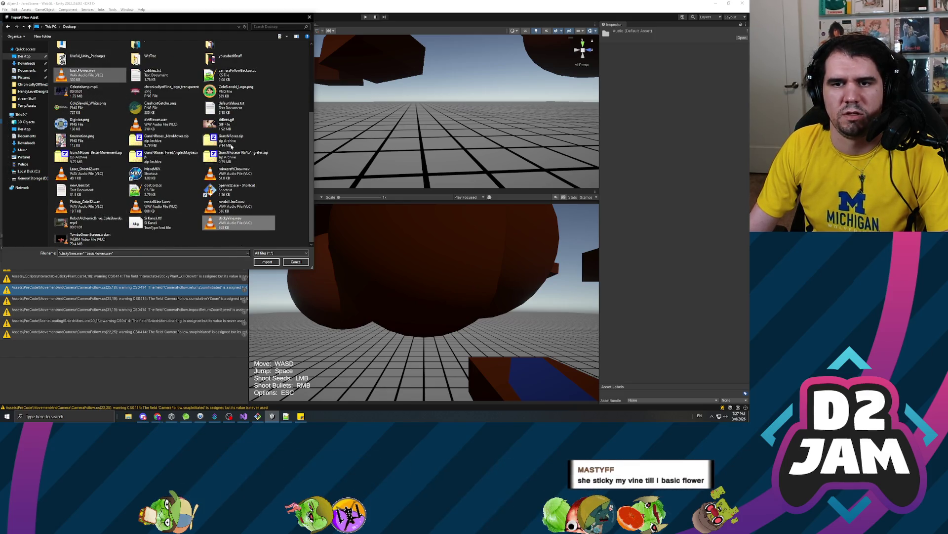
left_click(265, 262)
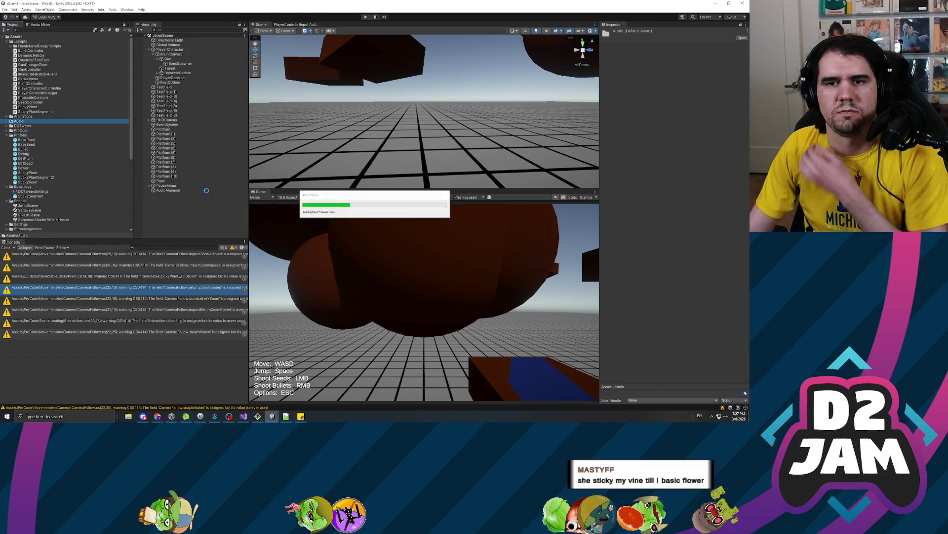
- Add a new 3D cube to the scene and frame it in the Scene view
left_click(181, 220)
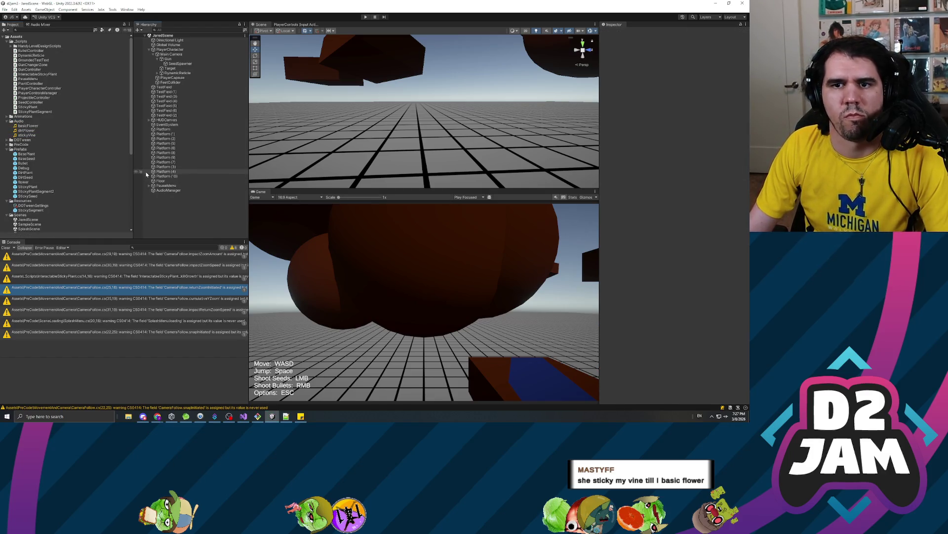
right_click(173, 215)
mouse_move(203, 299)
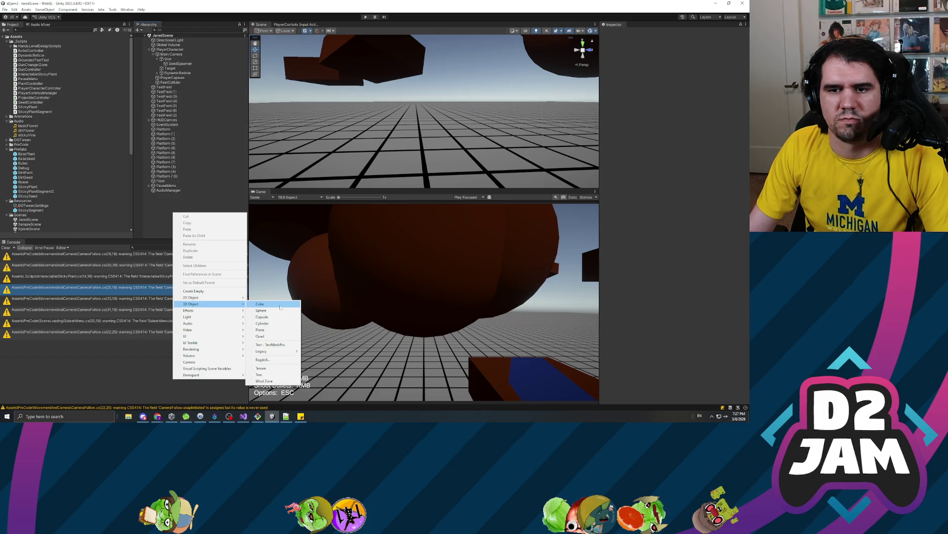
left_click(281, 307)
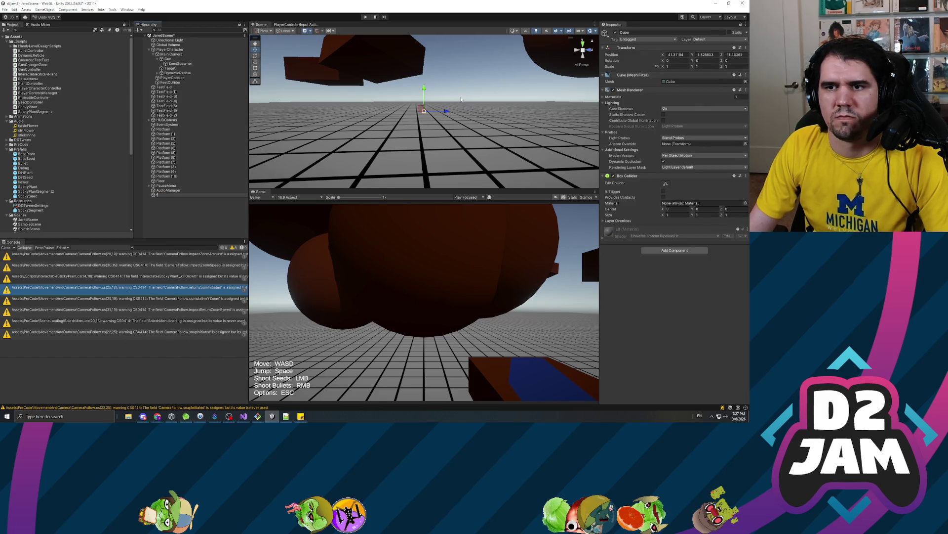
key("f")
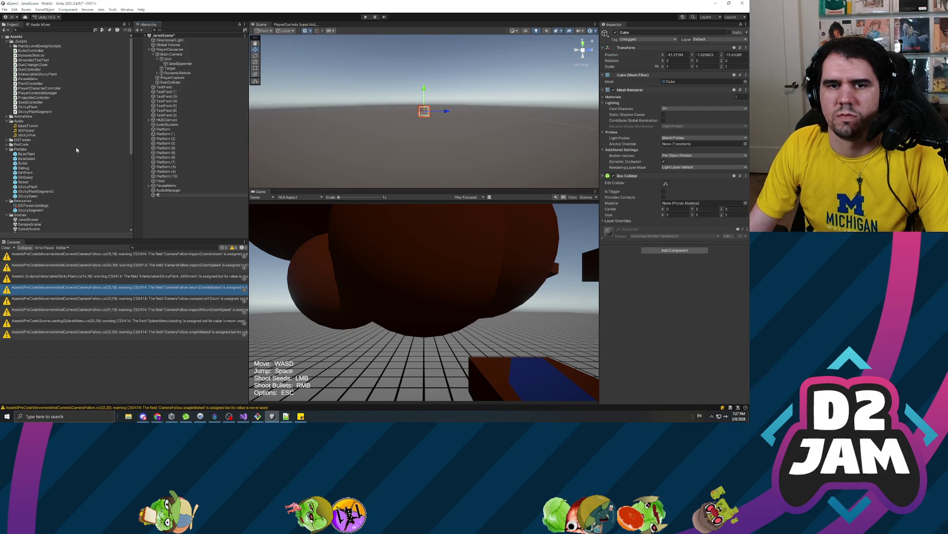
scroll(26, 195, "down", 5)
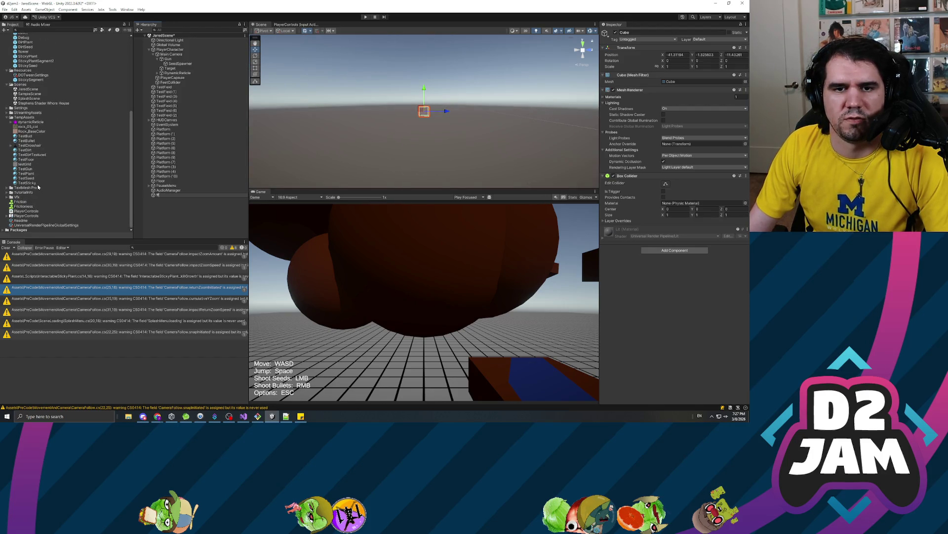
- Duplicate the TestSeed material and rename the copy BasicFlowerField
left_click(27, 179)
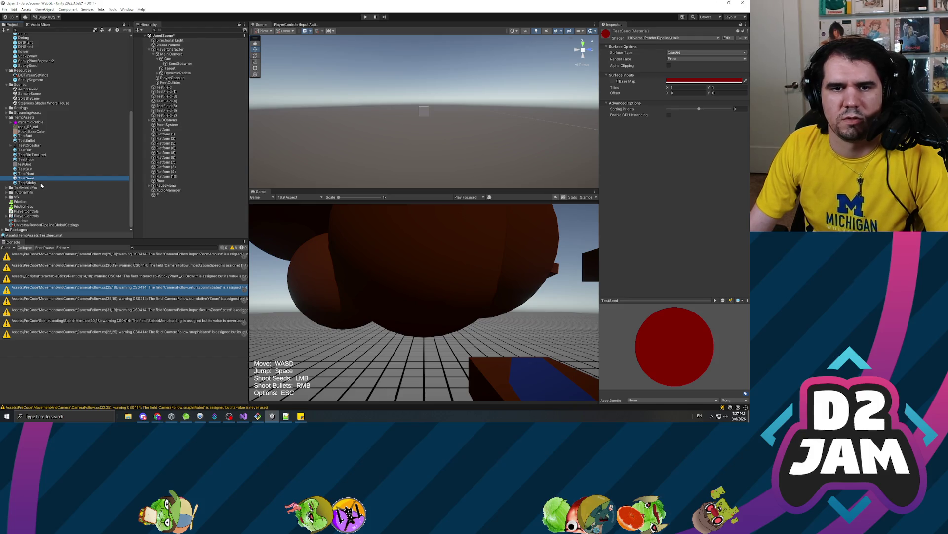
key("ctrl+d")
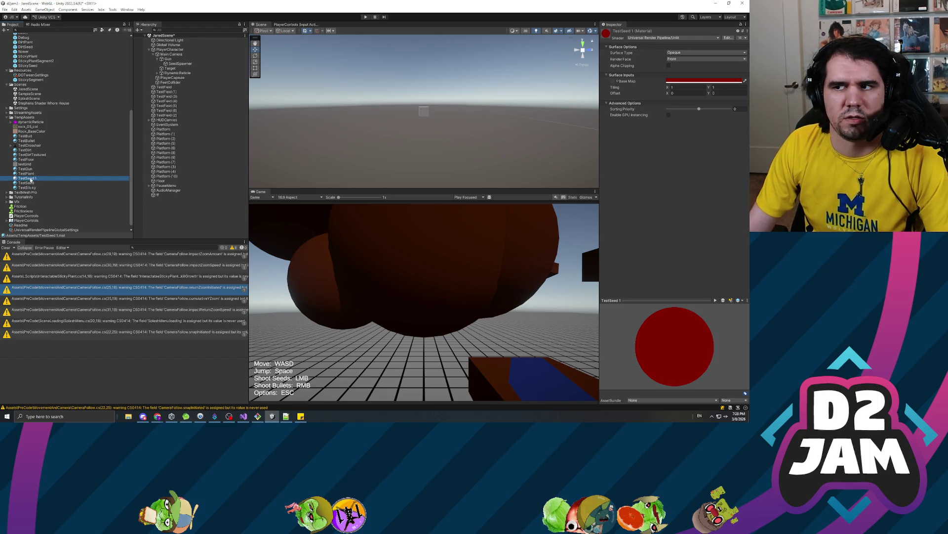
left_click(31, 179)
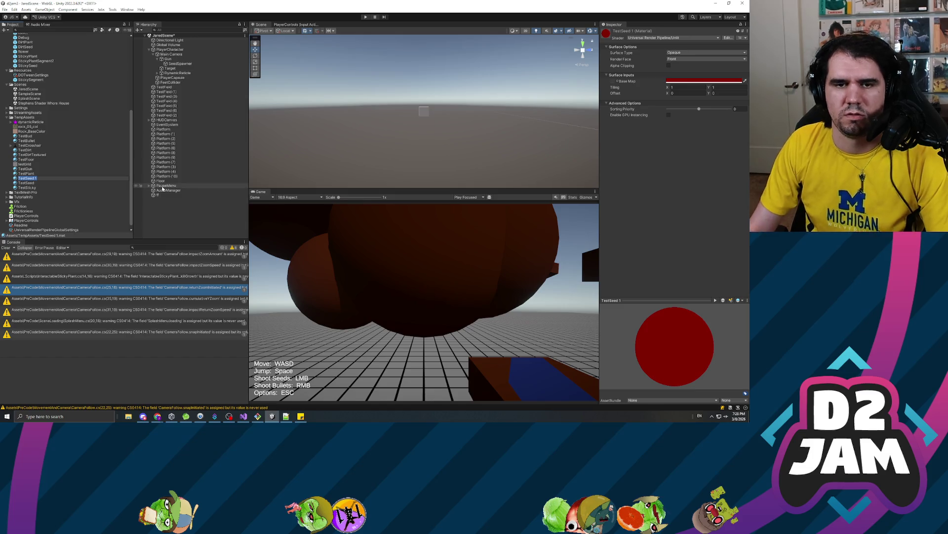
type("BasicR")
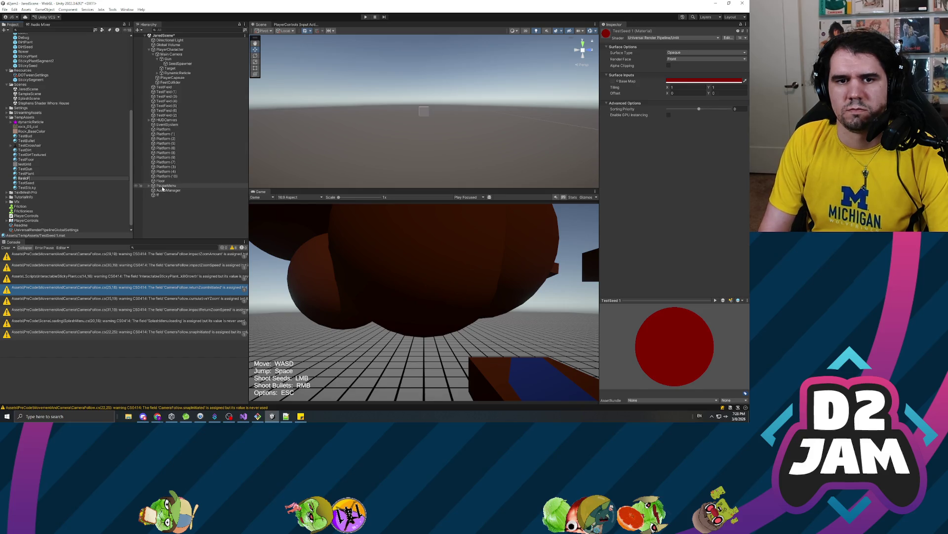
type("eld")
key("Return")
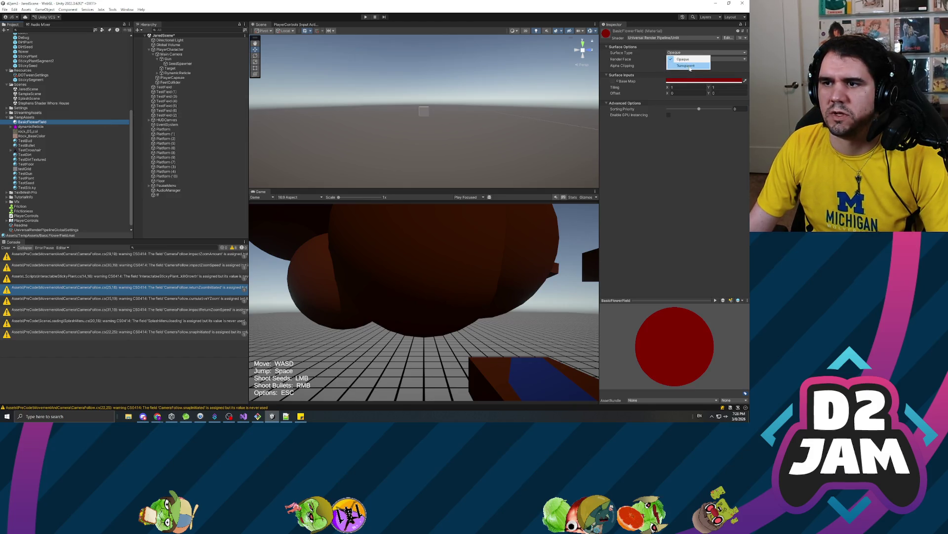
- Make BasicFlowerField transparent with a faint, highly see-through magenta base colour
left_click(685, 65)
left_click(686, 87)
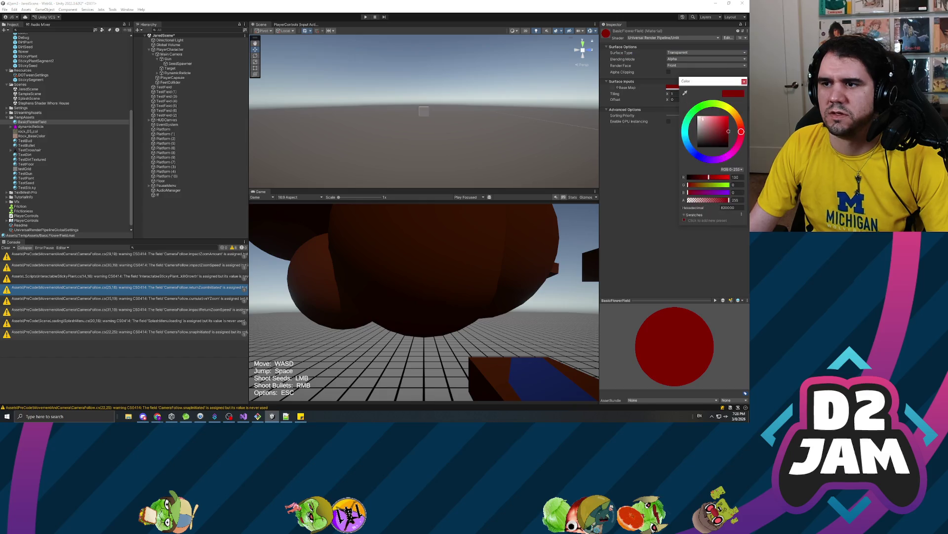
left_click_drag(732, 153, 738, 117)
left_click(712, 201)
left_click_drag(710, 202, 700, 200)
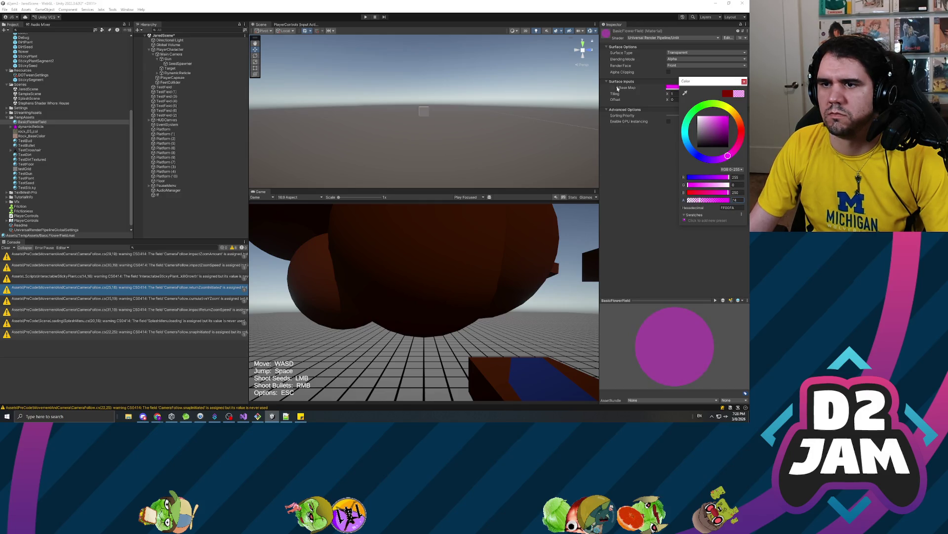
left_click(157, 195)
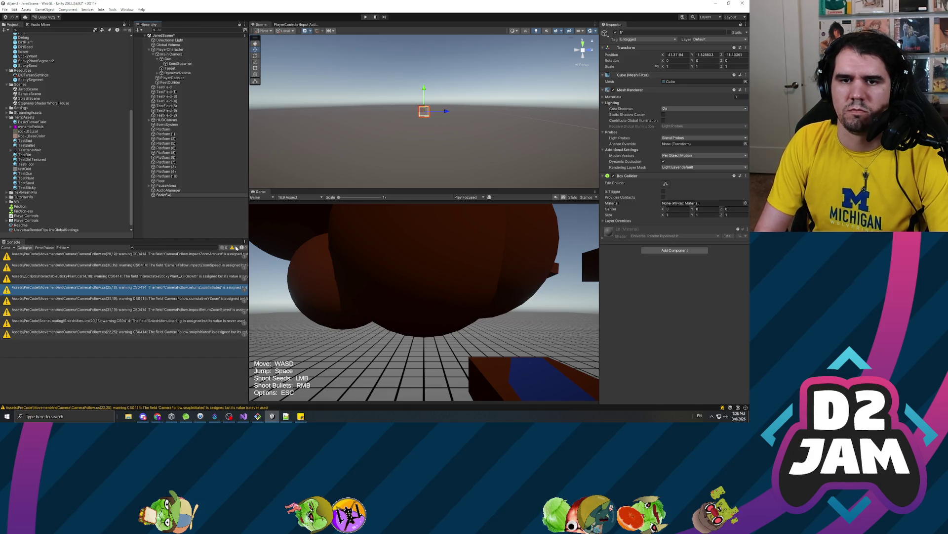
- Rename the cube BasicField and apply the BasicFlowerField material to it
type("eld")
key("Return")
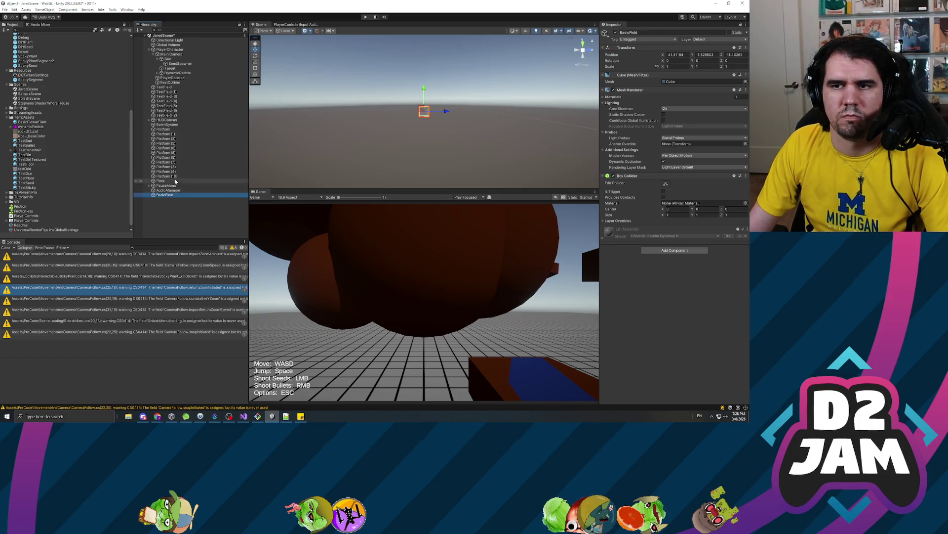
left_click_drag(28, 123, 165, 196)
- Move BasicField forward along Z and move the player back to Z -54.29
left_click(675, 54)
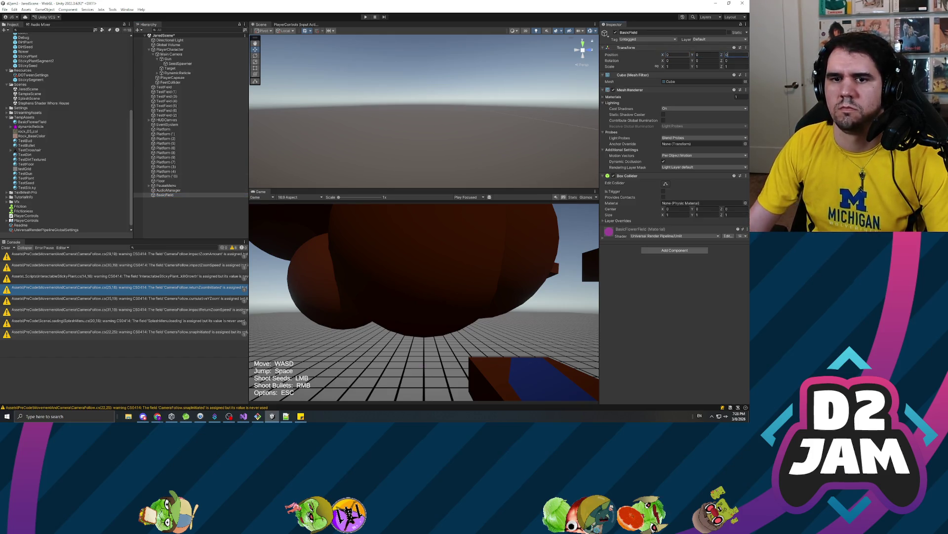
left_click(170, 190)
double_click(165, 195)
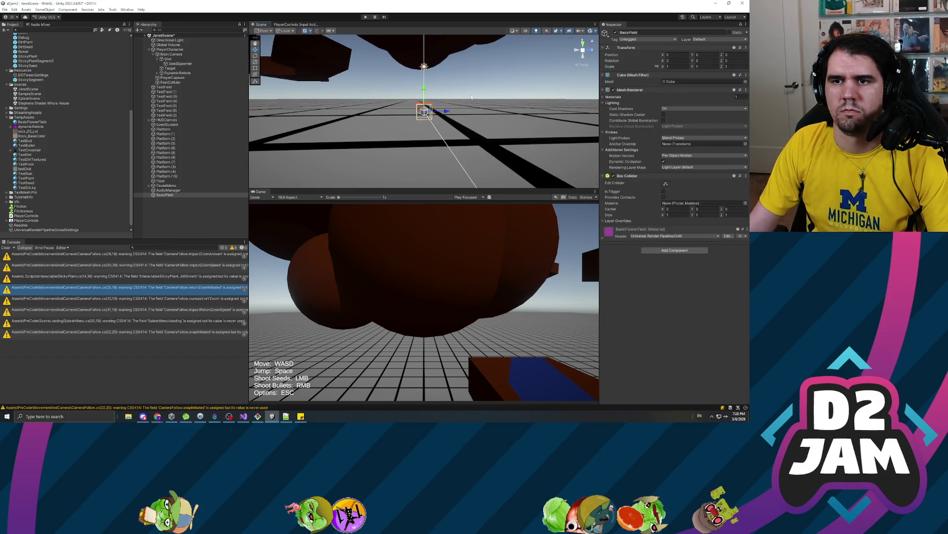
mouse_move(471, 98)
left_mouse_down()
mouse_move(361, 78)
mouse_move(377, 153)
mouse_move(391, 148)
mouse_move(393, 74)
mouse_move(434, 102)
left_mouse_up()
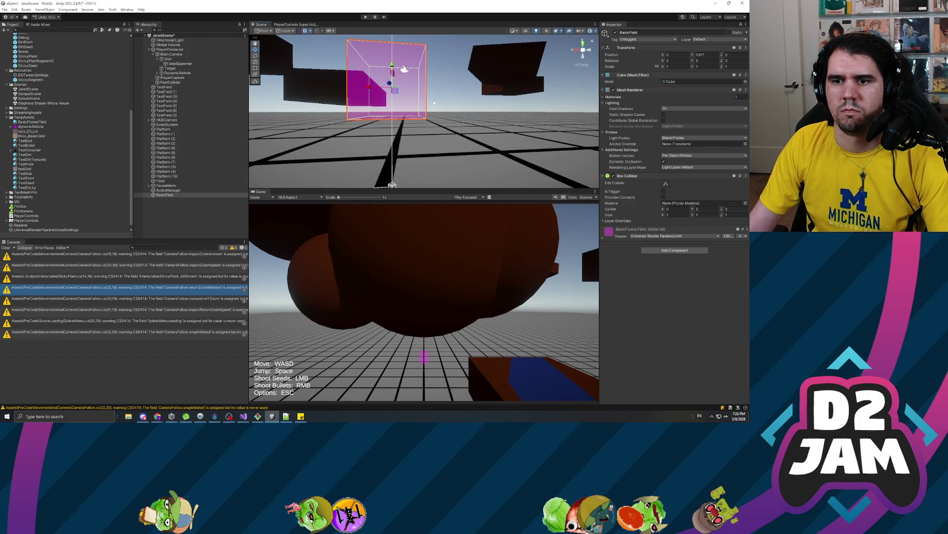
scroll(390, 94, "down", 5)
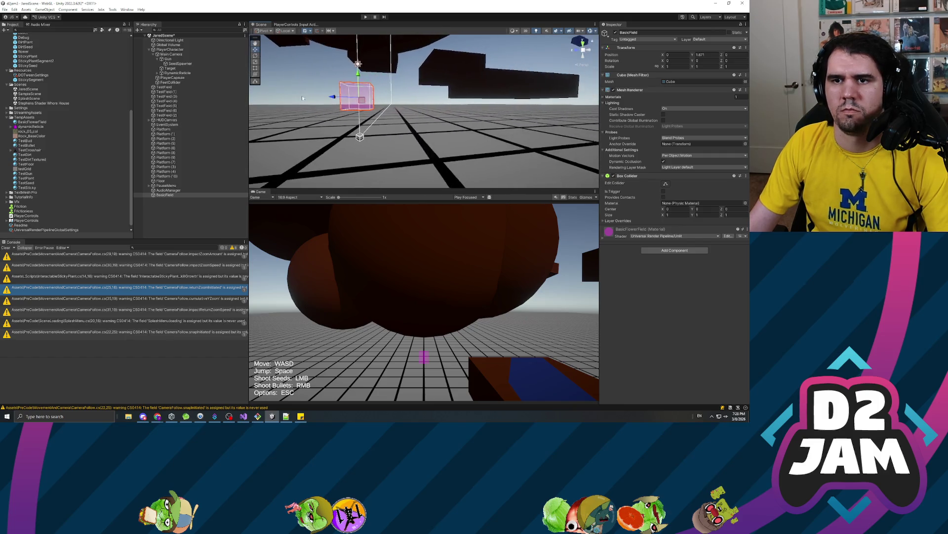
mouse_move(354, 98)
left_mouse_down()
mouse_move(489, 98)
mouse_move(462, 110)
mouse_move(370, 112)
mouse_move(322, 99)
mouse_move(360, 121)
left_mouse_up()
left_click(174, 49)
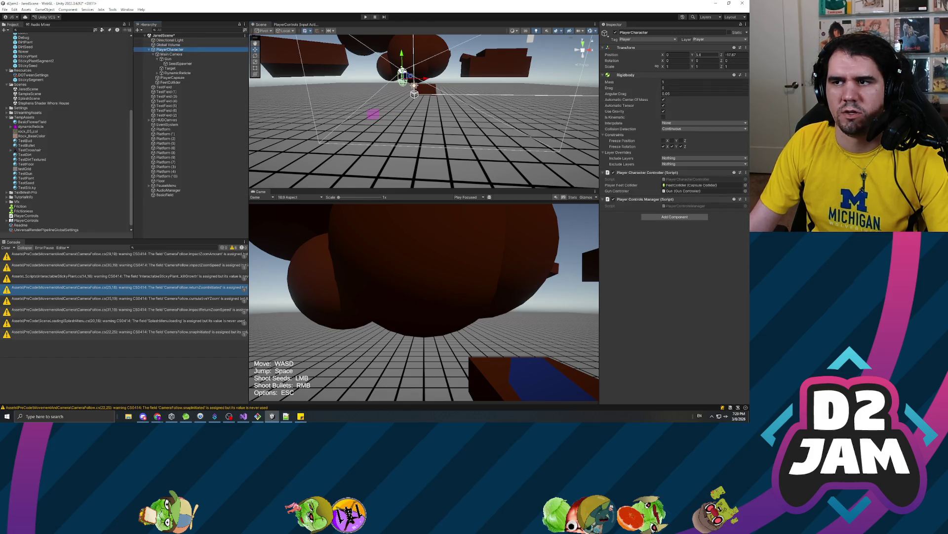
mouse_move(724, 56)
left_mouse_down()
mouse_move(354, 86)
mouse_move(339, 111)
left_mouse_up()
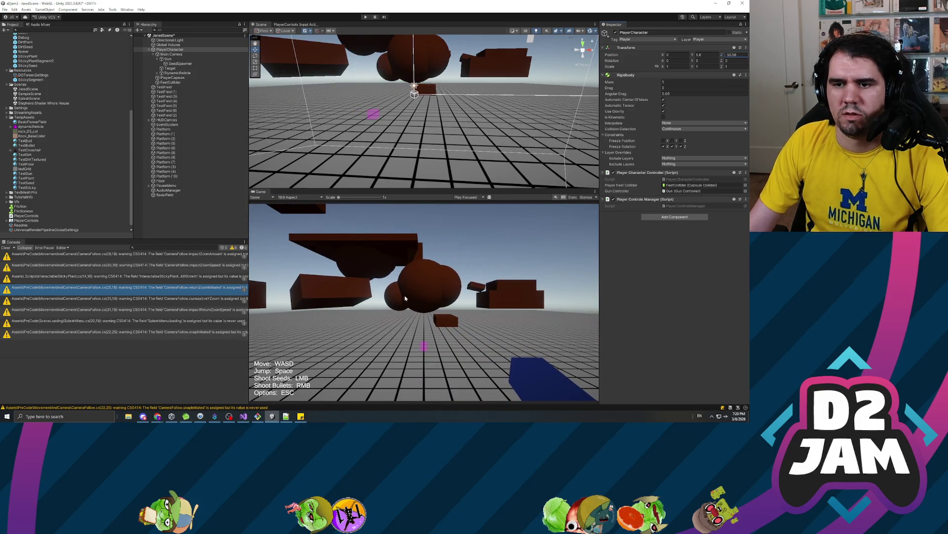
- Scale BasicField up to about 5.68, lower it to Y 0.48 and set X to 0
left_click(166, 195)
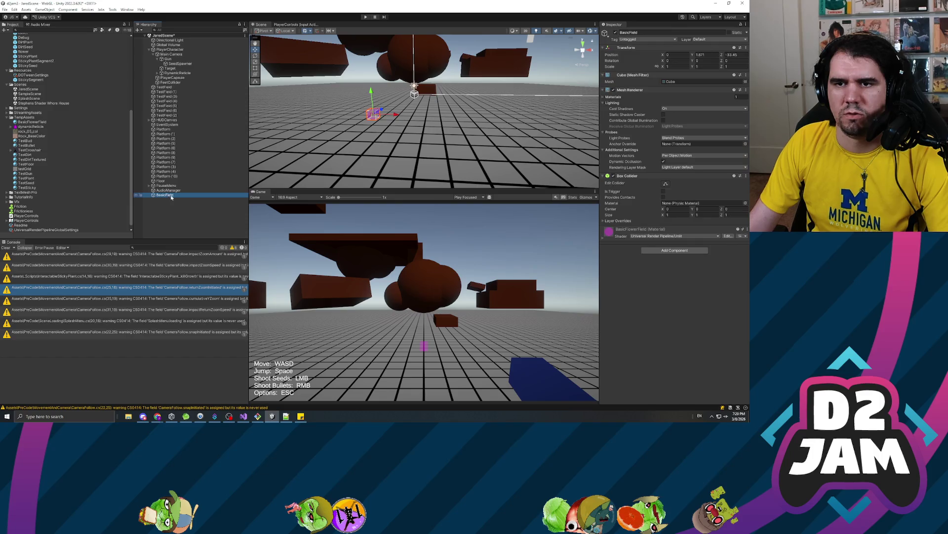
key("r")
left_click_drag(373, 115, 516, 117)
key("w")
left_click_drag(372, 92, 393, 123)
double_click(676, 54)
type("0")
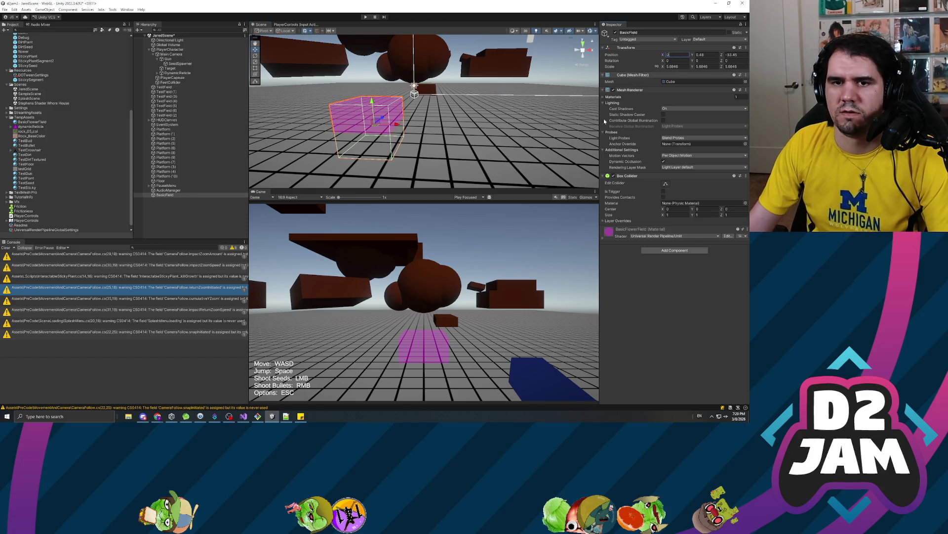
left_click(173, 190)
- Duplicate BasicField and move the copy left to X -15.47
left_click(179, 195)
key("ctrl+d")
left_click_drag(399, 125, 197, 136)
left_click(161, 200)
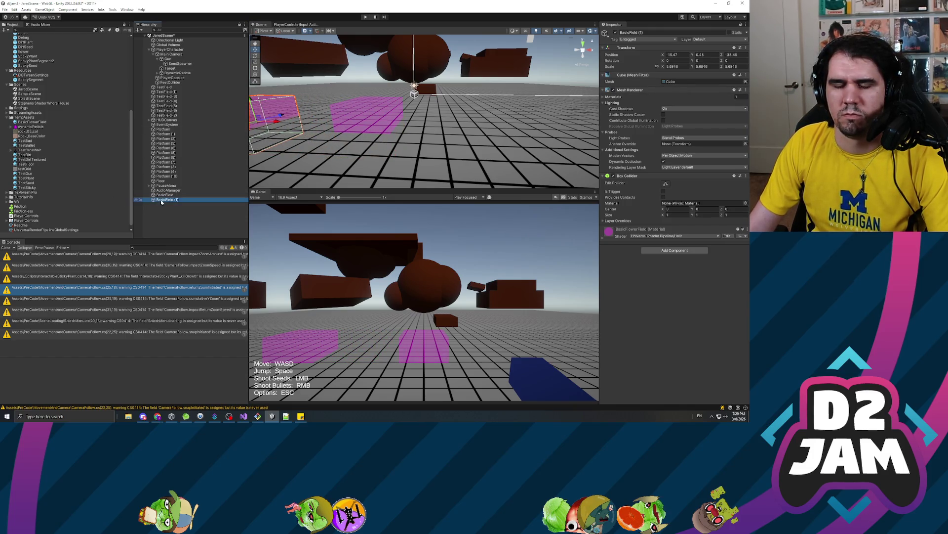
- Rename BasicField (1) to DirtField
left_click(167, 201)
type("DirtField")
key("Return")
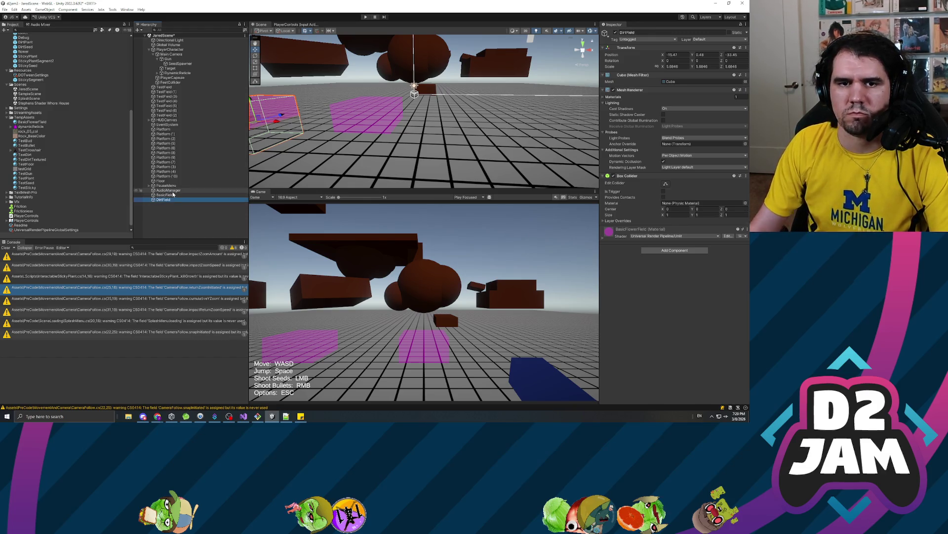
- Duplicate the BasicFlowerField material and name the copy DirtFlowerField
left_click(35, 122)
key("ctrl+d")
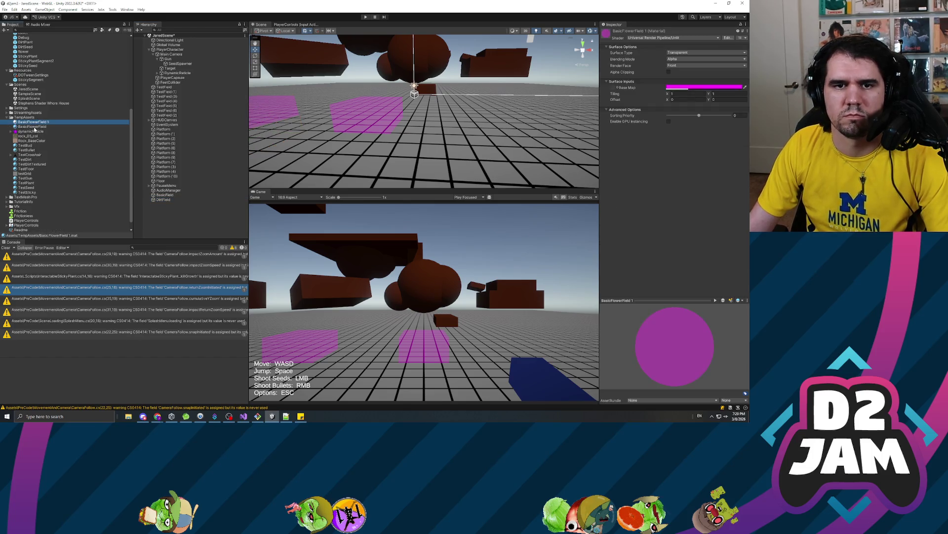
key("F2")
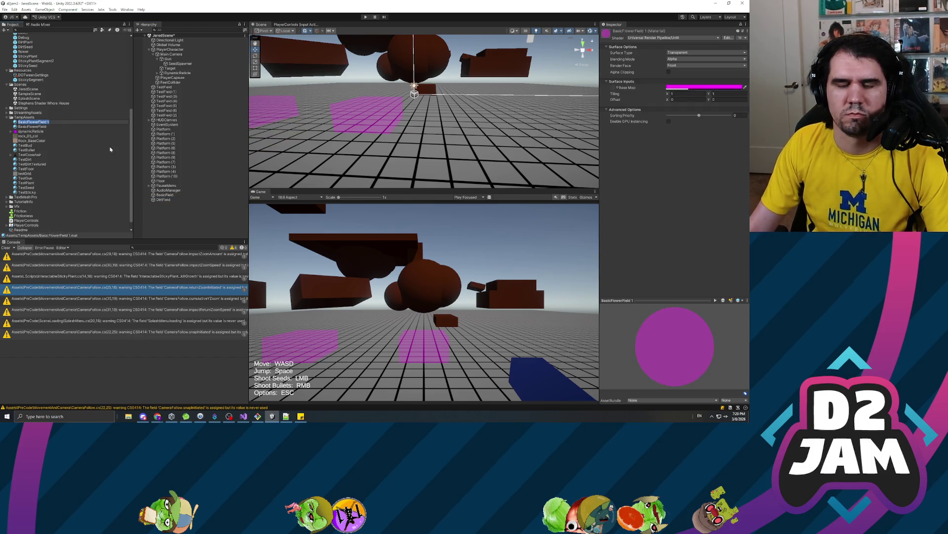
type("Di")
type("eld")
key("Return")
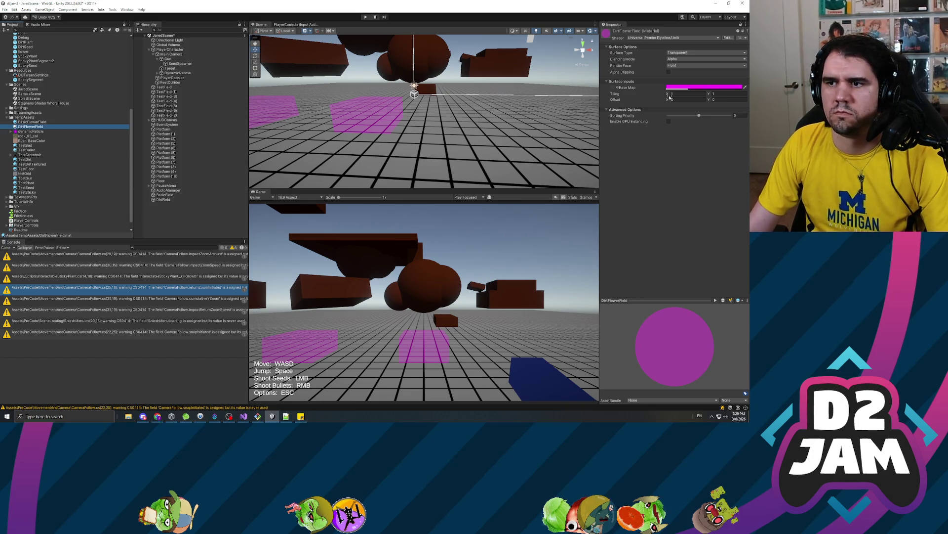
- Set DirtFlowerField's base colour to a semi-transparent orange-brown, alpha about 136
left_click(679, 87)
left_click_drag(709, 139, 700, 142)
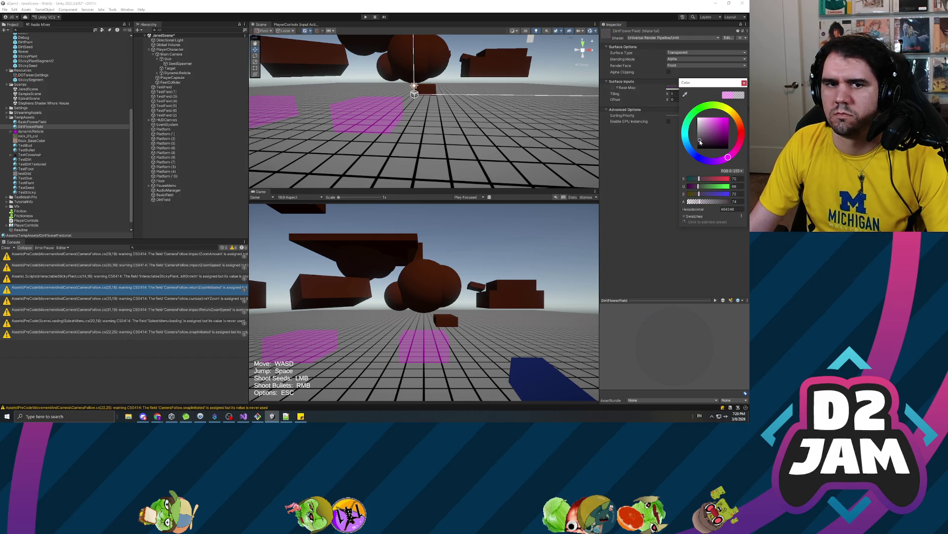
left_click_drag(741, 129, 741, 119)
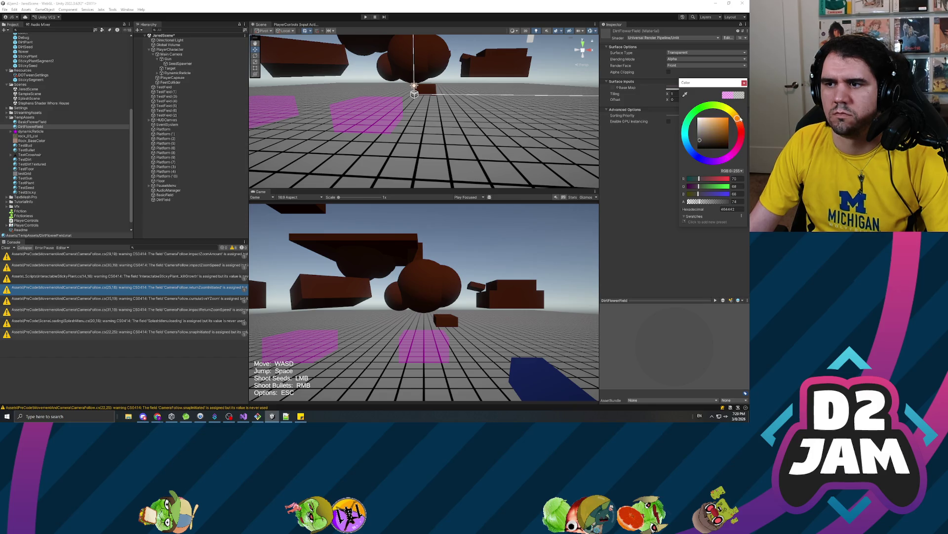
left_click_drag(702, 201, 728, 202)
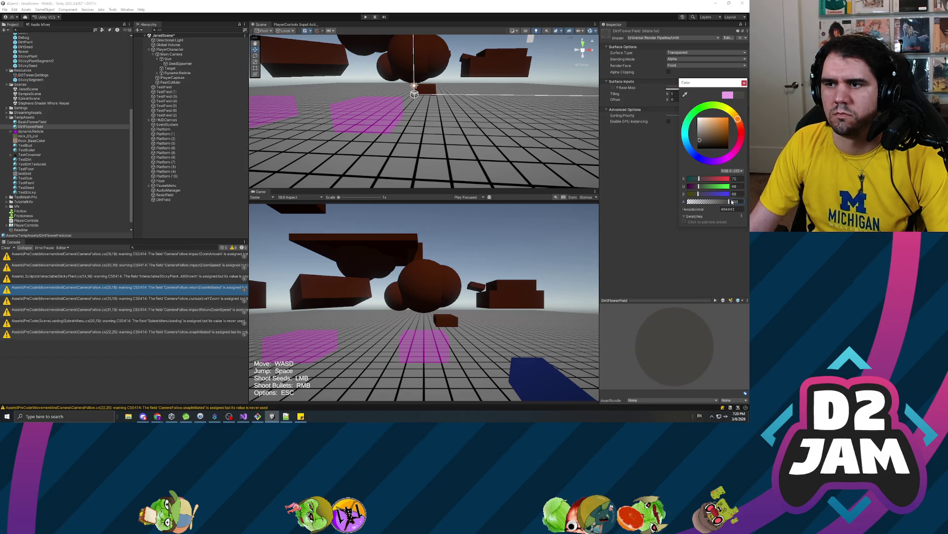
left_click_drag(721, 145, 729, 131)
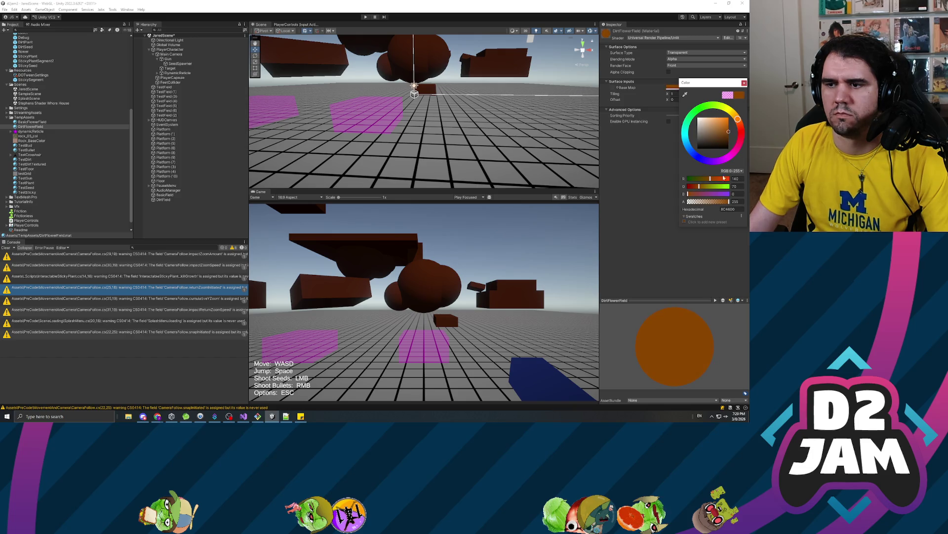
mouse_move(711, 200)
left_mouse_down()
mouse_move(722, 202)
mouse_move(701, 201)
mouse_move(710, 201)
left_mouse_up()
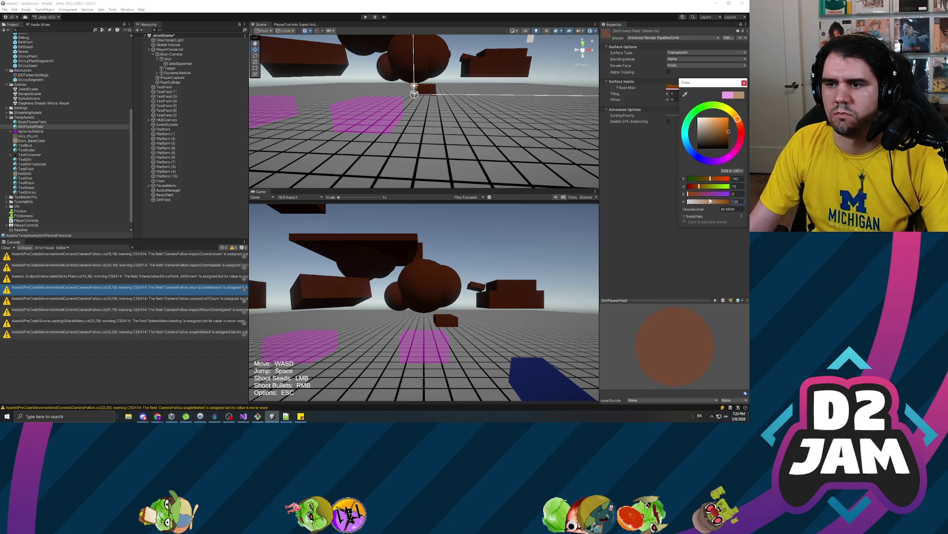
- Apply the DirtFlowerField material to the DirtField patch
left_click(152, 198)
left_click_drag(28, 128, 275, 115)
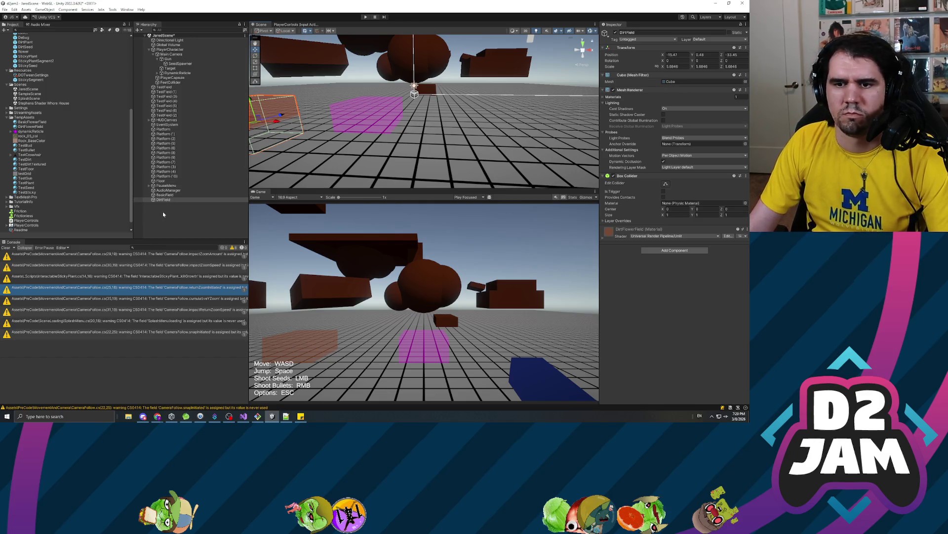
left_click(35, 126)
- Duplicate DirtFlowerField and rename the copy StickyVineField
key("ctrl+d")
key("F2")
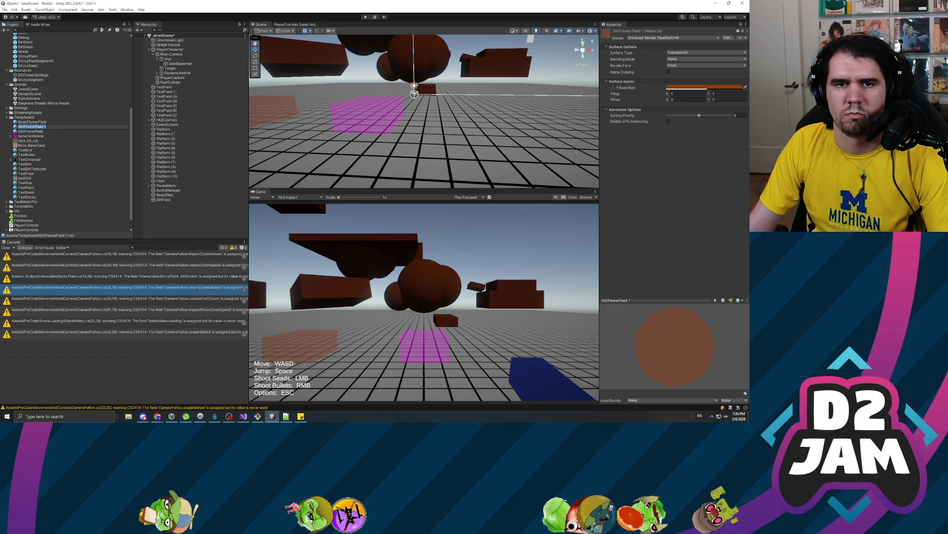
type("G")
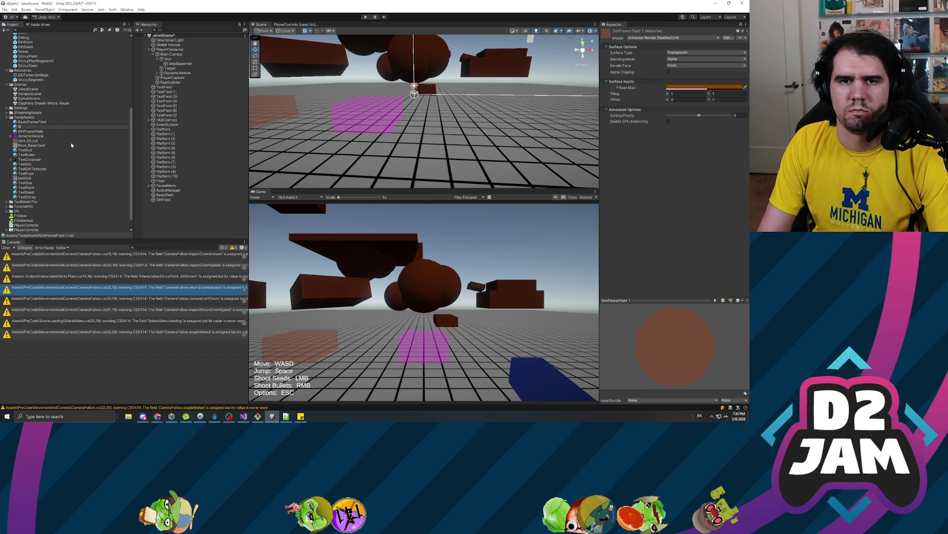
type("ield")
key("Return")
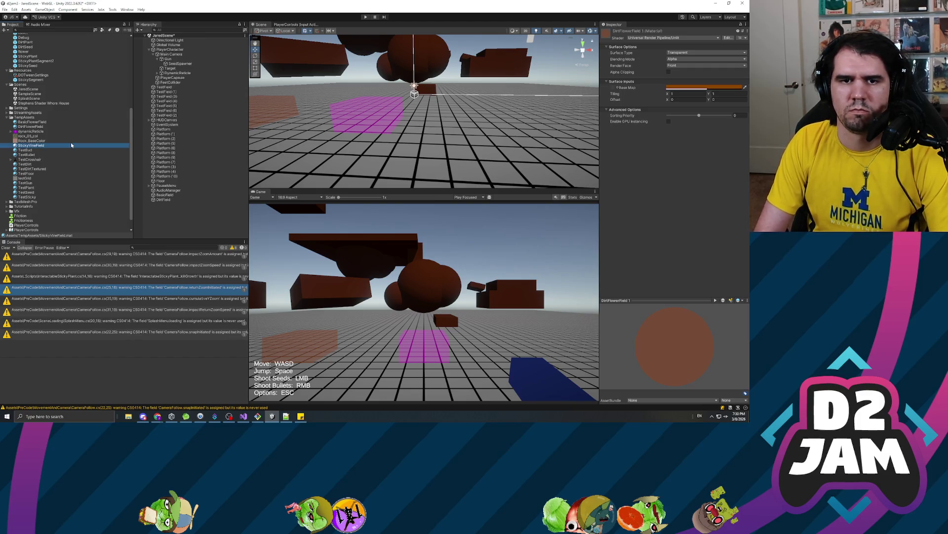
- Change StickyVineField's base colour to a translucent green
left_click(679, 88)
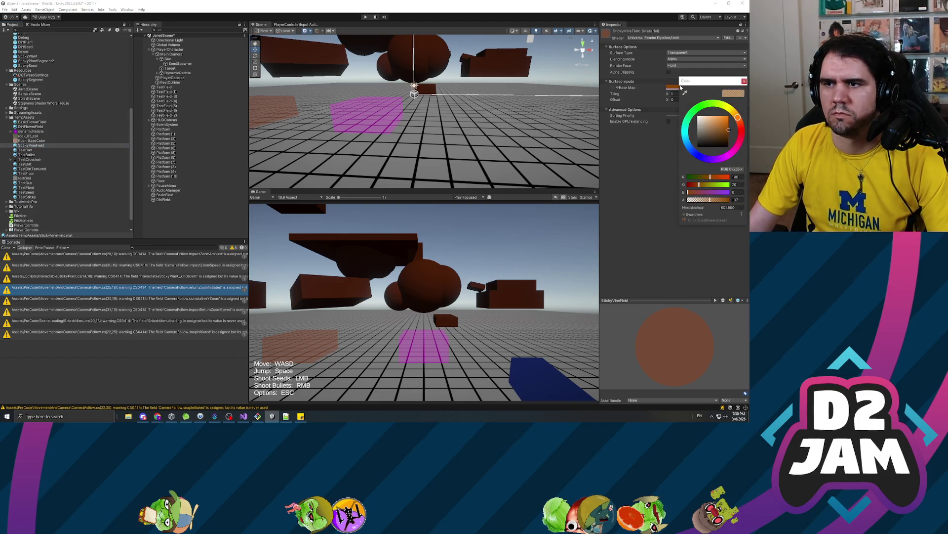
left_click(706, 105)
mouse_move(729, 129)
left_mouse_down()
mouse_move(711, 141)
mouse_move(724, 125)
left_mouse_up()
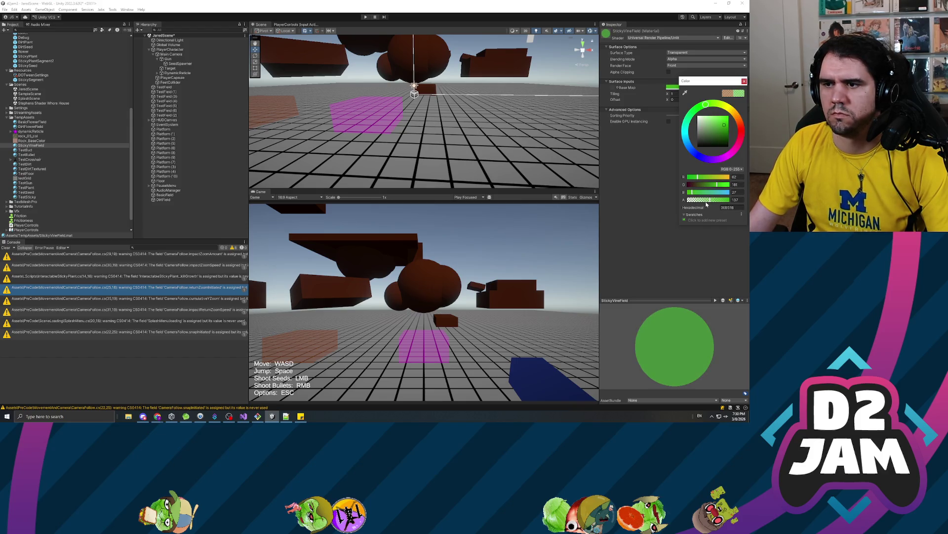
left_click_drag(707, 200, 702, 200)
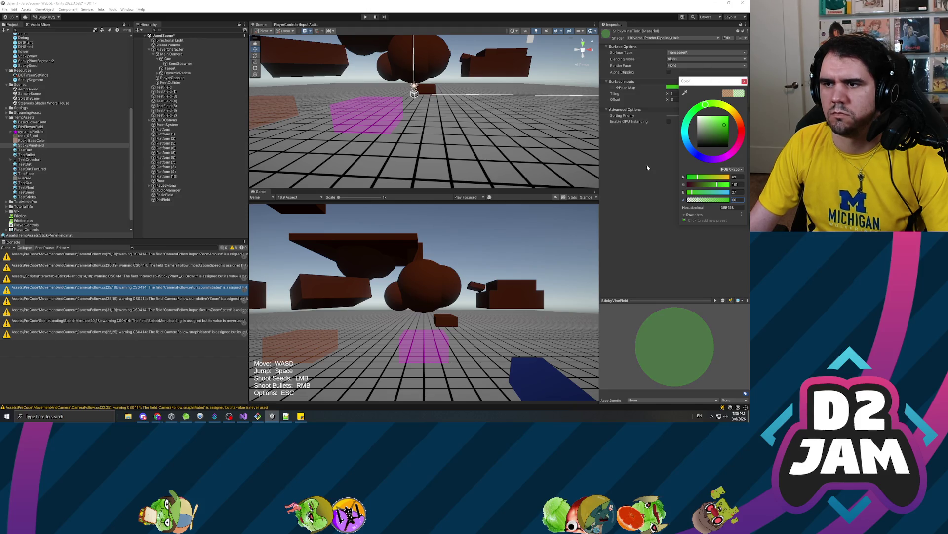
left_click(647, 166)
- Duplicate DirtField and rename the copy StickyVineField
left_click(165, 195)
left_click(164, 199)
key("ctrl+d")
type("St")
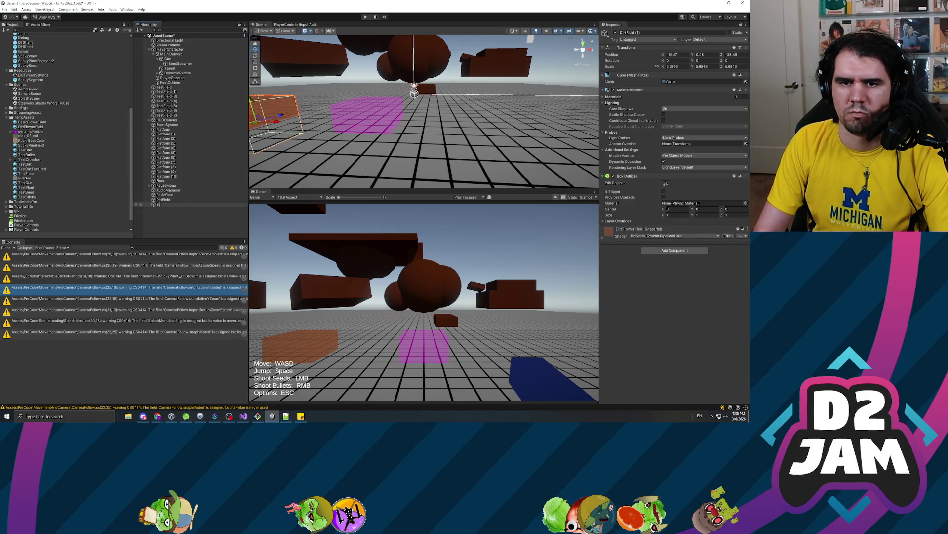
type("ickckyVineField")
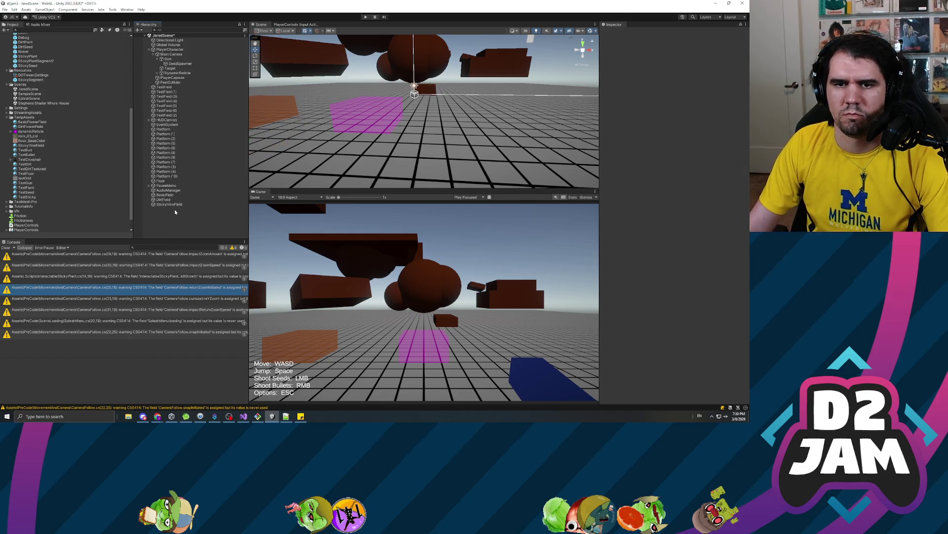
key("Return")
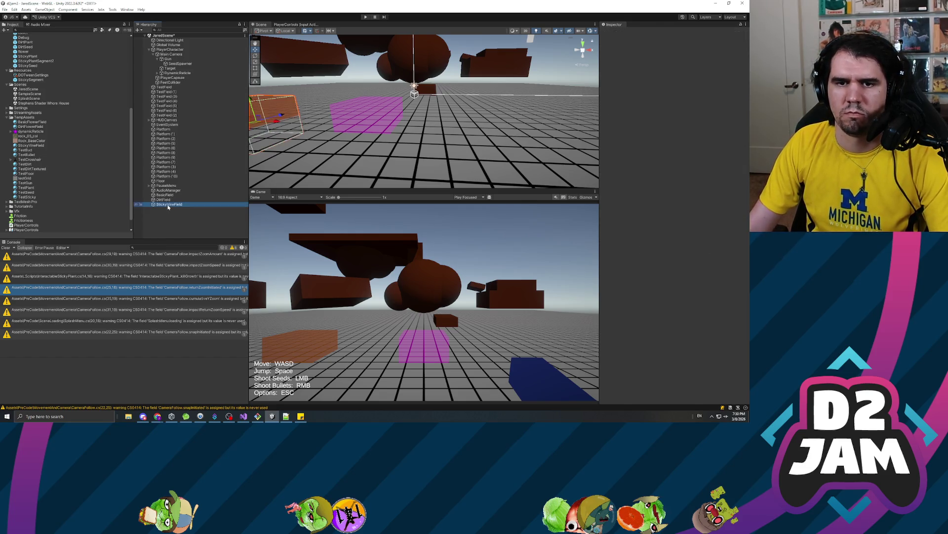
- Move StickyVineField to the right, give it the green material, and select all three fields
mouse_move(279, 123)
left_mouse_down()
mouse_move(511, 141)
mouse_move(530, 157)
left_mouse_up()
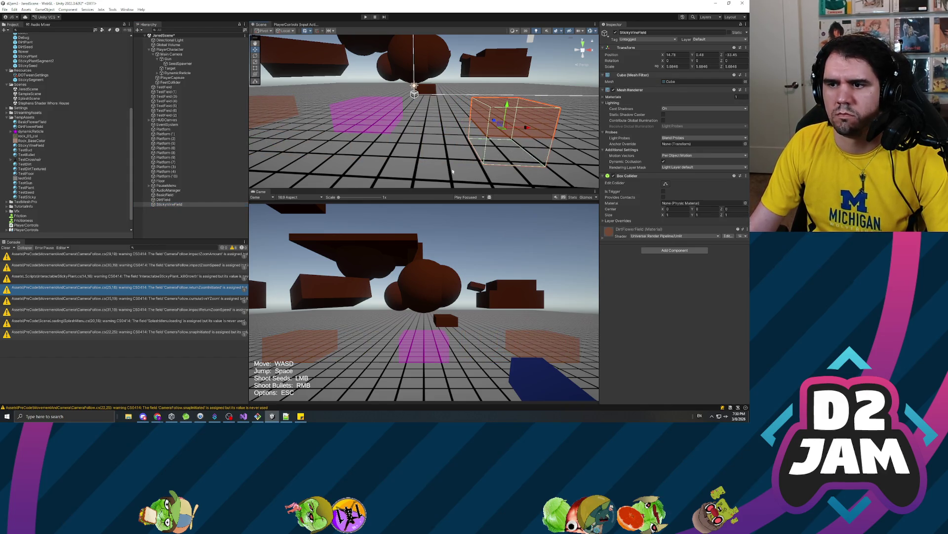
left_click_drag(34, 148, 493, 127)
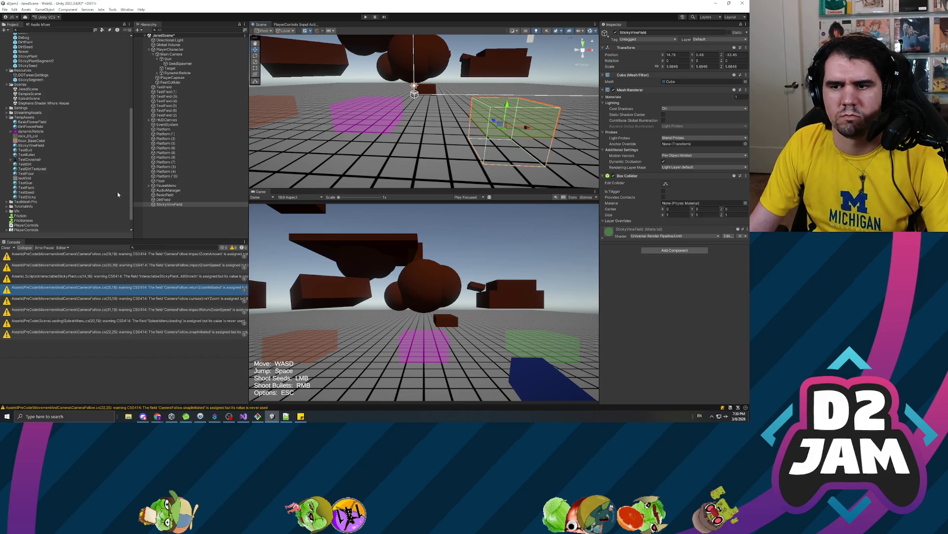
left_click(165, 195)
left_click(161, 204, "shift")
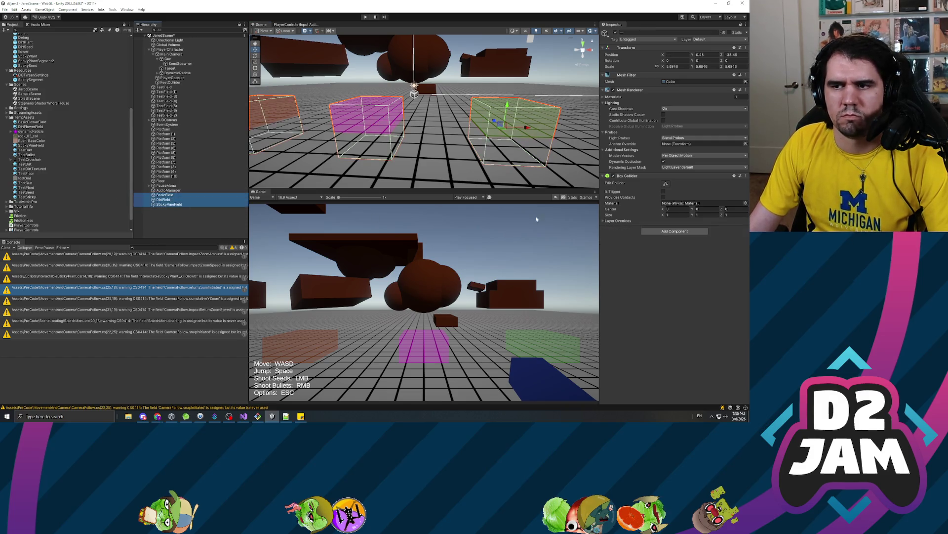
- Add the Gun Changer Zone script to all three selected fields
left_click(675, 231)
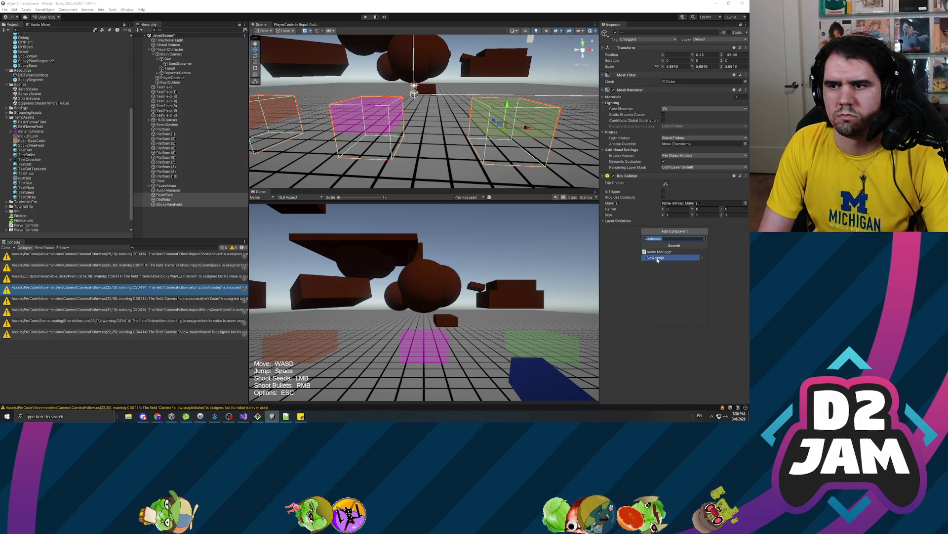
type("pro")
scroll(53, 144, "up", 5)
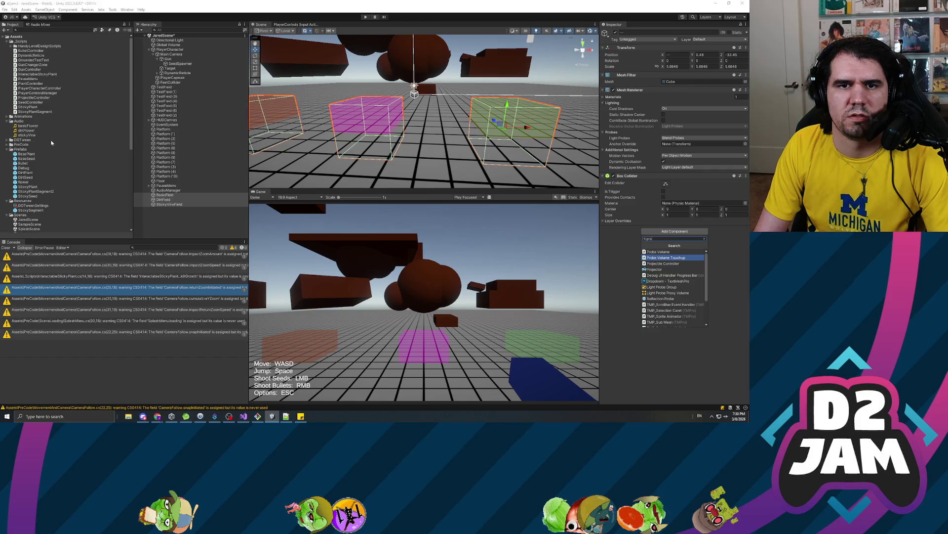
key("BackSpace")
key("BackSpace")
key("BackSpace")
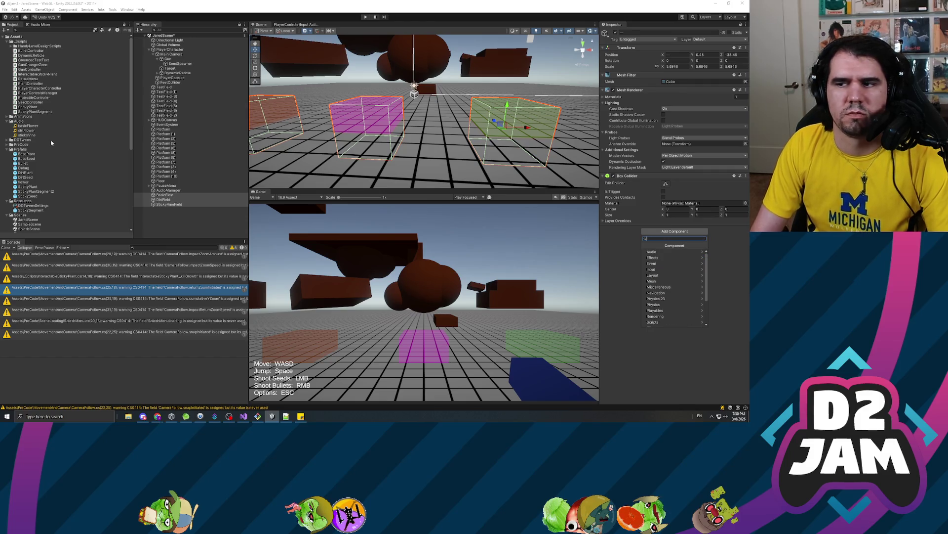
type("gunchan")
key("Return")
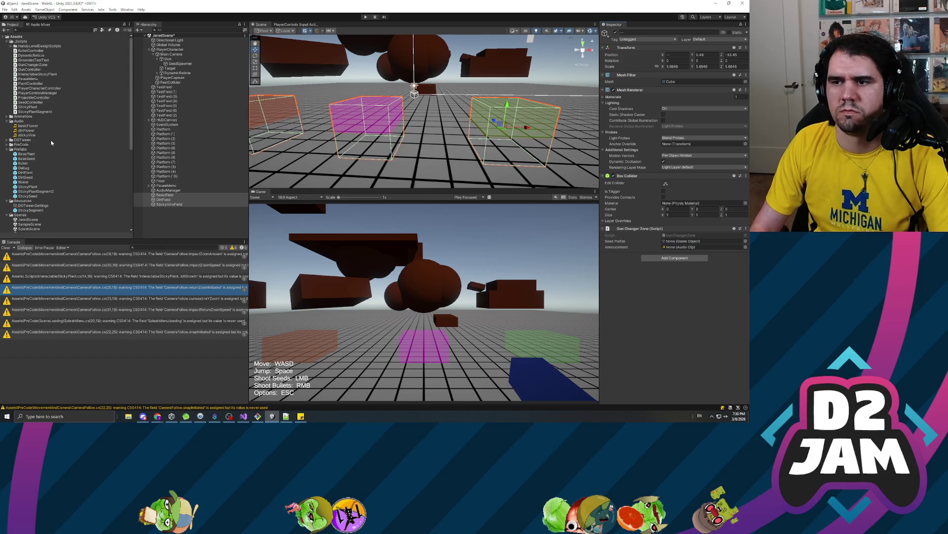
- Give BasicField the BaseSeed prefab and the basicFlower announcement clip
left_click(167, 196)
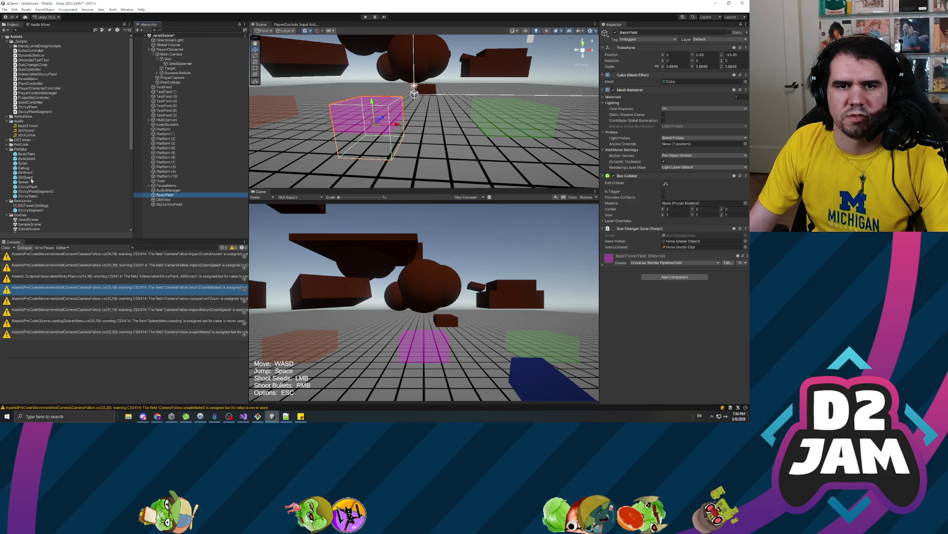
mouse_move(25, 158)
left_mouse_down()
mouse_move(296, 213)
mouse_move(682, 241)
left_mouse_up()
mouse_move(30, 126)
left_mouse_down()
mouse_move(297, 198)
mouse_move(692, 247)
left_mouse_up()
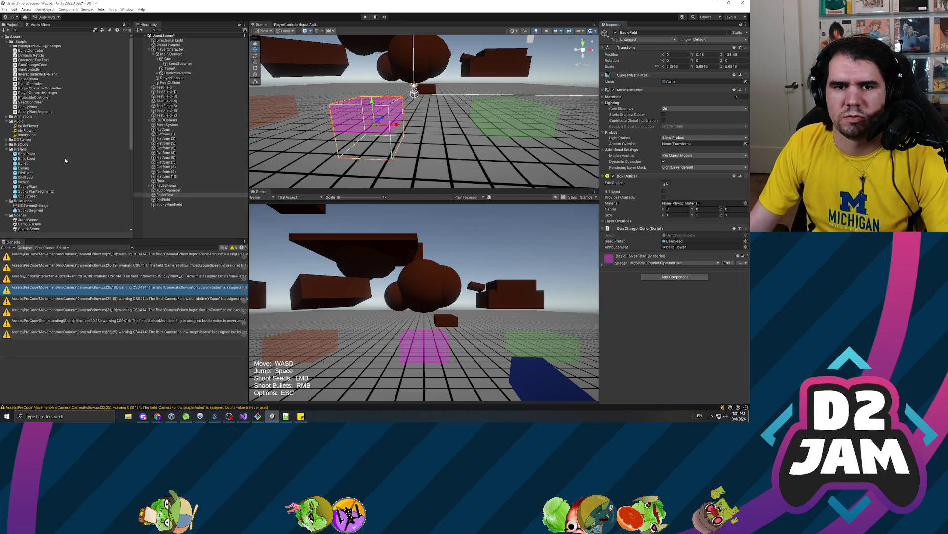
left_click(26, 159)
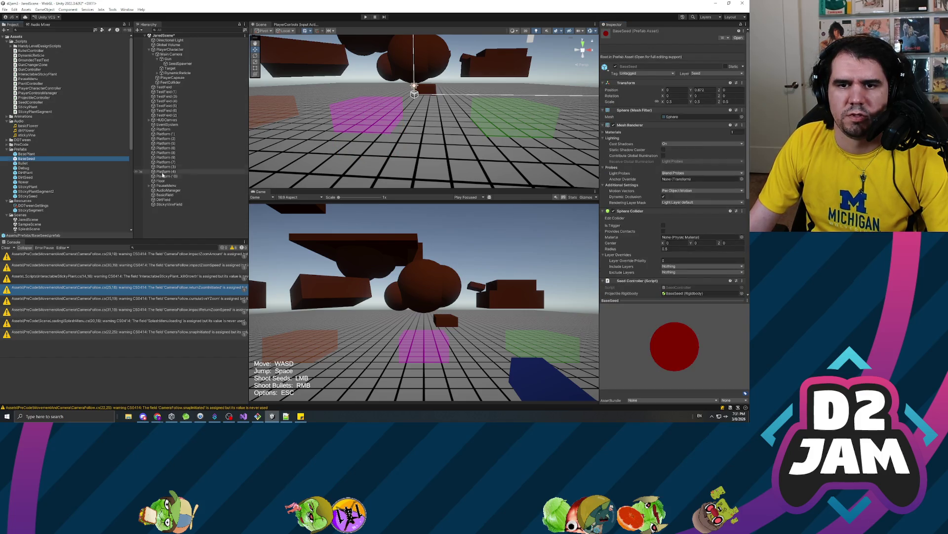
- Give DirtField DirtSeed with dirtFlower, and StickyVineField StickySeed with stickyVine
left_click(165, 200)
mouse_move(22, 131)
left_mouse_down()
mouse_move(207, 176)
mouse_move(699, 247)
left_mouse_up()
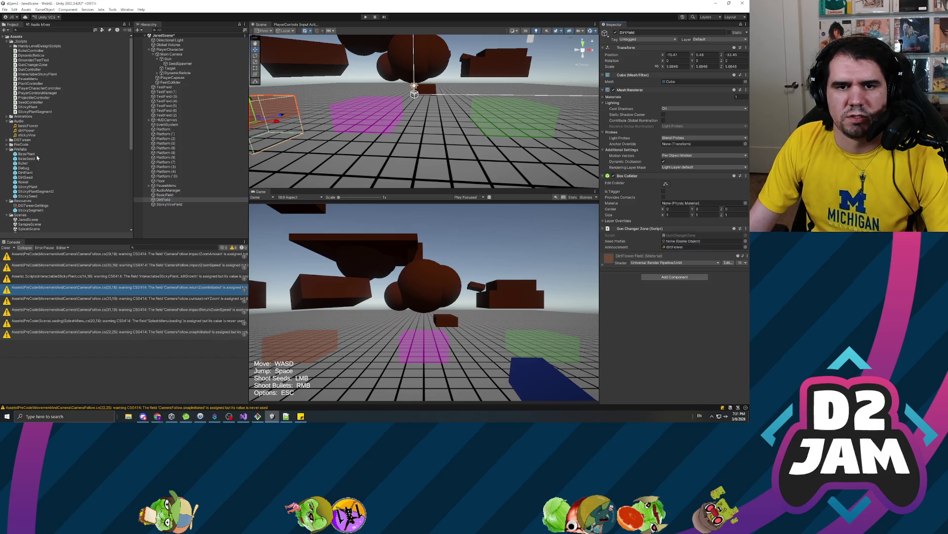
mouse_move(27, 177)
left_mouse_down()
mouse_move(710, 233)
mouse_move(681, 243)
left_mouse_up()
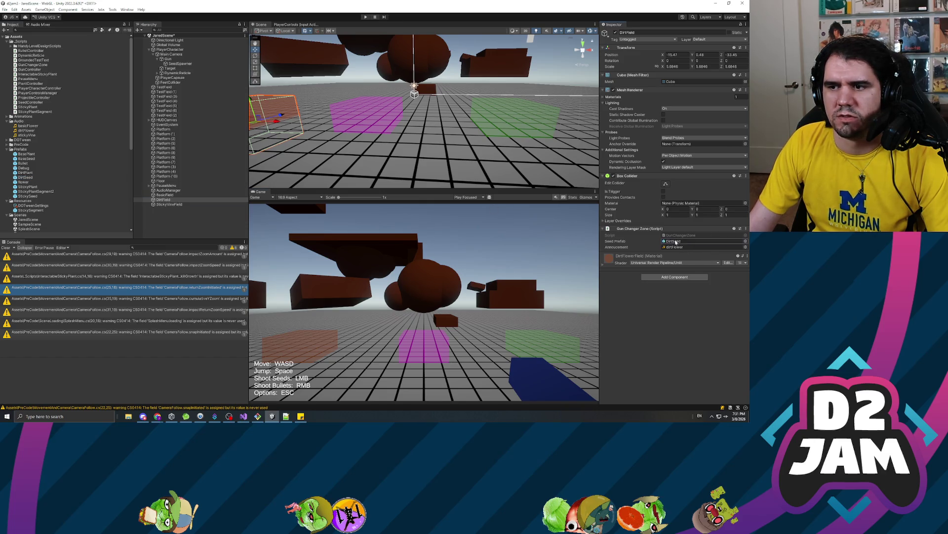
left_click(169, 204)
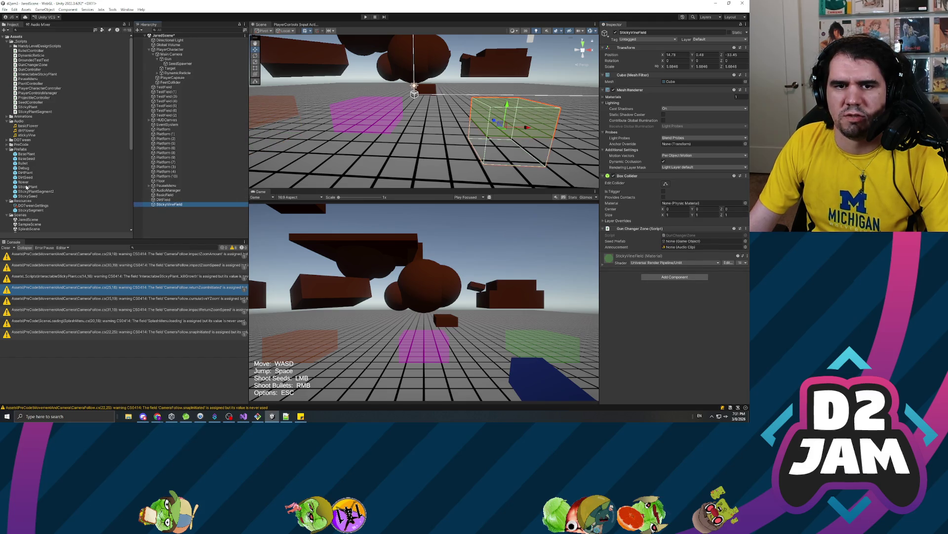
left_click_drag(25, 197, 685, 241)
mouse_move(25, 136)
left_mouse_down()
mouse_move(716, 256)
mouse_move(693, 249)
left_mouse_up()
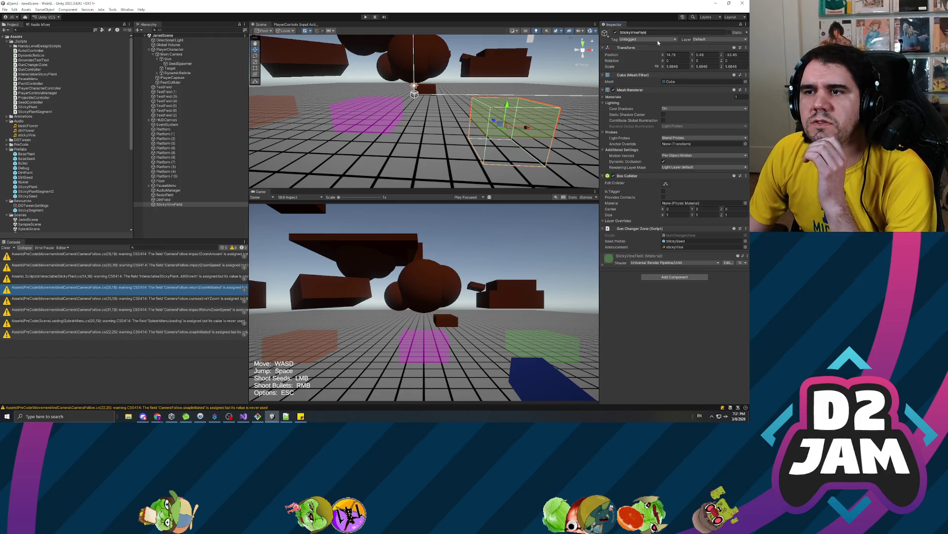
- Start adding a new User Layer 9 named 'Destroyed'
scroll(43, 154, "down", 5)
scroll(43, 154, "up", 5)
scroll(424, 113, "up", 1)
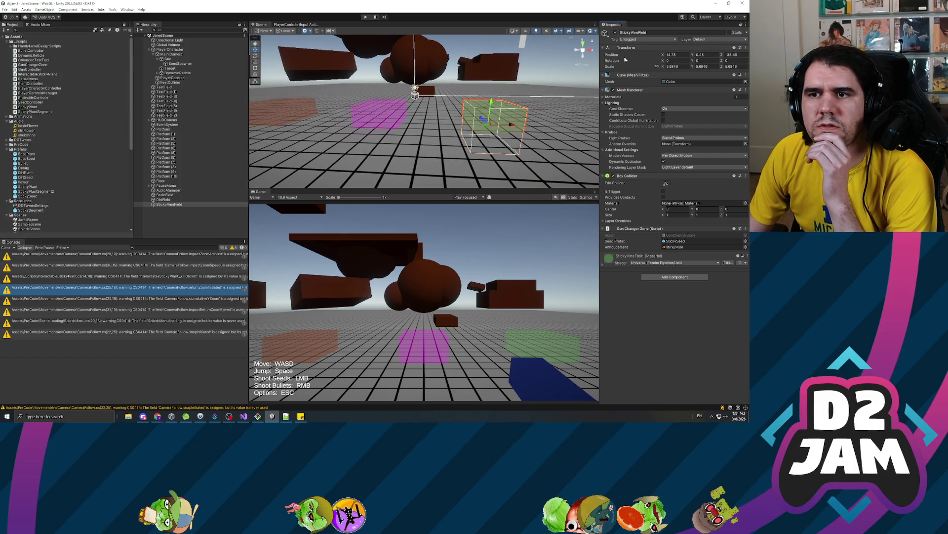
left_click(706, 39)
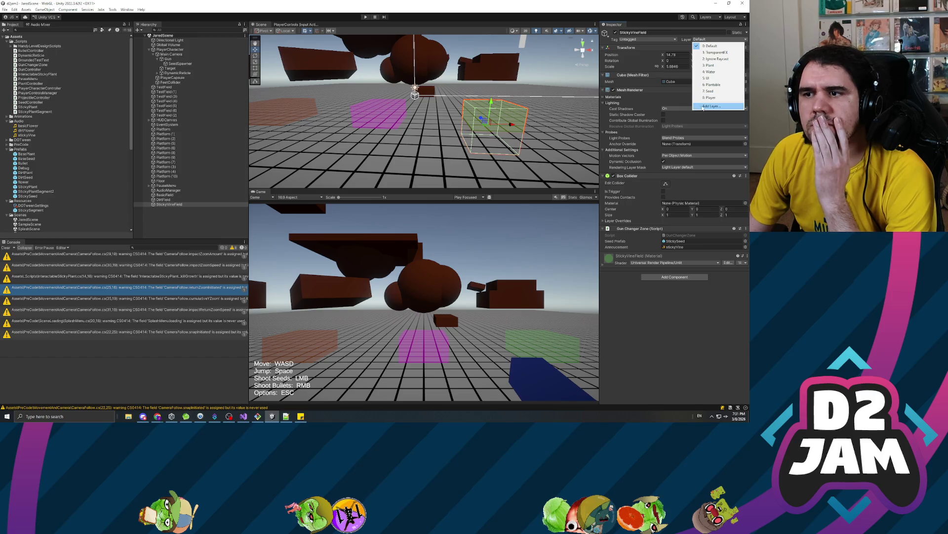
left_click(711, 106)
left_click(704, 121)
type("Destroyed")
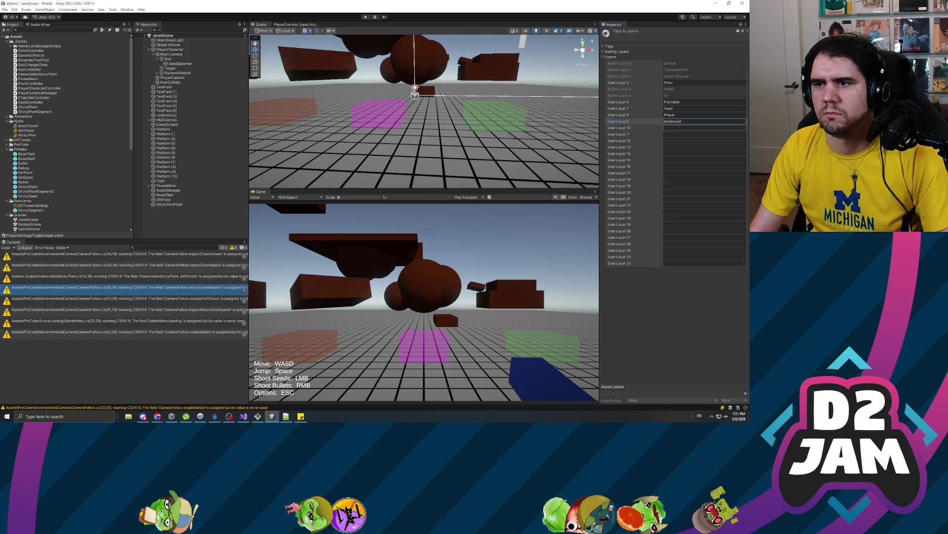
- Confirm the 'Destroyed' layer name and disable Player/Destroyed collisions in the Physics collision matrix
key("Return")
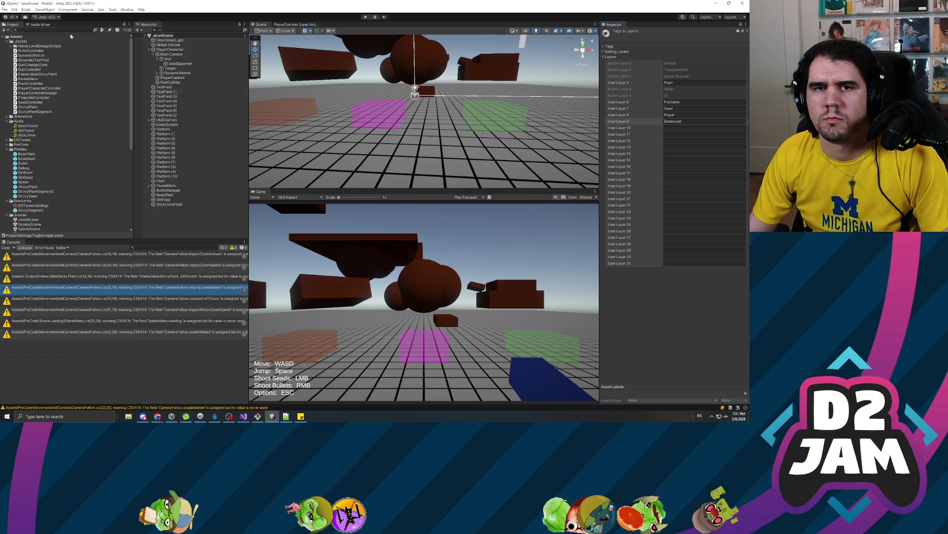
left_click(187, 111)
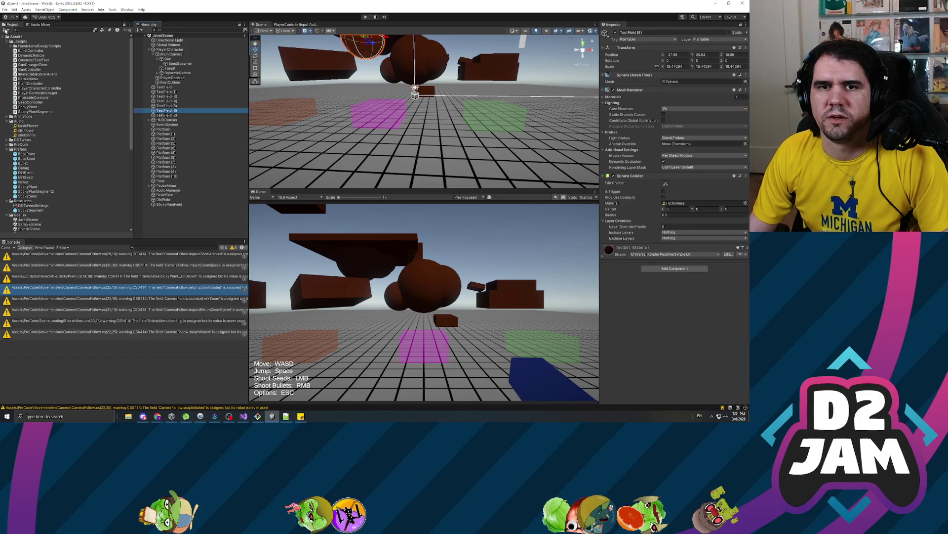
left_click(14, 10)
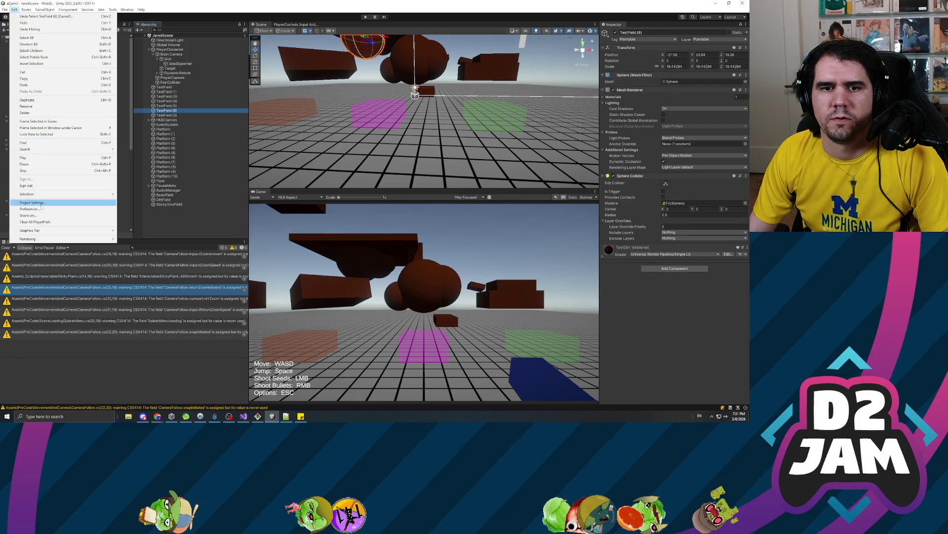
left_click(55, 204)
scroll(413, 225, "down", 5)
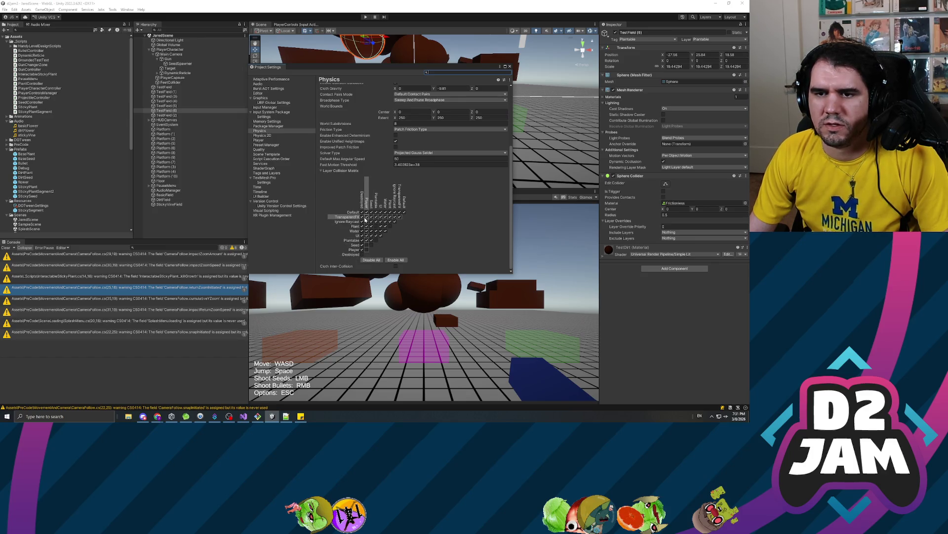
left_click(362, 251)
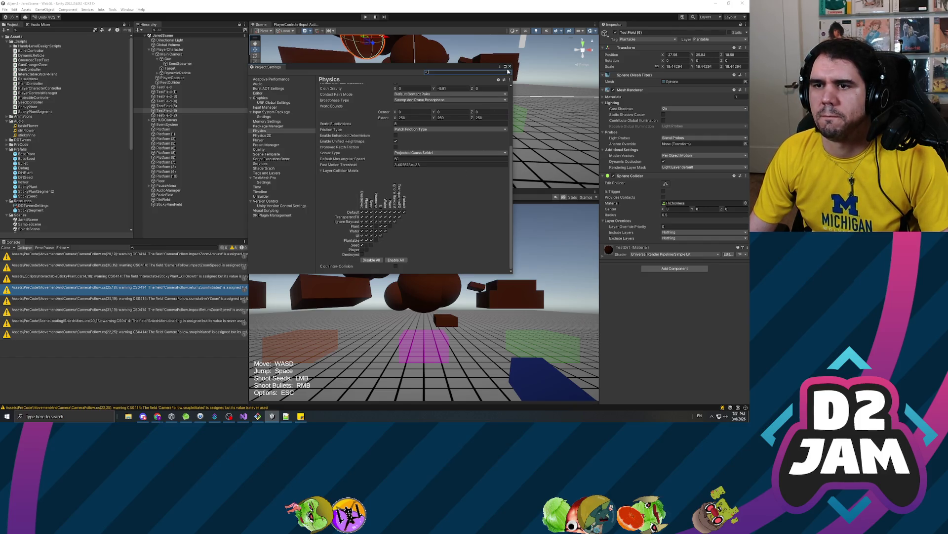
left_click(510, 67)
left_click(243, 415)
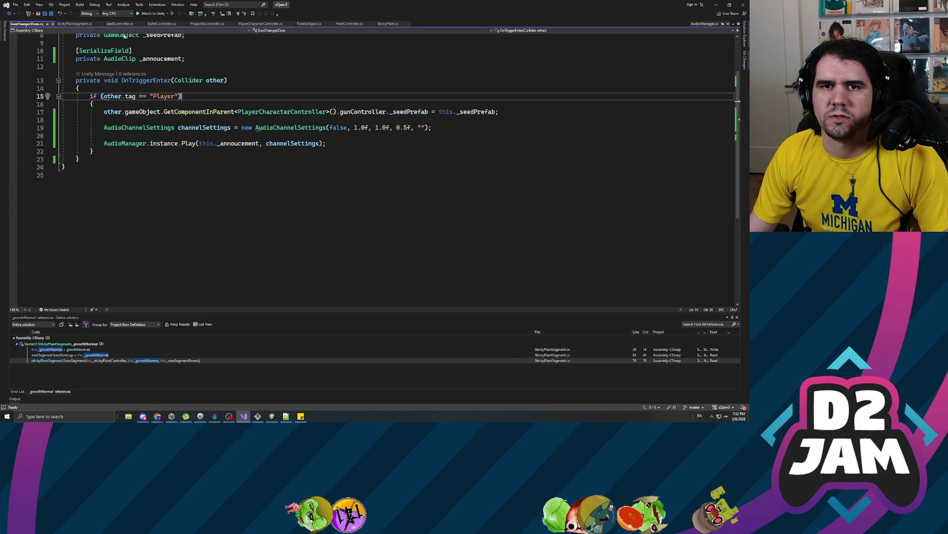
- Open PlantController.cs from the Solution Explorer
left_click(107, 88)
left_click(743, 35)
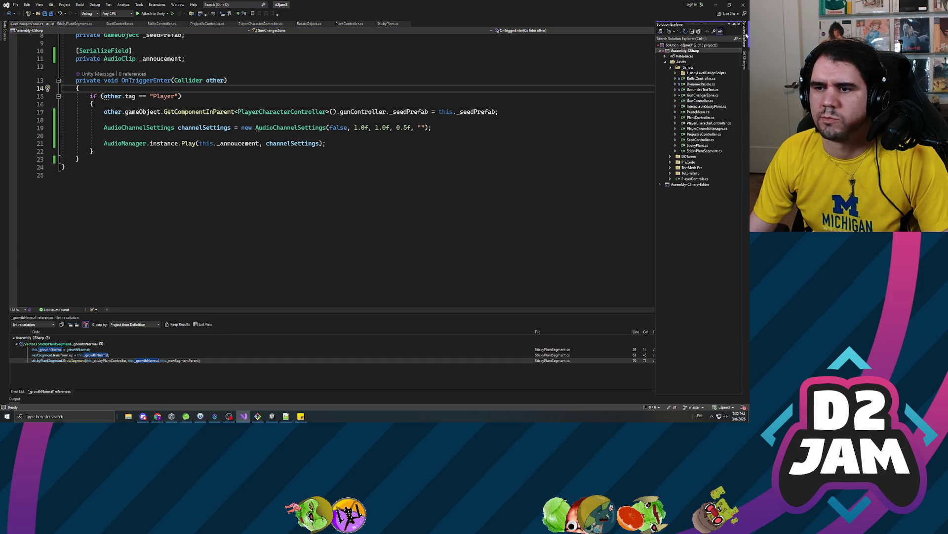
double_click(700, 118)
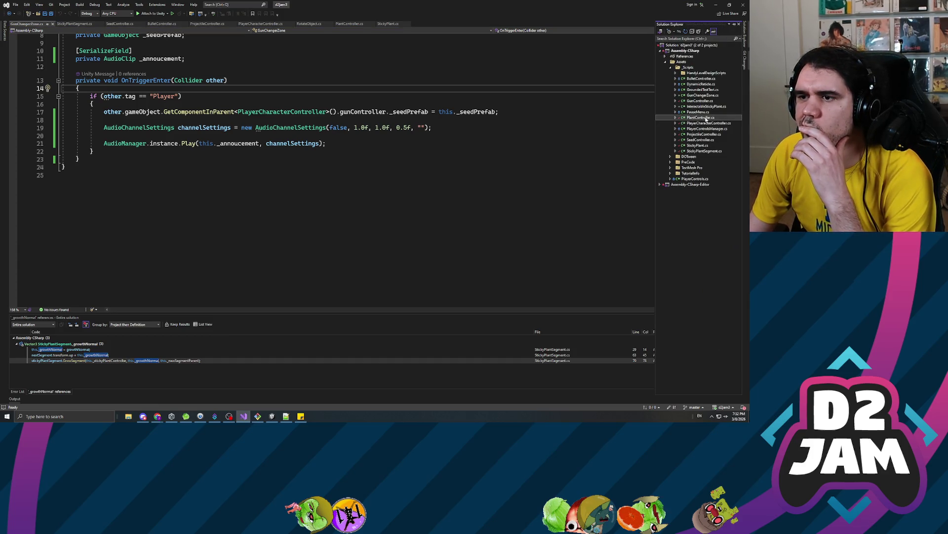
scroll(375, 171, "down", 10)
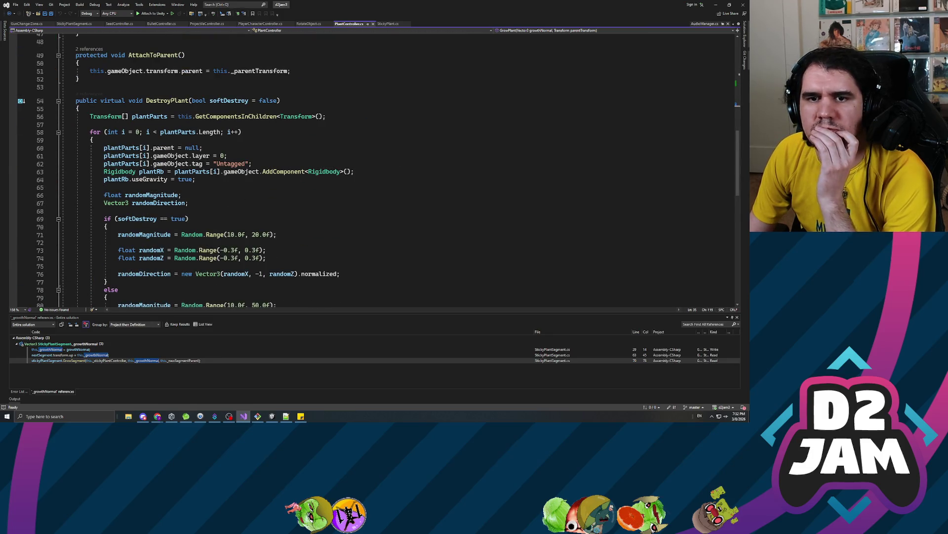
scroll(376, 170, "down", 3)
- Add 'plantParts[i].gameObject.layer = LayerMask.NameToLayer("Destroyed");' after the Untagged line and save
left_click(252, 93)
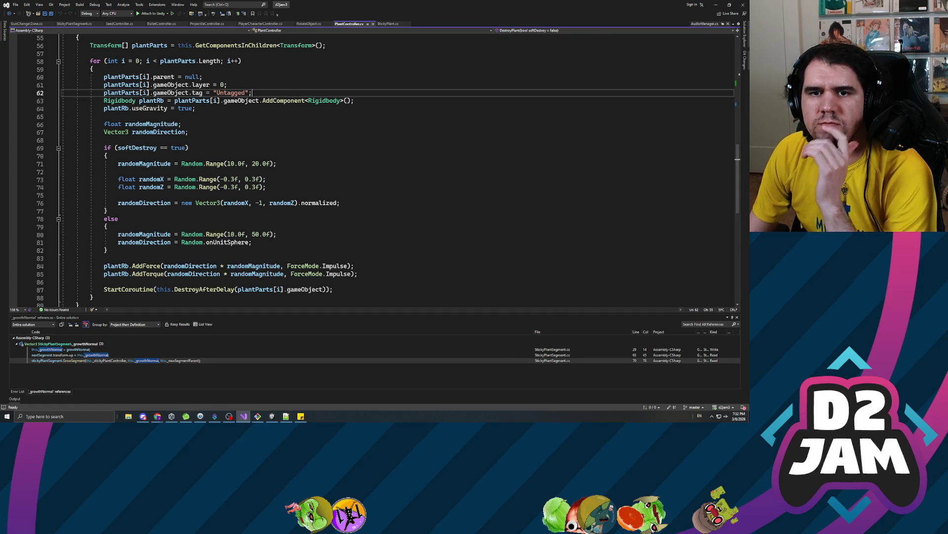
key("Return")
type("plant")
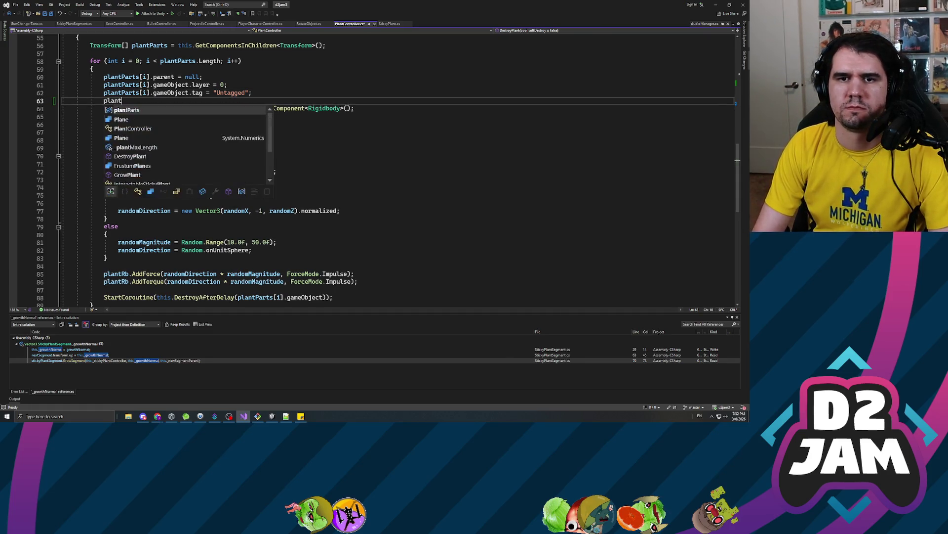
type("Parts[i].g")
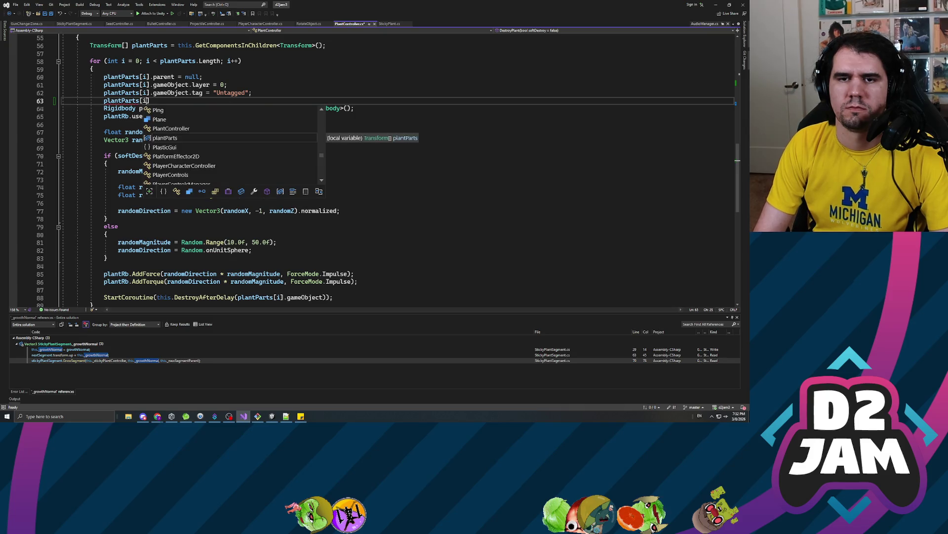
type("ame")
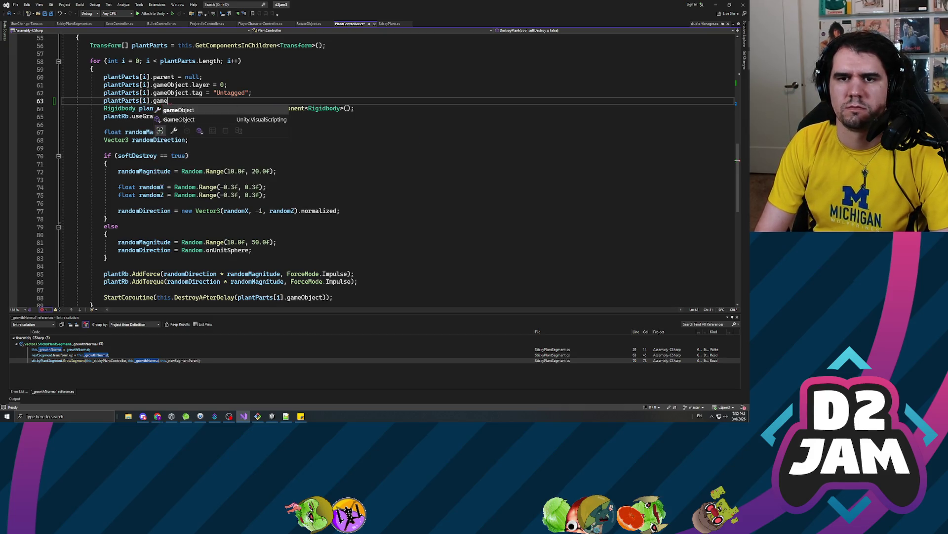
type("Object.layer = ")
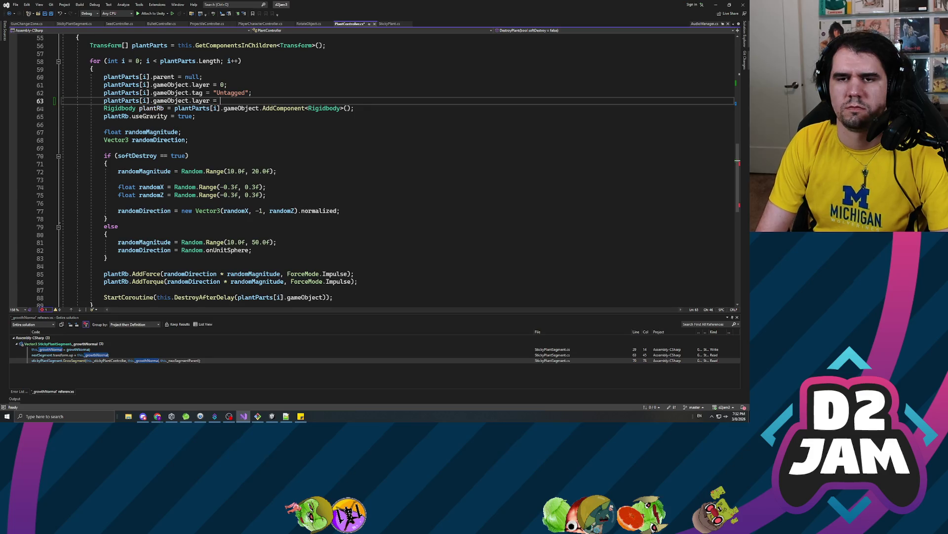
type("La")
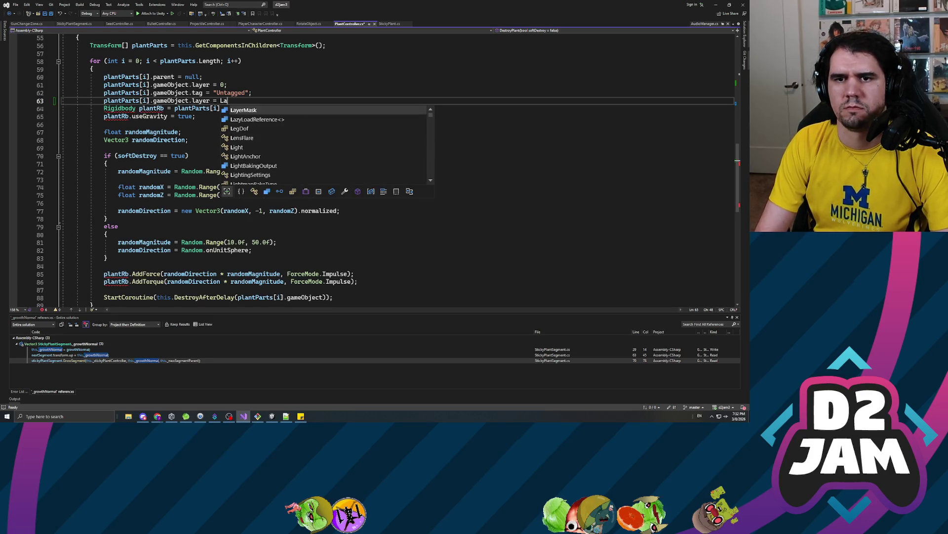
type("yerMask.name")
key("Tab")
type("(\"Destroyed\");")
key("ctrl+s")
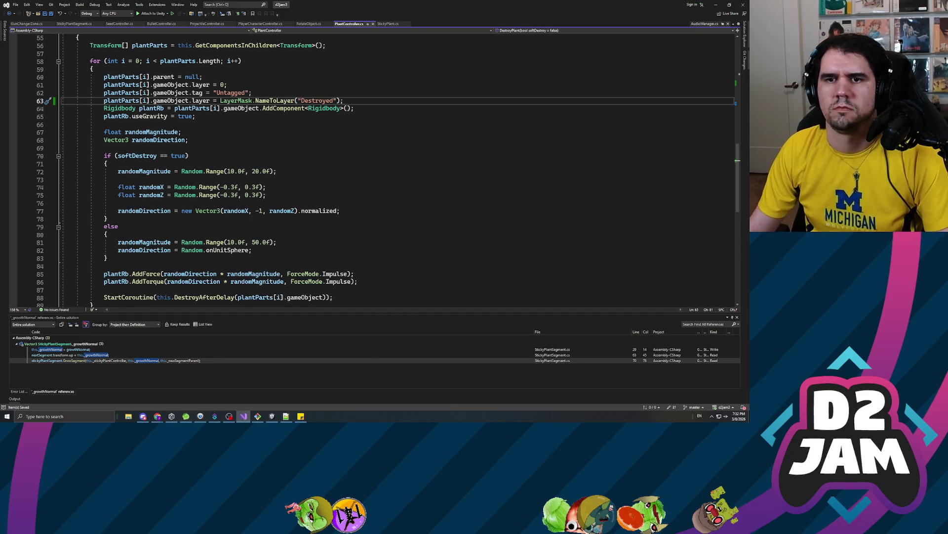
- Bring up the context menu for the DestroyPlant method
key("Home")
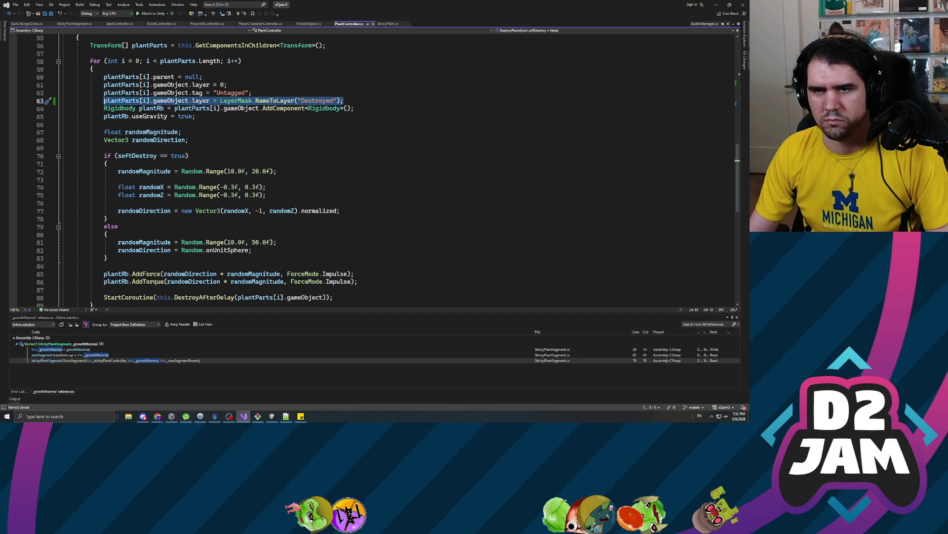
key("ctrl+Right")
key("ctrl+Right")
key("ctrl+Right")
scroll(164, 101, "up", 3)
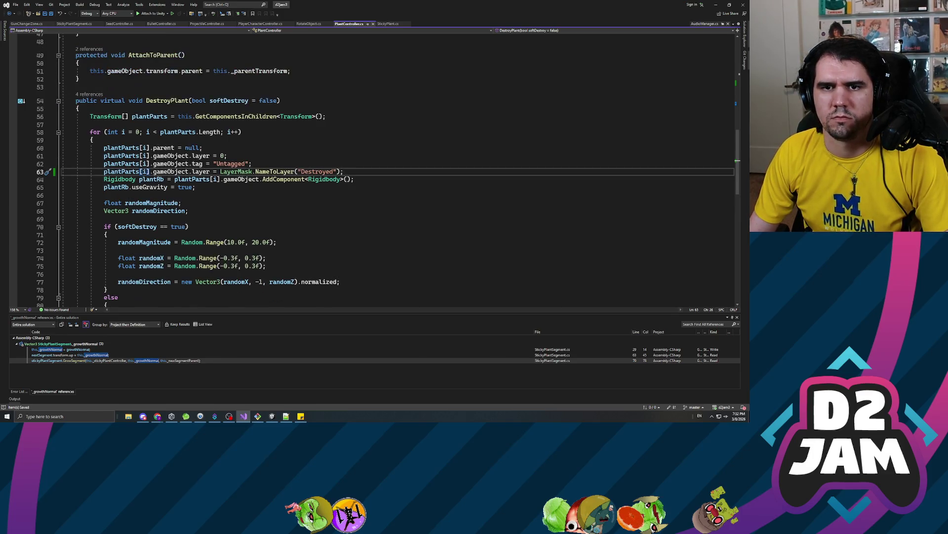
right_click(164, 101)
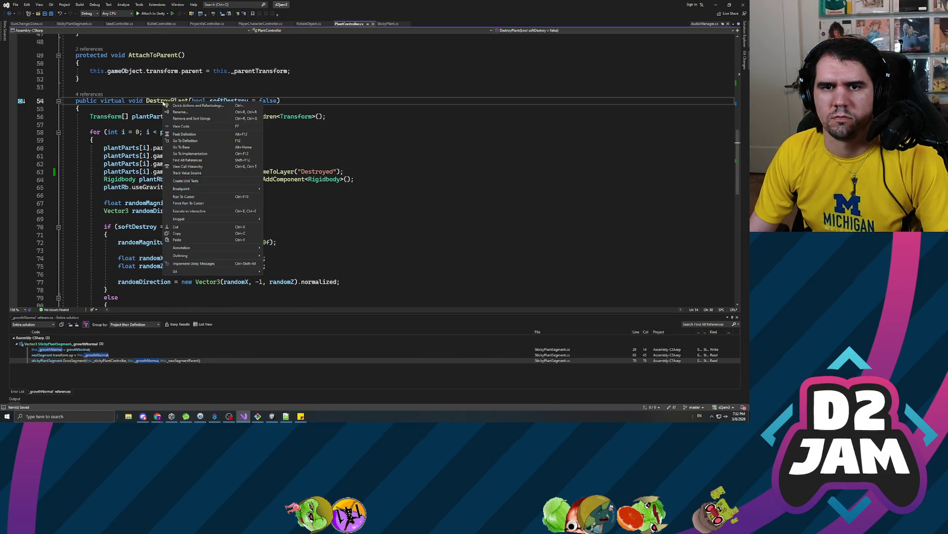
- Find all references to DestroyPlant and inspect the calls in BulletController.cs and PlayerCharacterController.cs
left_click(188, 160)
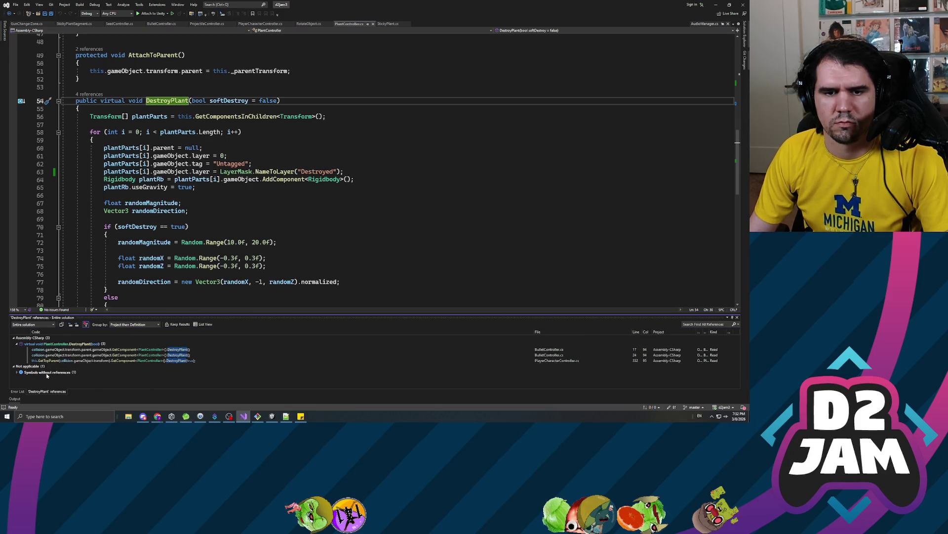
left_click(46, 373)
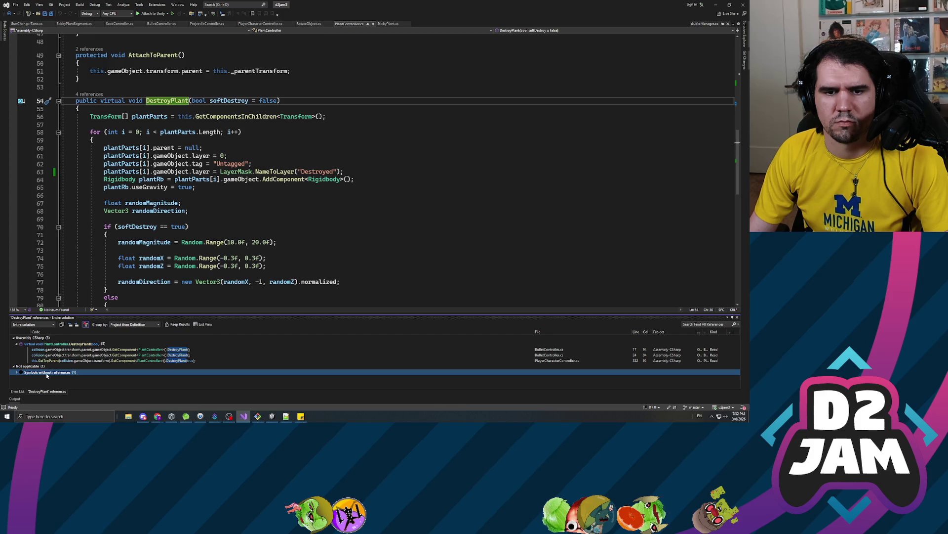
left_click(18, 376)
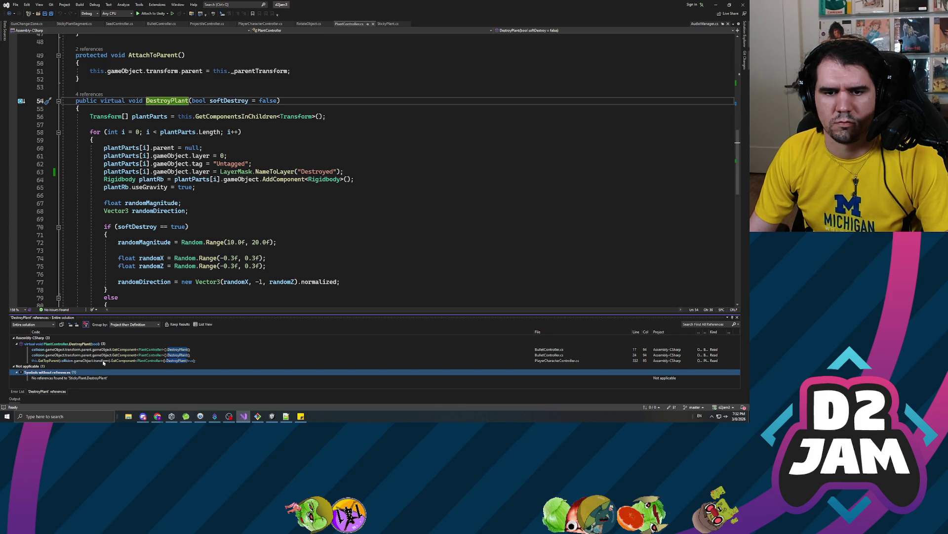
double_click(110, 350)
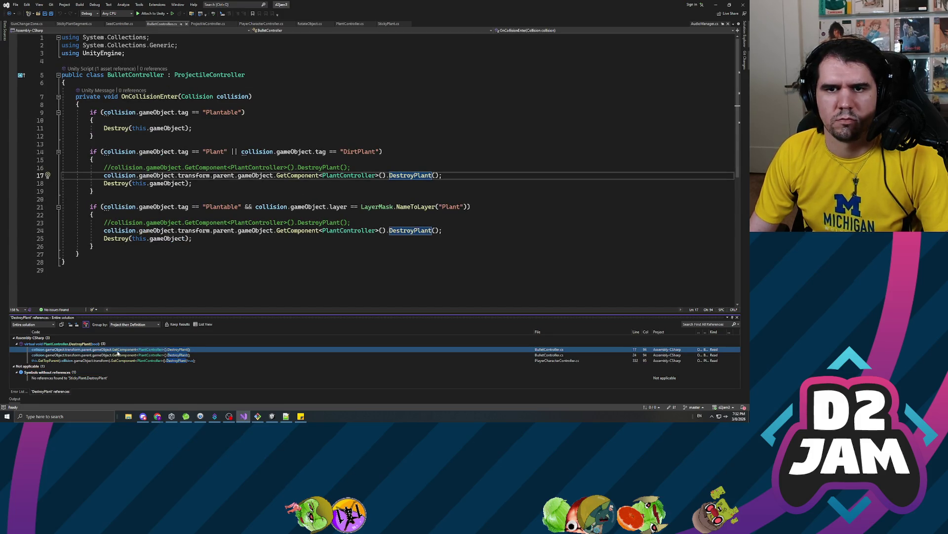
double_click(103, 355)
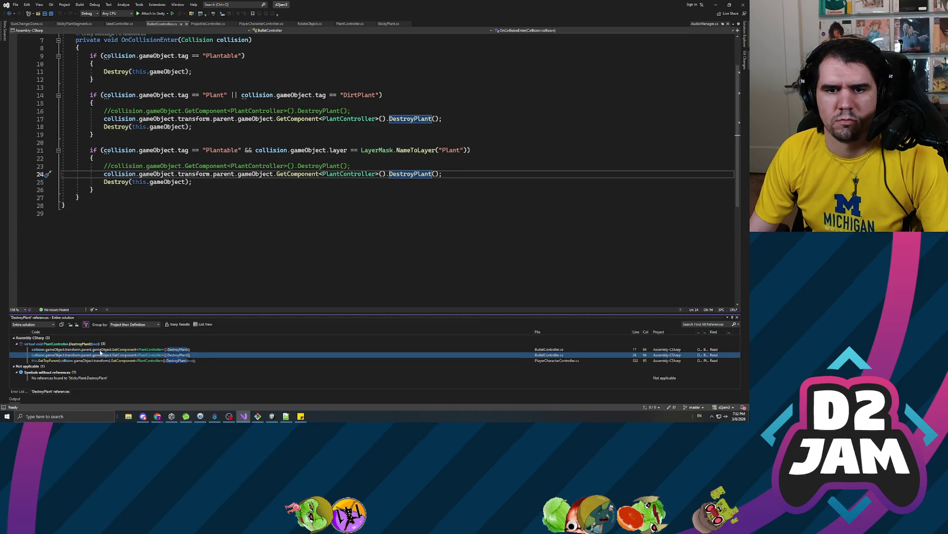
double_click(101, 361)
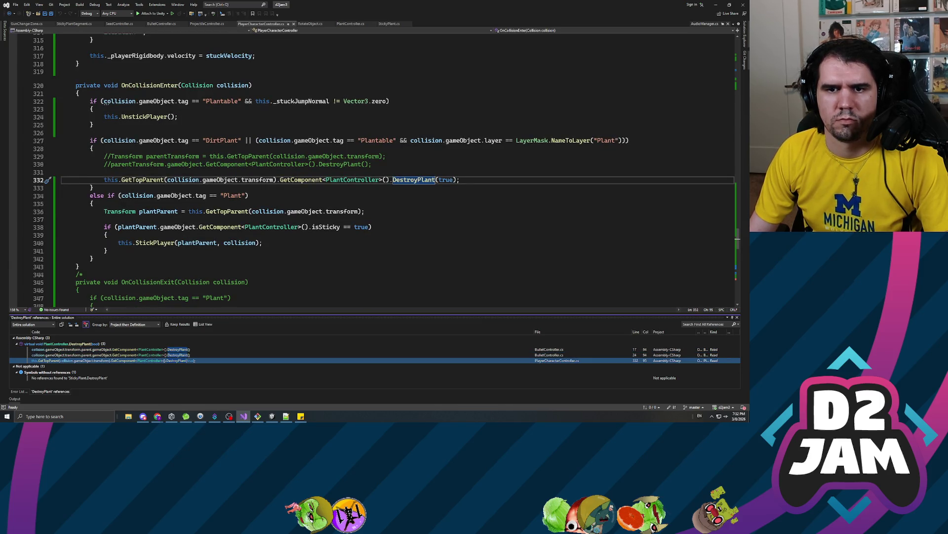
left_click(267, 243)
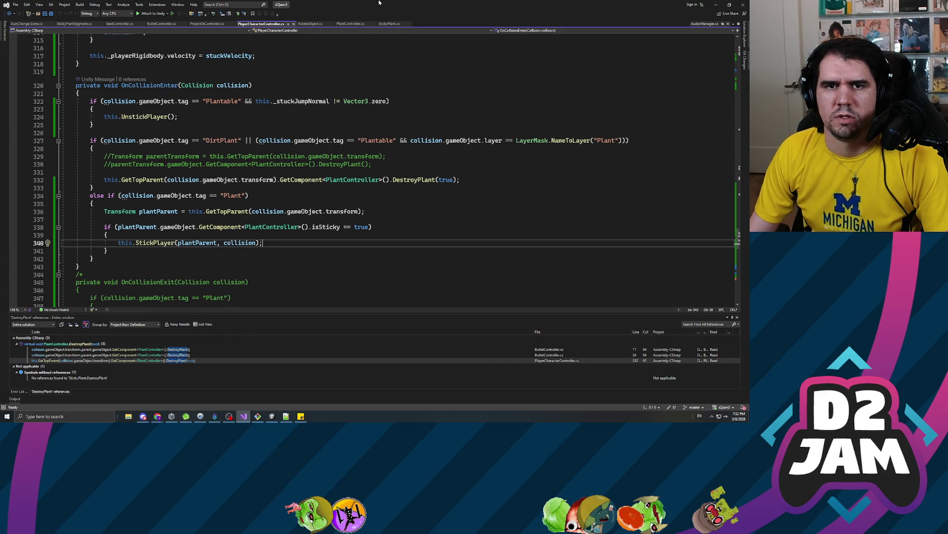
key("alt+Tab")
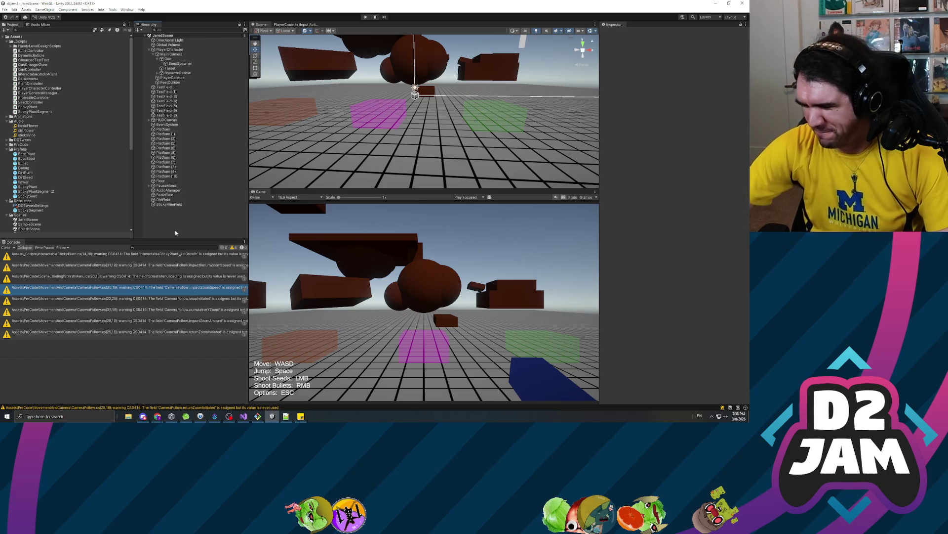
- Clear the console, then play-test by shooting a seed and walking onto the pink field
left_click(6, 248)
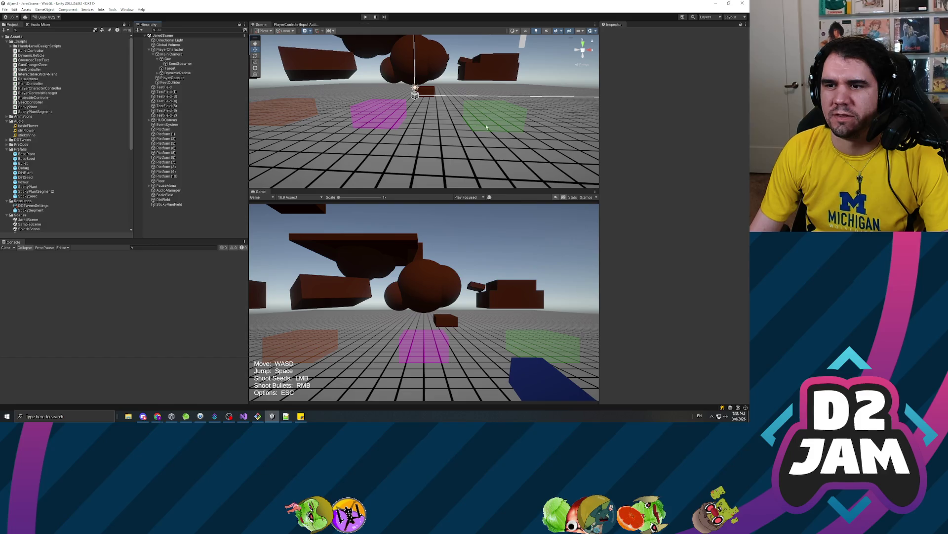
left_click(366, 18)
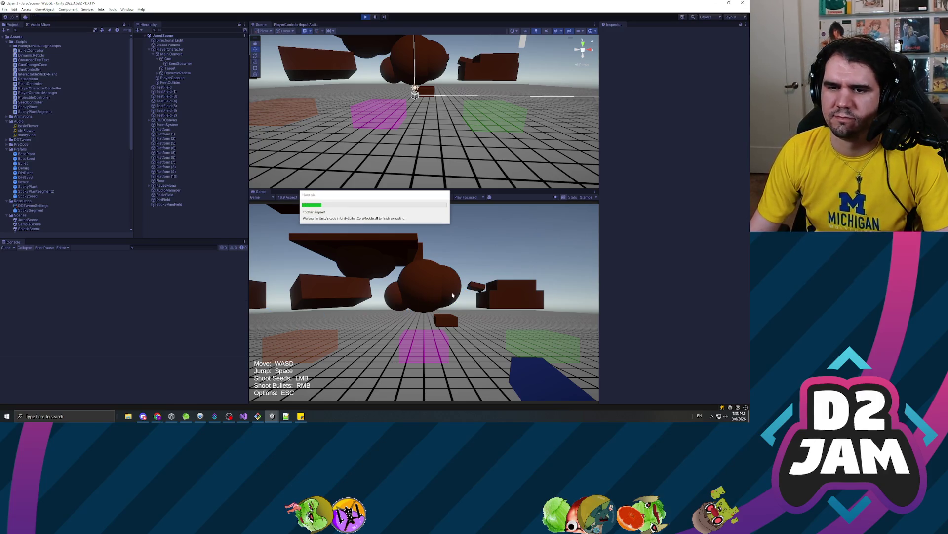
left_click(424, 303)
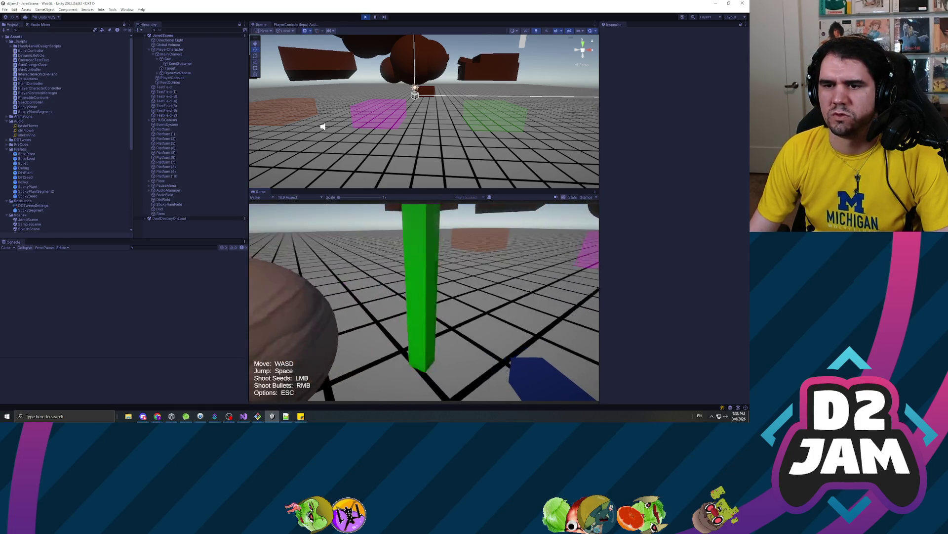
key("w")
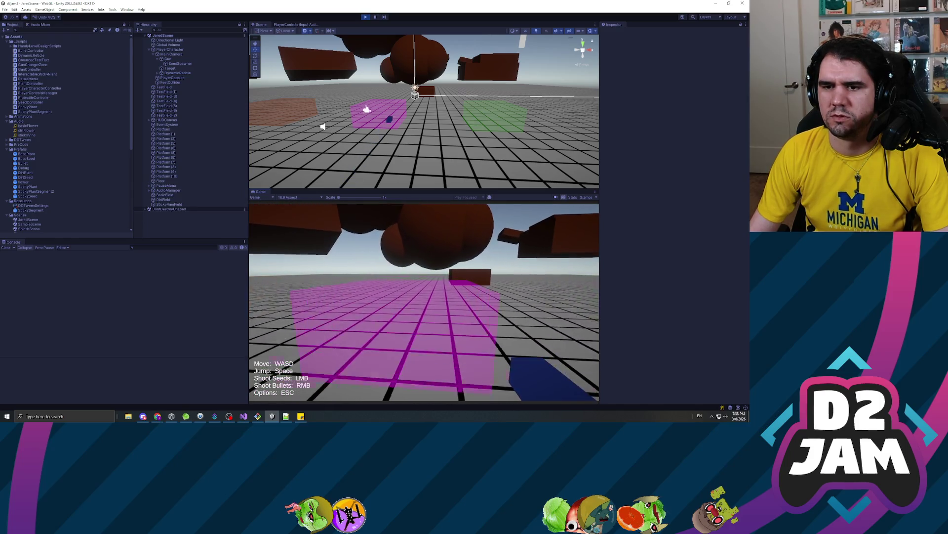
key("Escape")
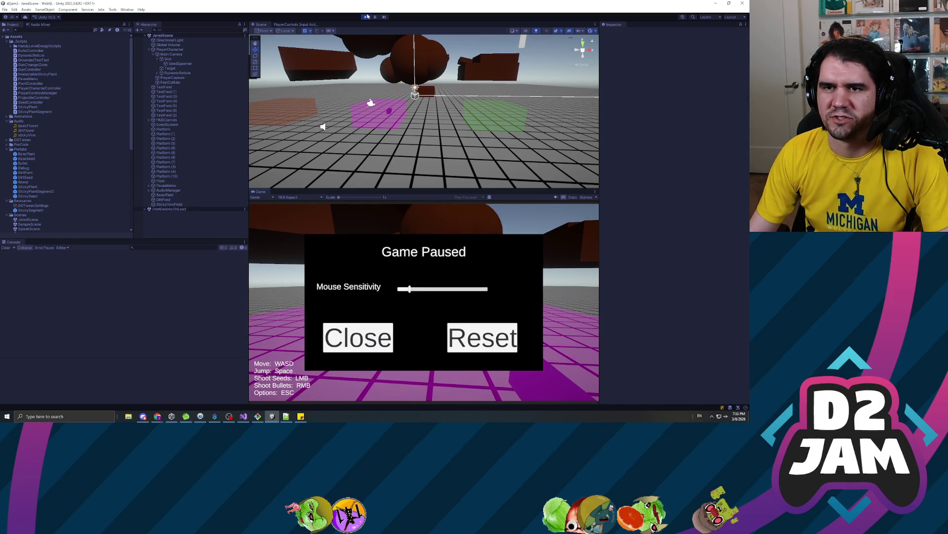
left_click(366, 17)
- Add a Rigidbody to BasicField, DirtField and StickyVineField, then enter Play mode
left_click(166, 194)
left_click(169, 204, "shift")
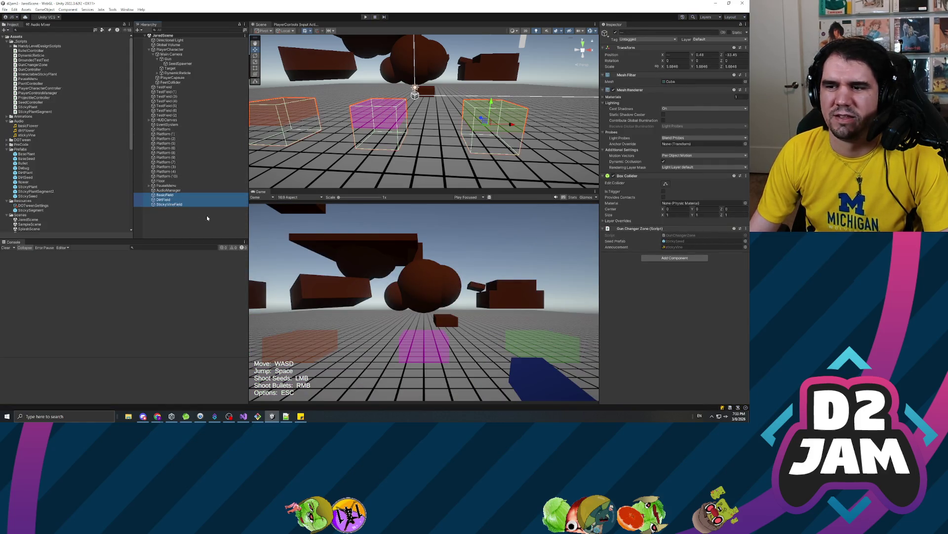
left_click(664, 192)
left_click(674, 258)
type("rig")
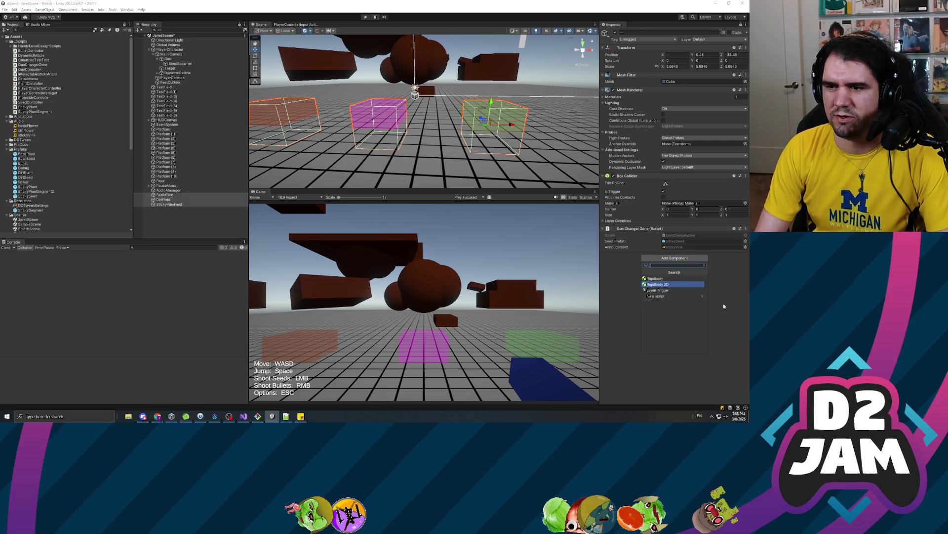
left_click(655, 278)
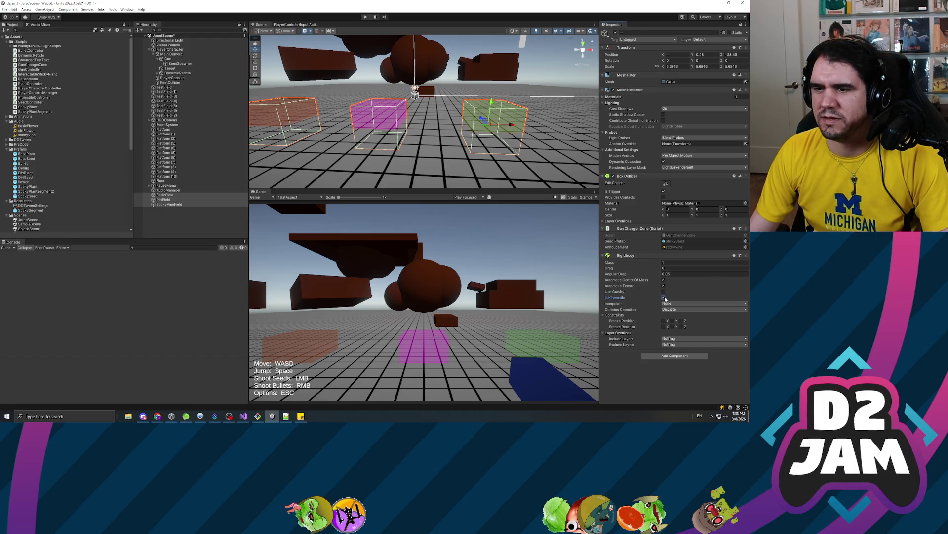
left_click(365, 18)
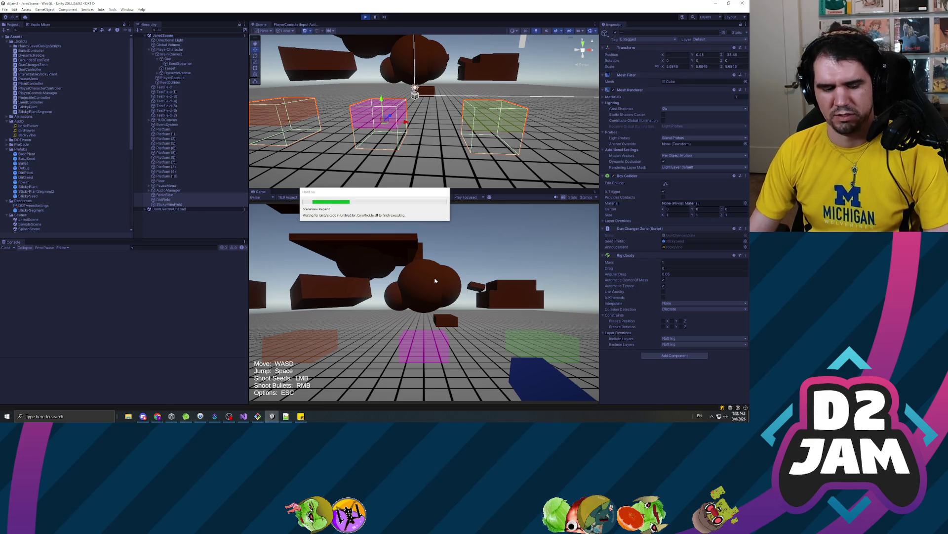
- Walk through the pink and green fields shooting seeds and a sticky seed, then stop playing
left_click(431, 278)
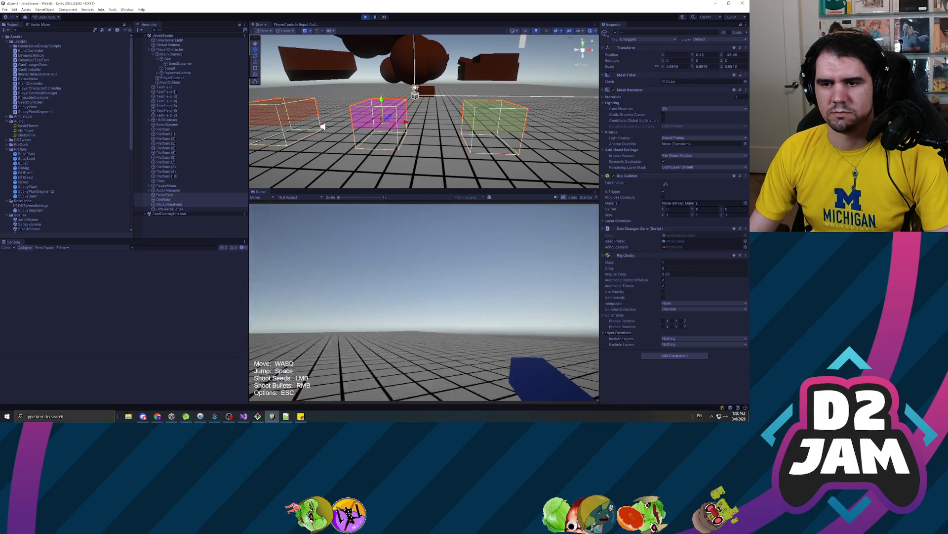
key("w")
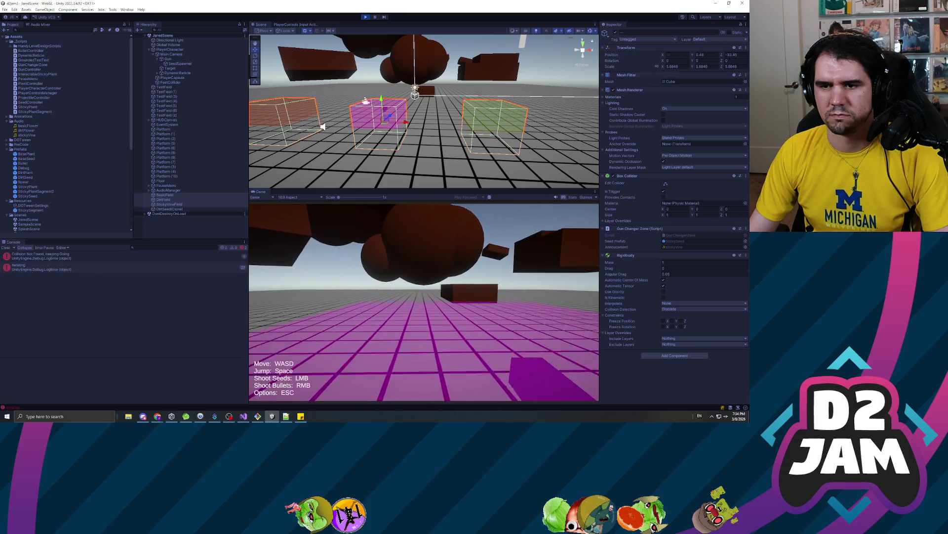
left_click(419, 301)
left_click(419, 302)
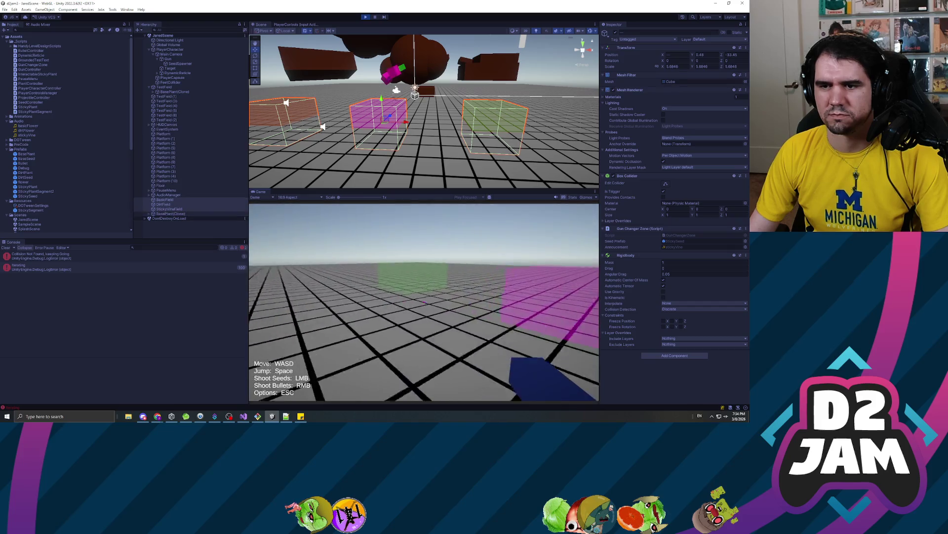
key("w")
left_click(423, 302)
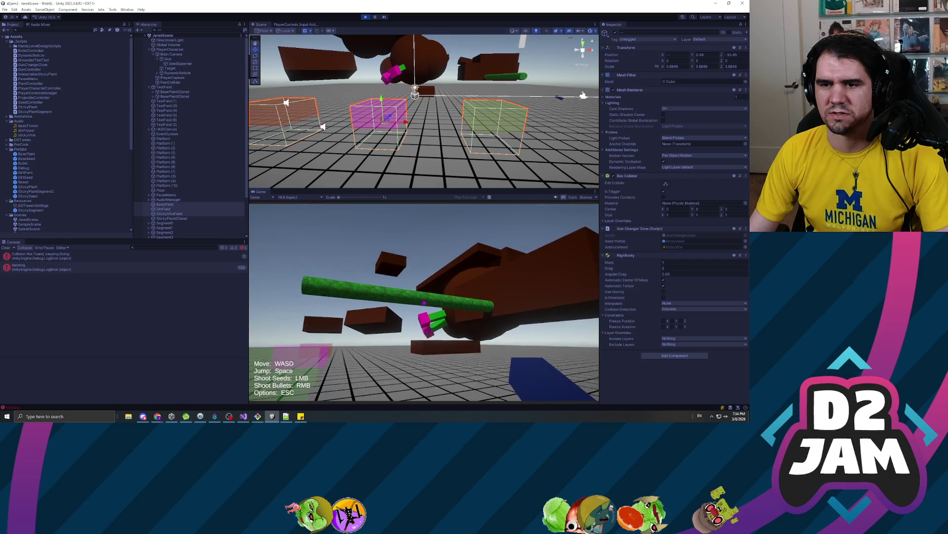
key("Escape")
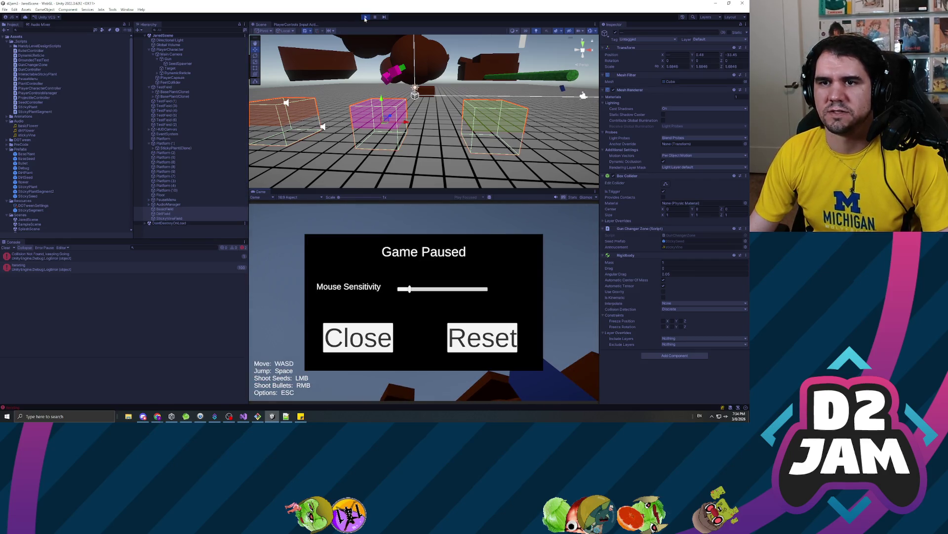
left_click(366, 18)
left_click(174, 59)
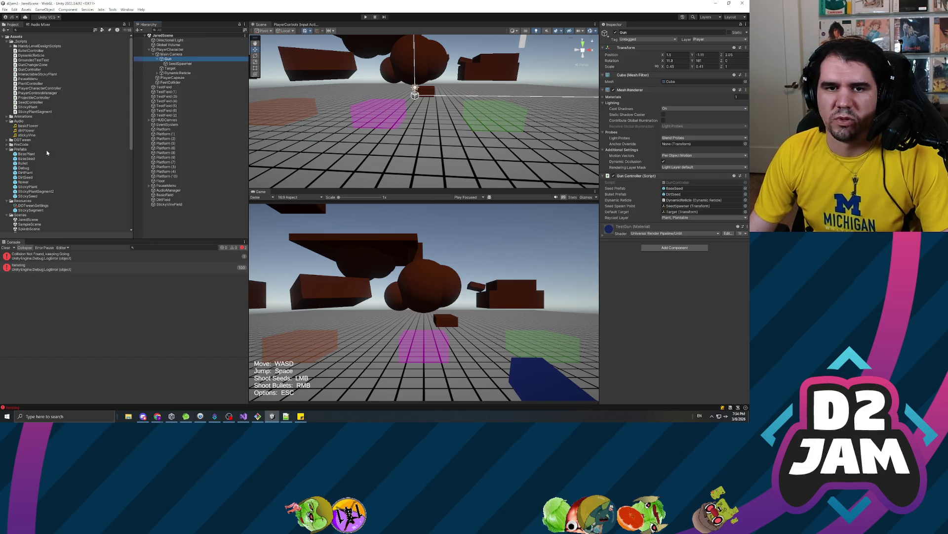
- Assign the Bullet prefab to the Gun, then play-test growing a sticky vine and shooting it apart
mouse_move(25, 165)
left_mouse_down()
mouse_move(692, 147)
mouse_move(683, 195)
left_mouse_up()
left_click(365, 17)
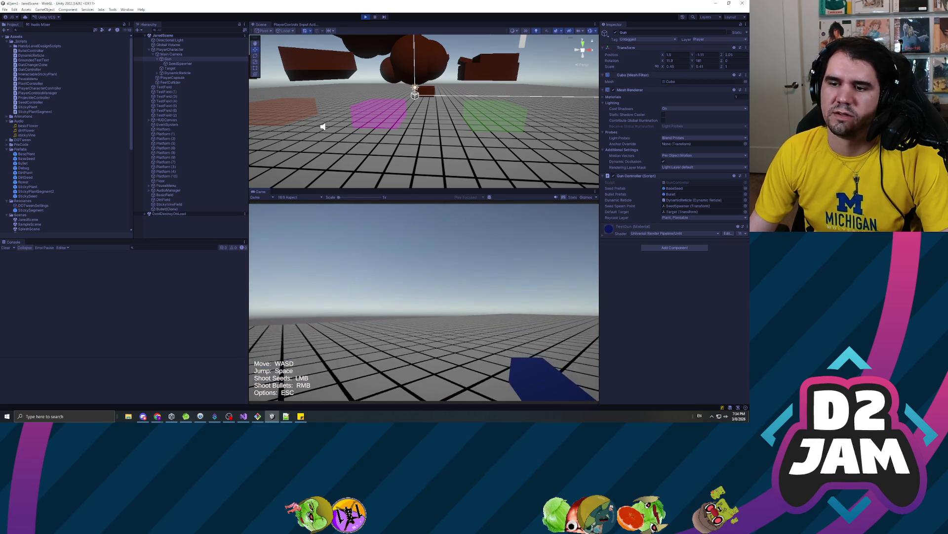
right_click(424, 302)
key("w")
left_click(424, 302)
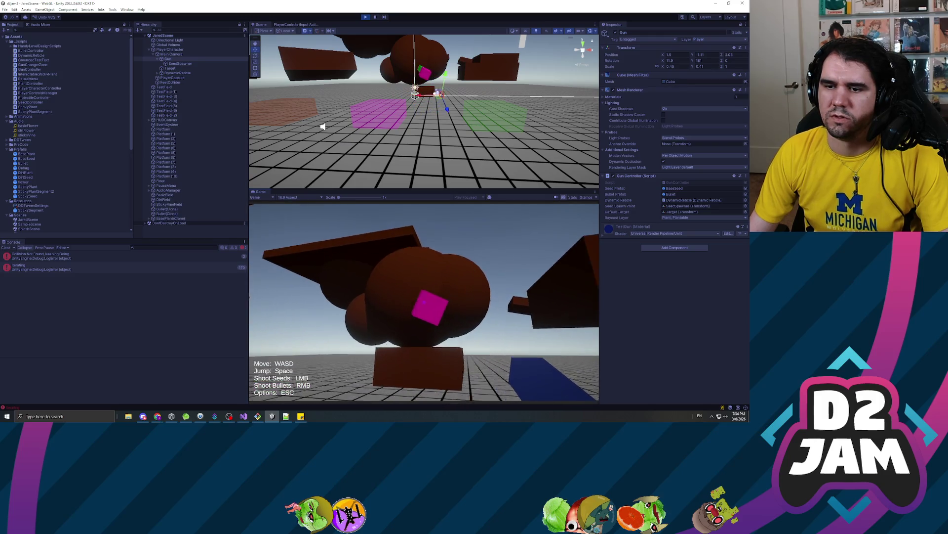
key("w")
key("w")
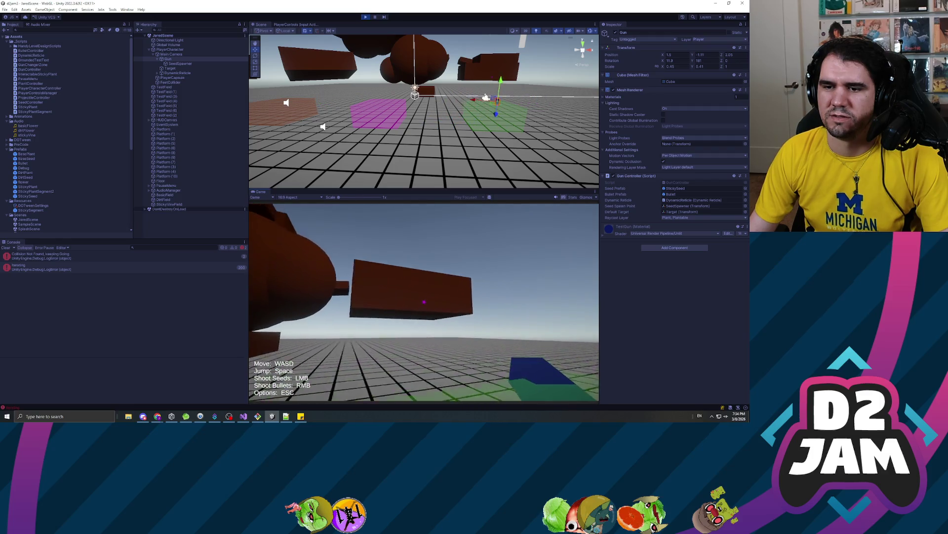
left_click(424, 302)
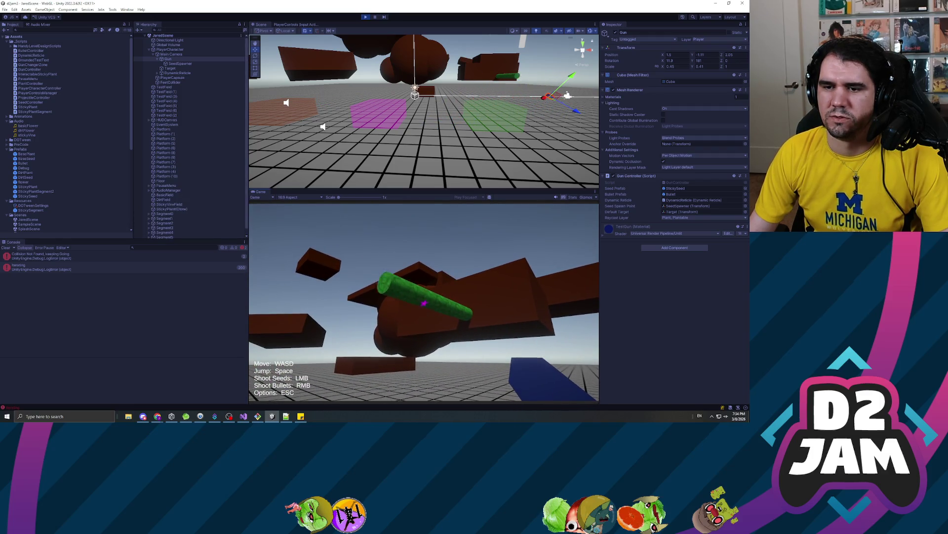
right_click(424, 302)
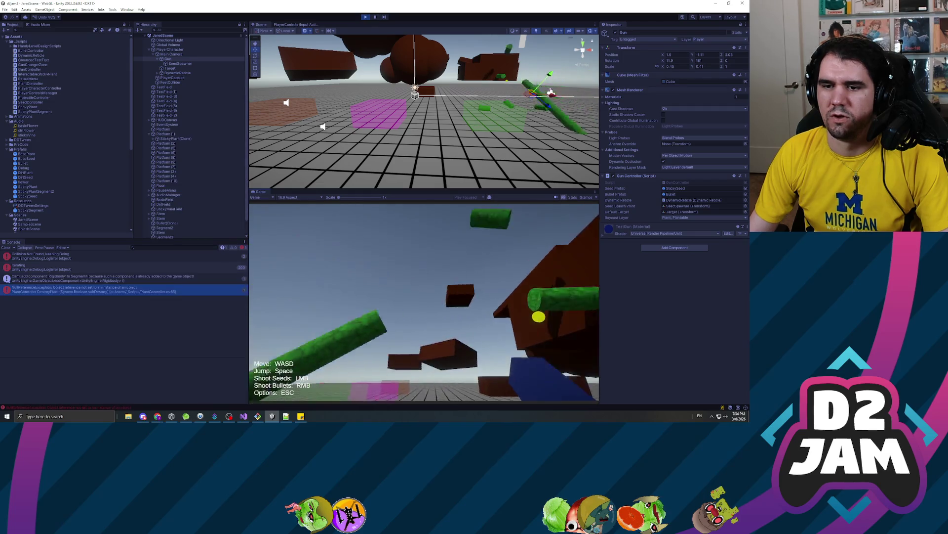
key("Escape")
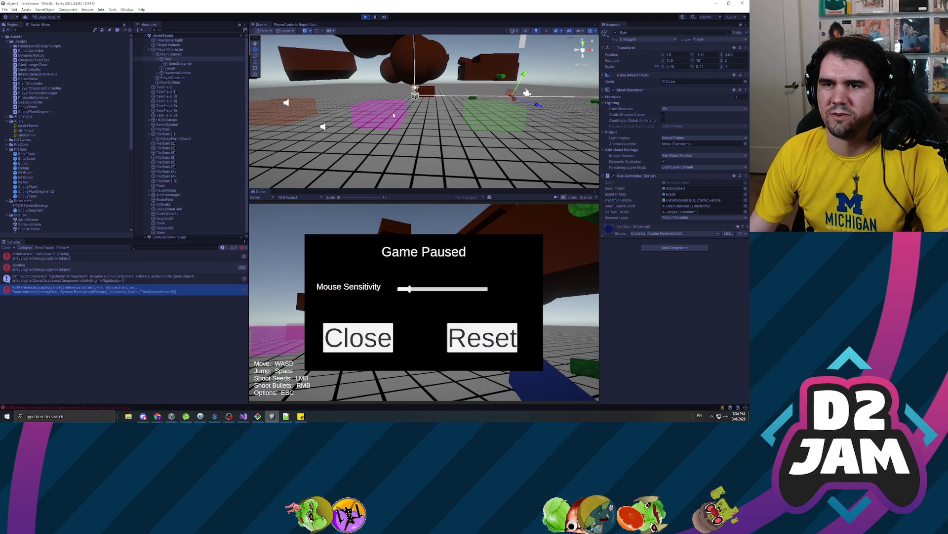
left_click(367, 17)
key("alt+Tab")
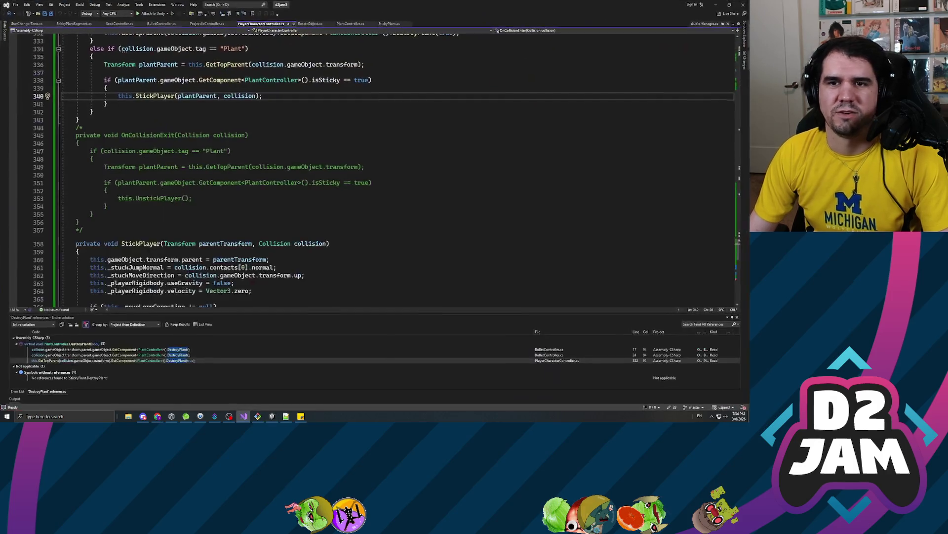
- Open StickyPlant.cs and review the LinkUpCurrentSegments call in its DestroyPlant method
left_click(389, 23)
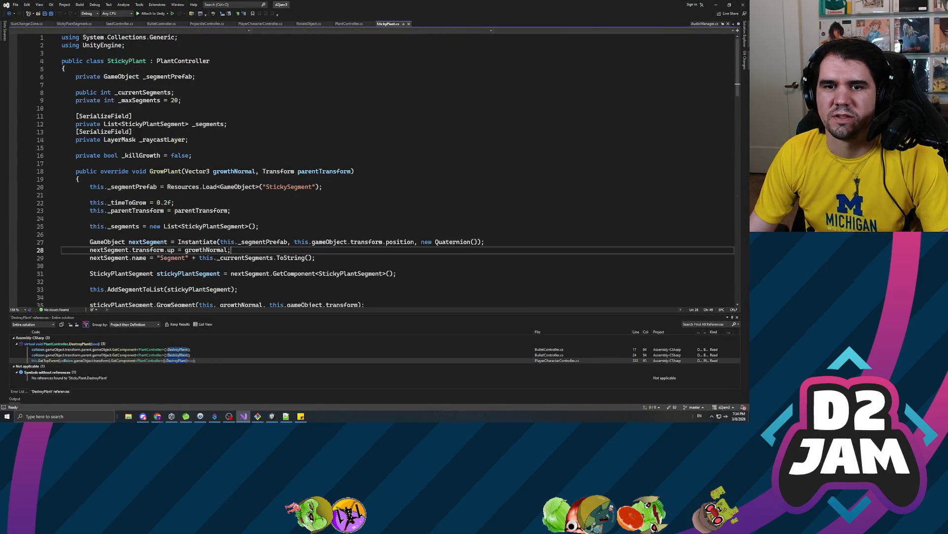
scroll(396, 168, "down", 7)
left_click(148, 157)
left_click(123, 174)
triple_click(123, 173)
left_click(242, 204)
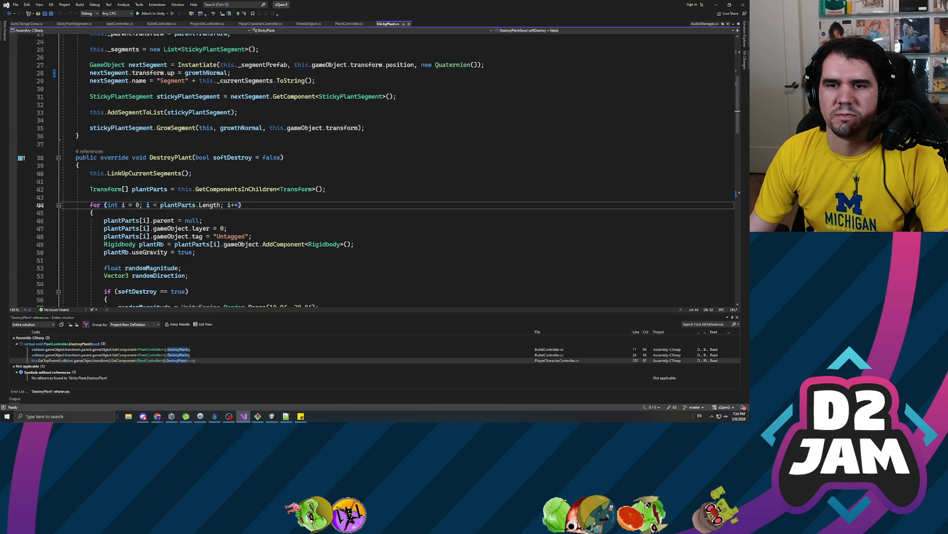
left_click(157, 157)
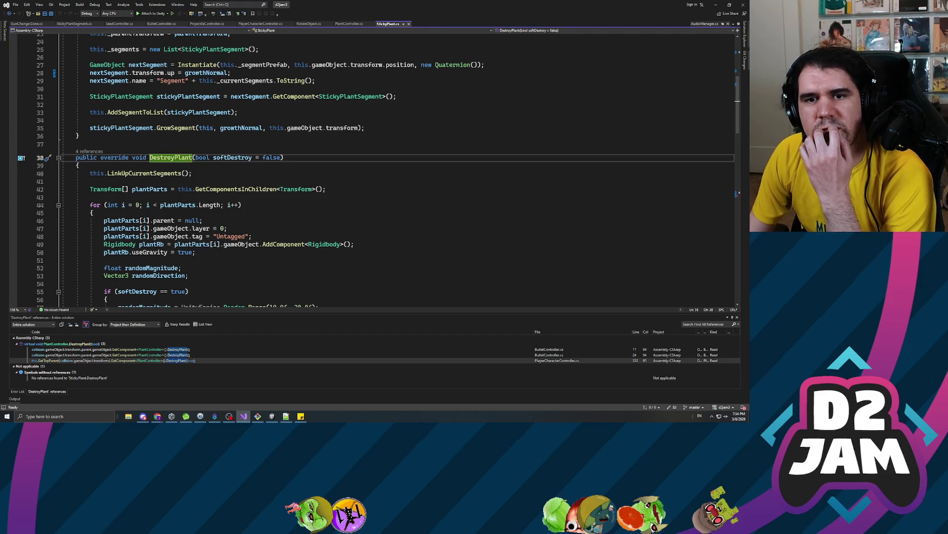
scroll(375, 171, "down", 9)
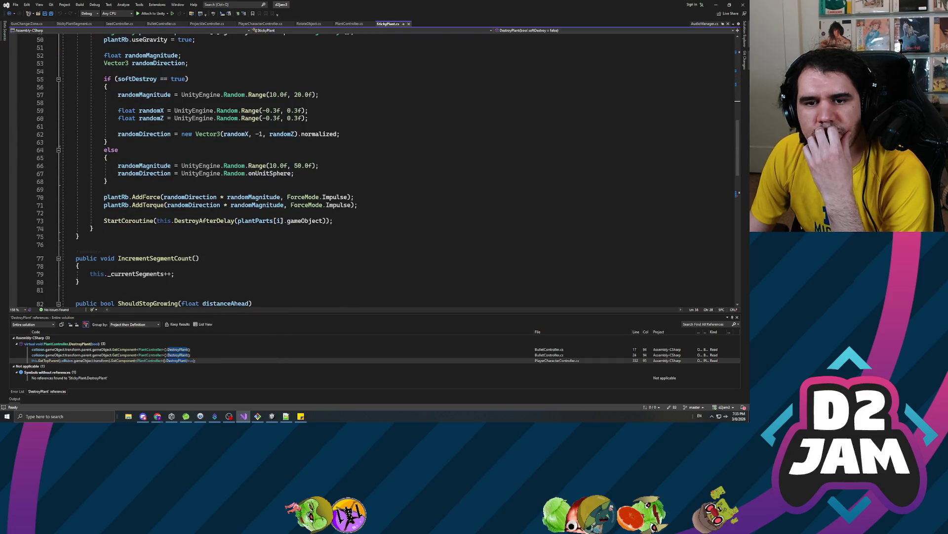
scroll(375, 170, "up", 14)
scroll(375, 170, "down", 16)
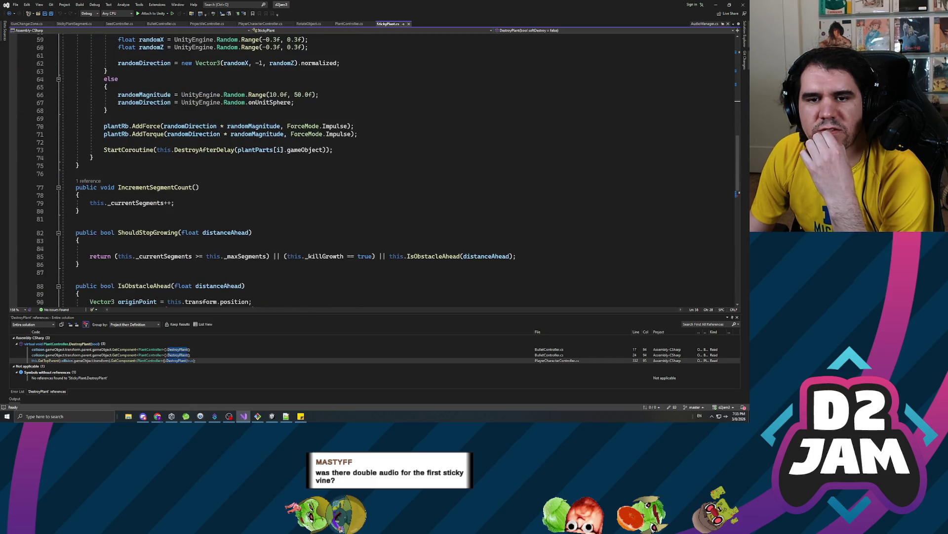
scroll(375, 170, "down", 2)
- Delete the empty line 84, save, and copy the StopGrowth method name
left_click(77, 201)
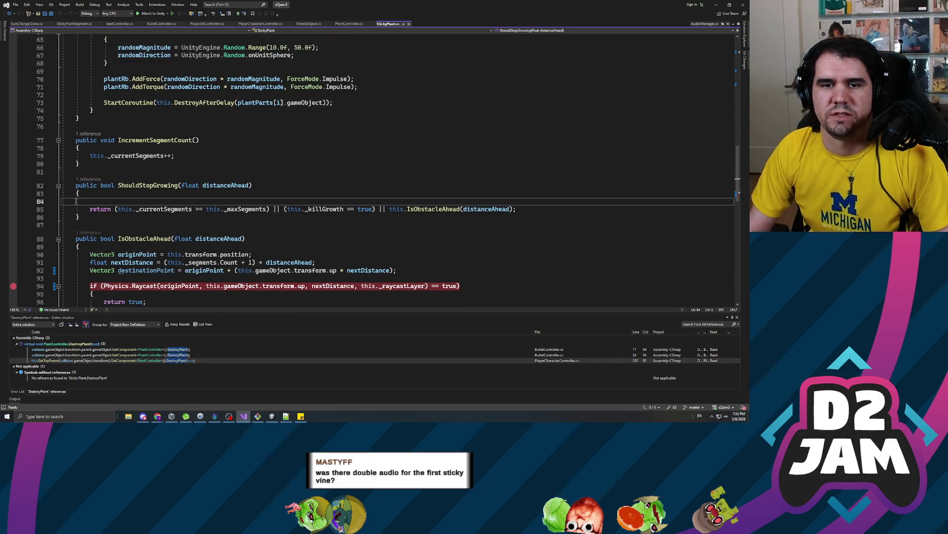
key("BackSpace")
key("ctrl+s")
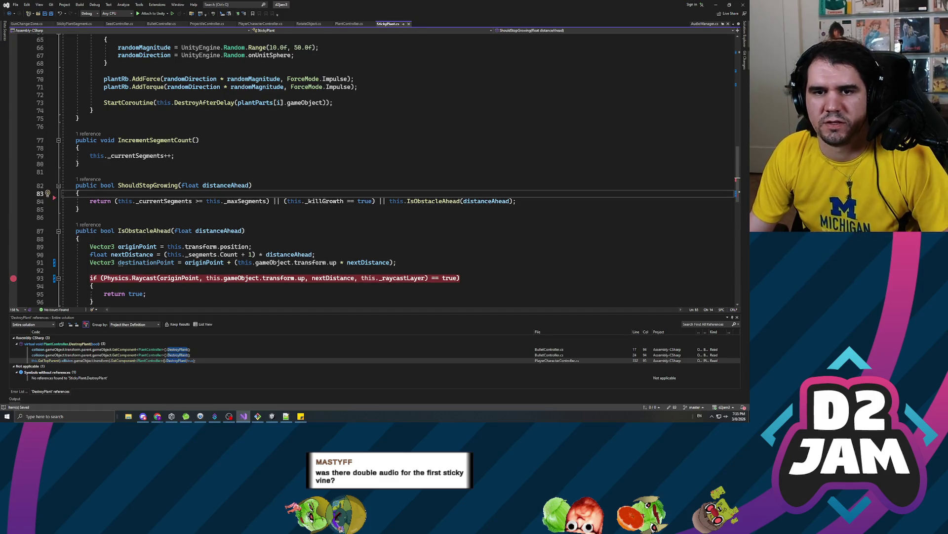
scroll(107, 98, "down", 4)
left_click(153, 253)
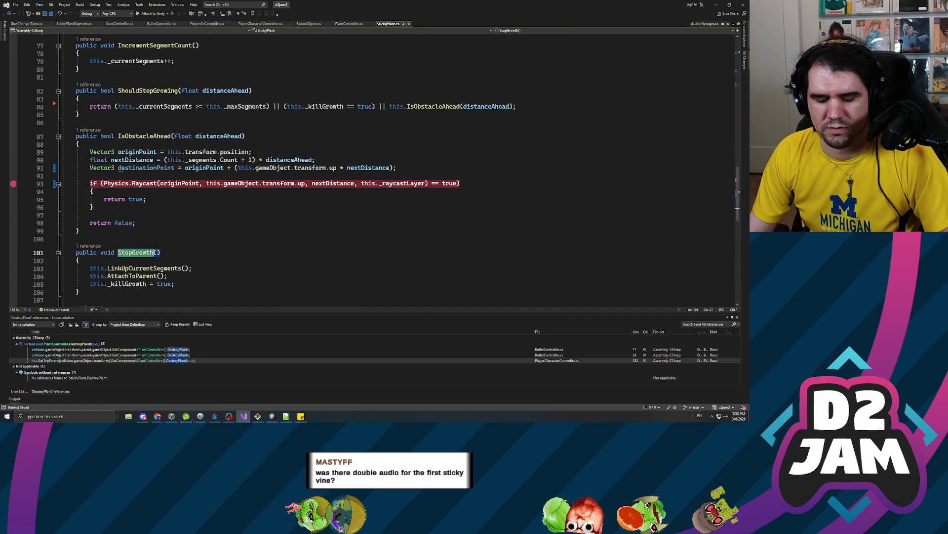
scroll(153, 253, "up", 13)
scroll(371, 168, "up", 4)
- Replace LinkUpCurrentSegments() with this.StopGrowth() and add a blank line after line 48
left_click(191, 149)
key("shift+Home")
type("StopGrowth")
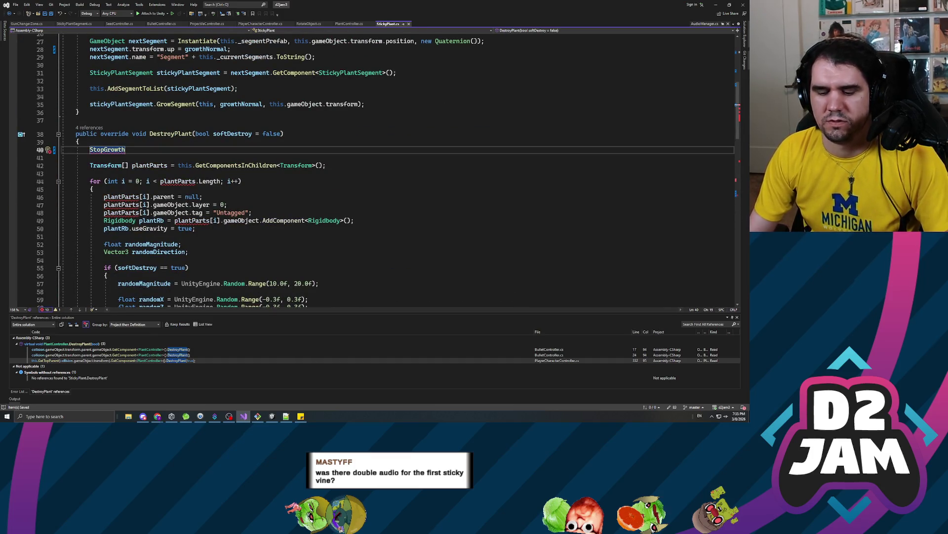
type("()")
key("Home")
type("this.")
left_click(253, 213)
key("Return")
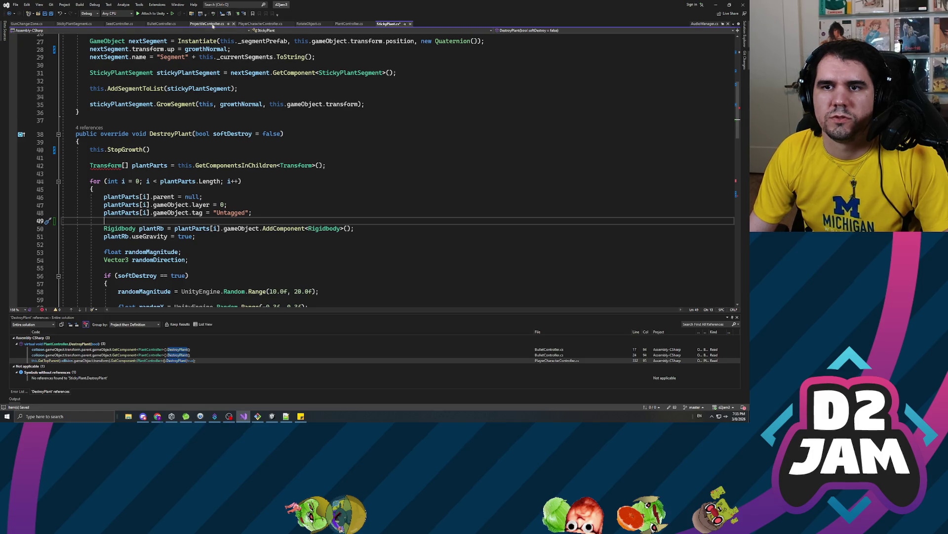
- Copy the Destroyed layer assignment from PlantController.cs into StickyPlant's DestroyPlant at line 49
left_click(350, 24)
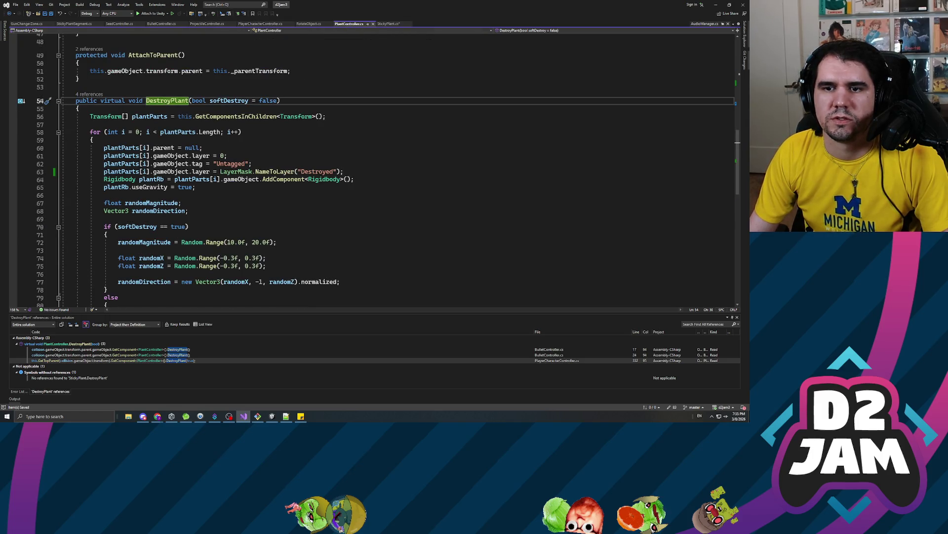
left_click(343, 171)
key("shift+Home")
key("ctrl+c")
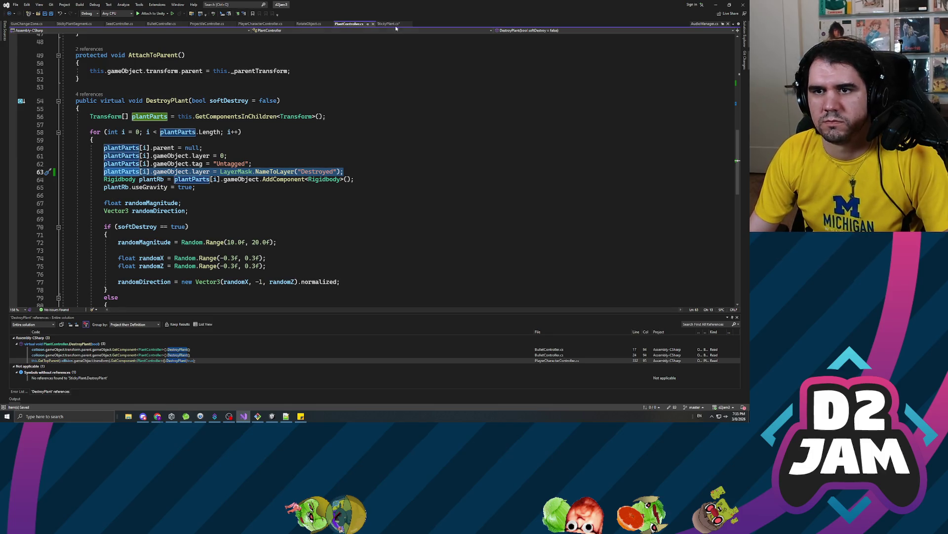
left_click(388, 25)
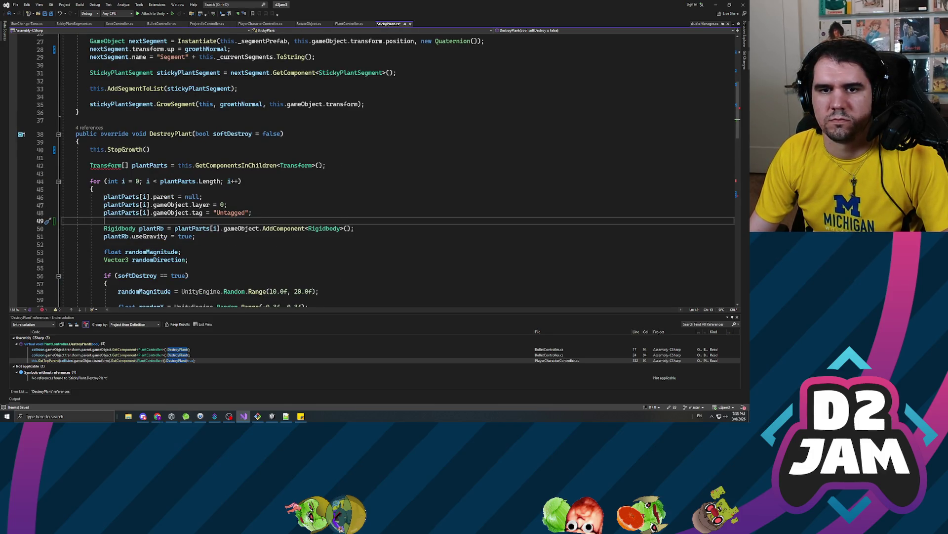
key("ctrl+v")
left_click(227, 205)
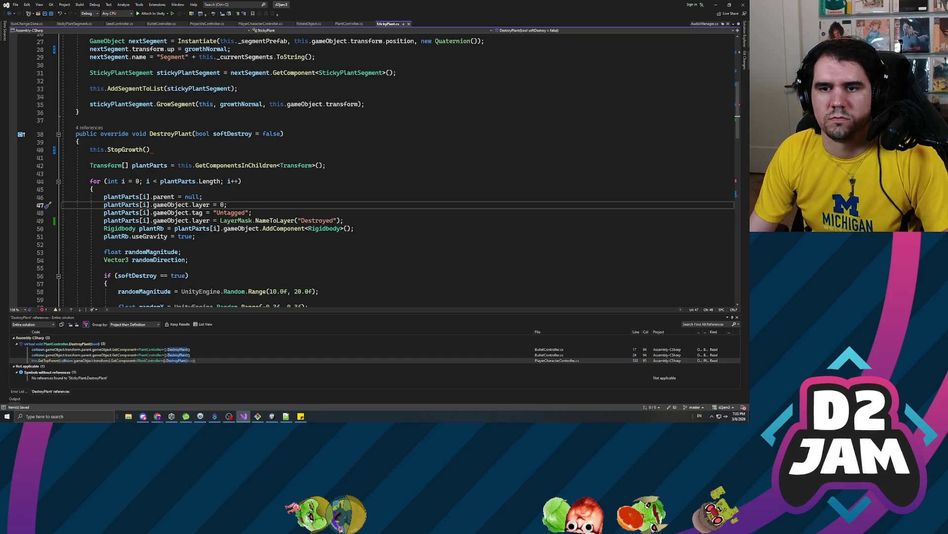
scroll(227, 205, "down", 2)
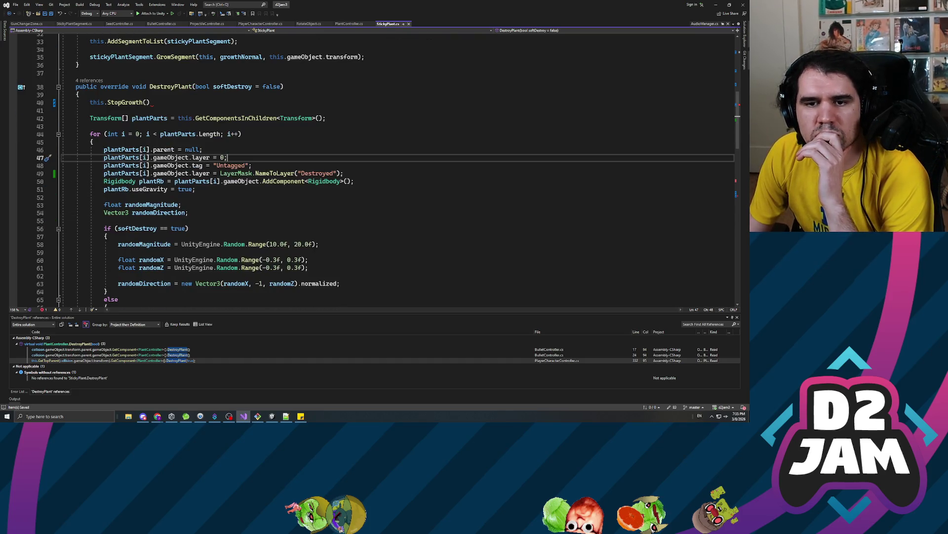
scroll(228, 205, "down", 5)
scroll(228, 204, "up", 6)
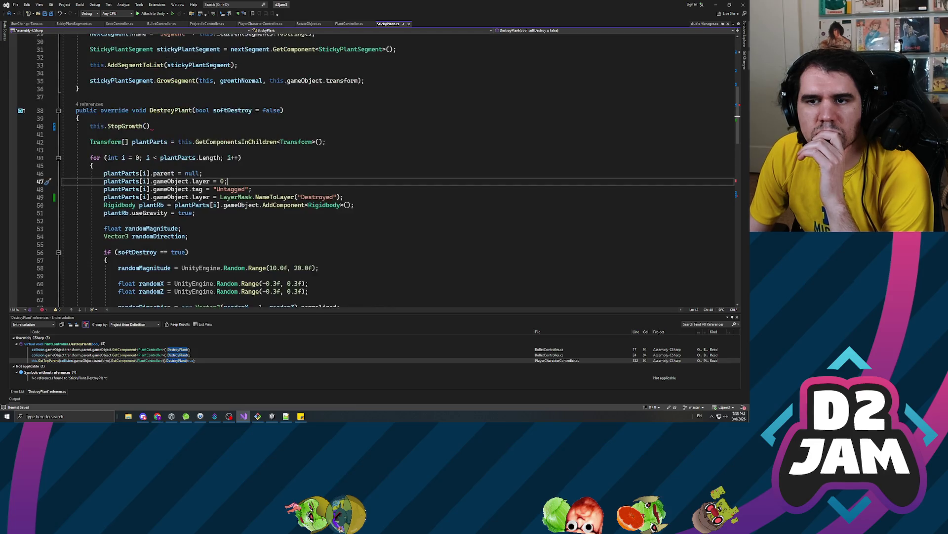
scroll(227, 205, "down", 5)
scroll(228, 205, "up", 5)
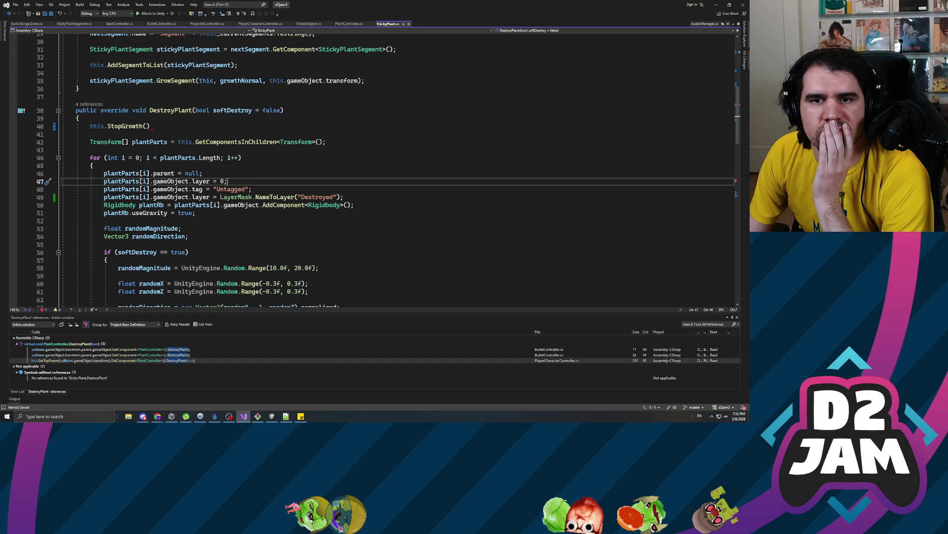
- Add the missing semicolon after this.StopGrowth() to clear the error
left_click(149, 126)
type(";")
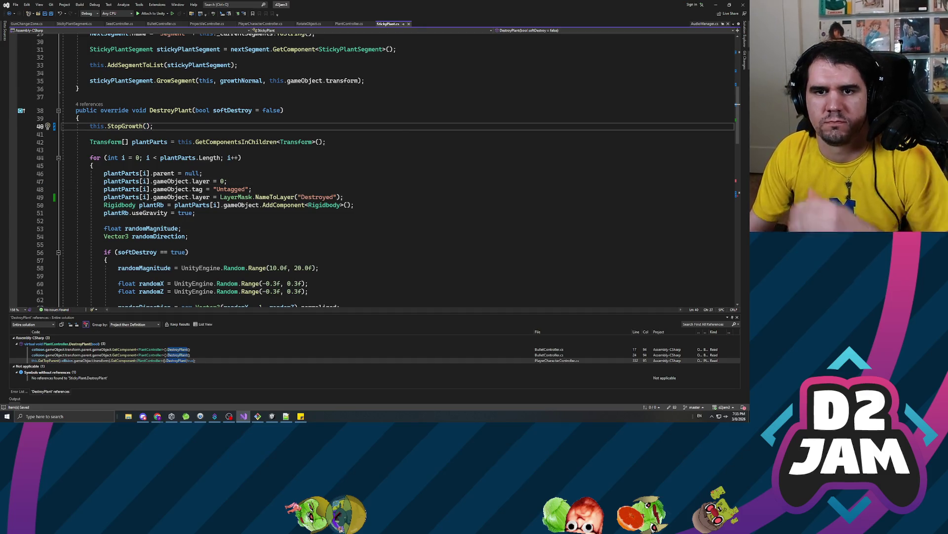
scroll(377, 169, "down", 1)
scroll(371, 168, "down", 1)
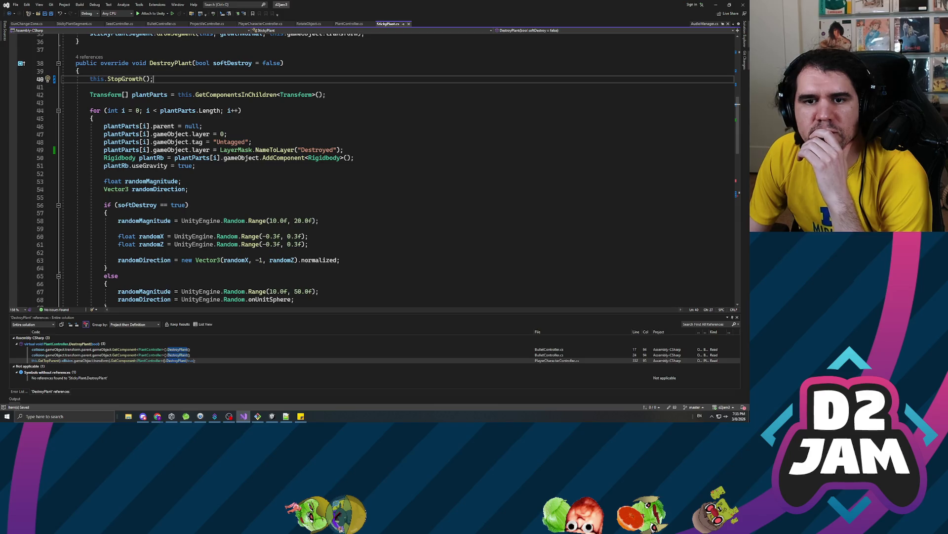
scroll(376, 167, "down", 6)
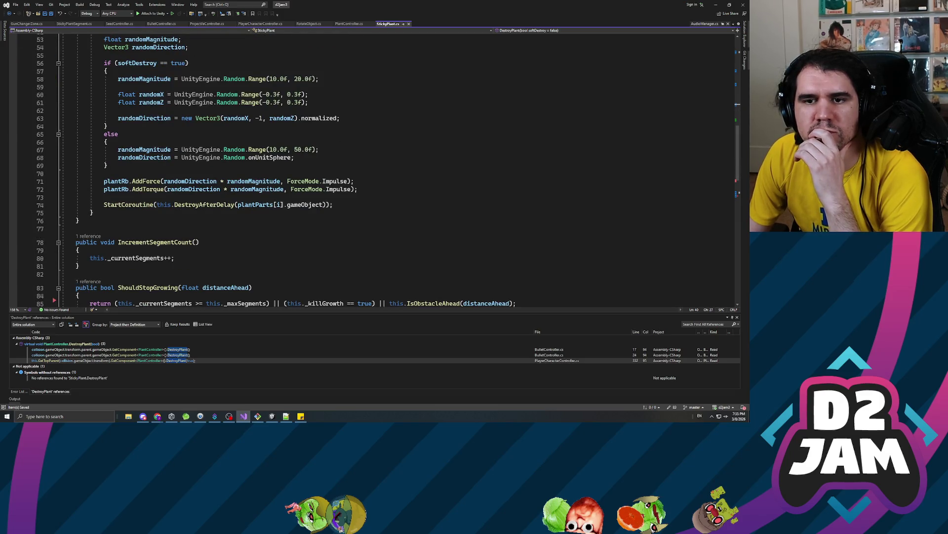
scroll(376, 168, "up", 11)
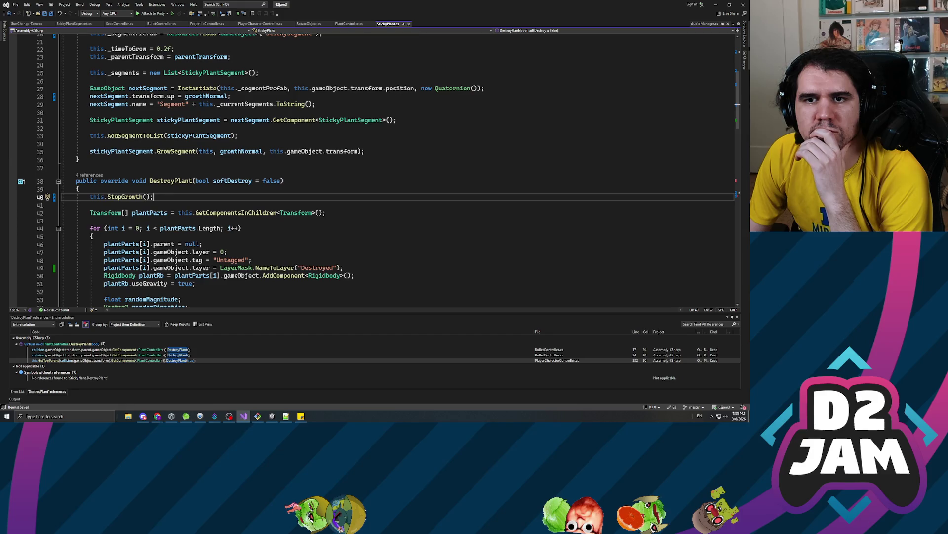
- List all references to StickyPlant's DestroyPlant method
right_click(175, 182)
left_click(208, 241)
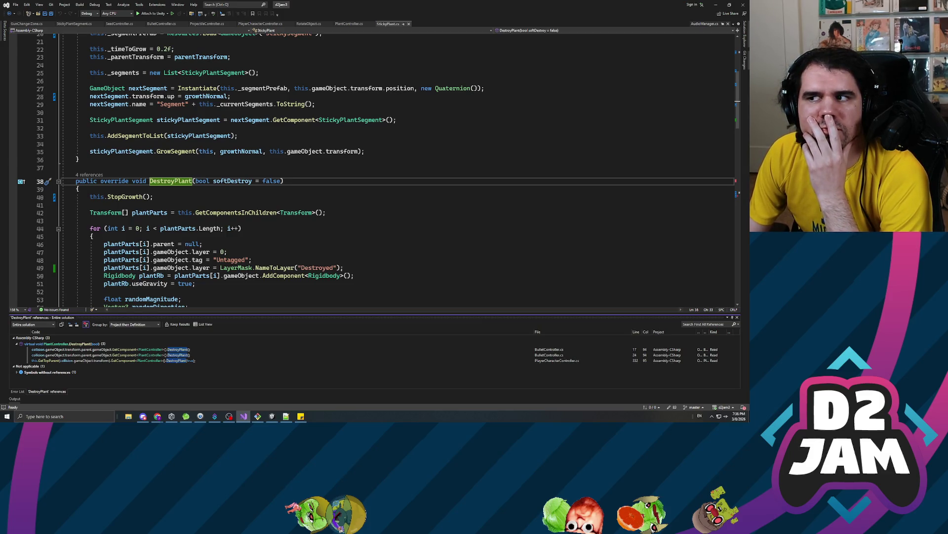
scroll(120, 108, "up", 7)
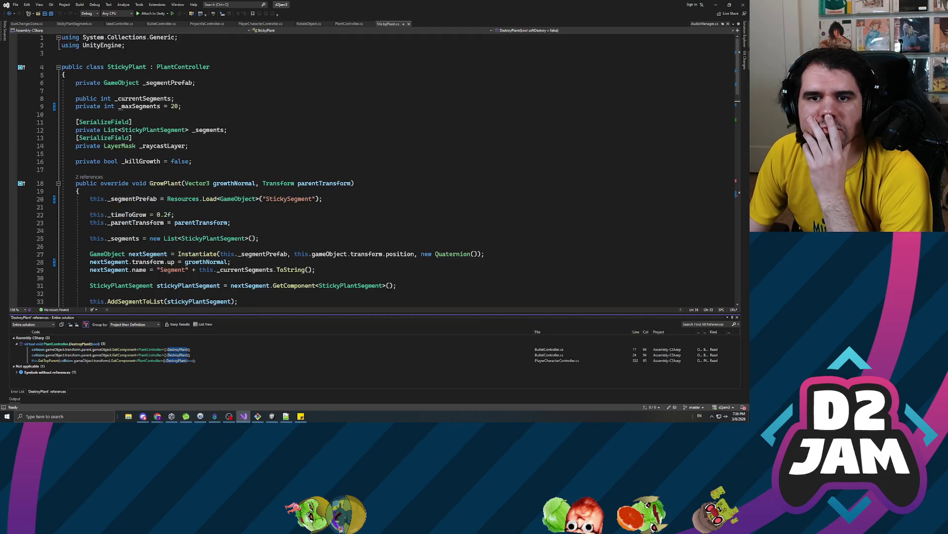
key("alt+Tab")
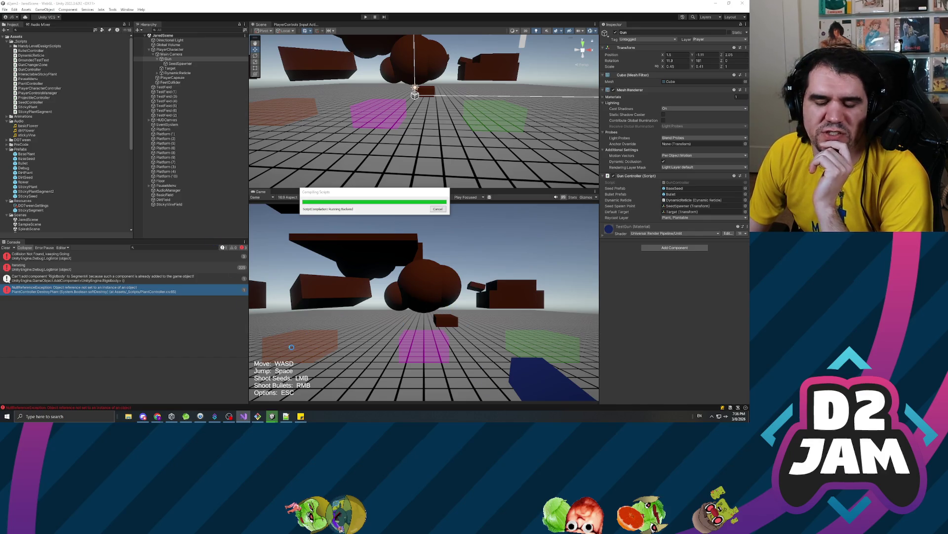
- Start play mode and walk the player across the green field toward the brown block
left_click(366, 17)
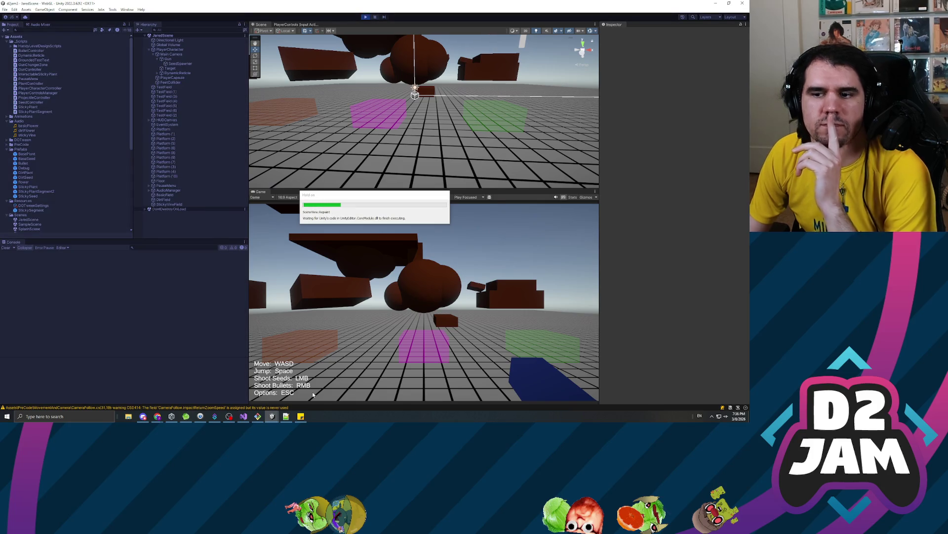
right_click(423, 302)
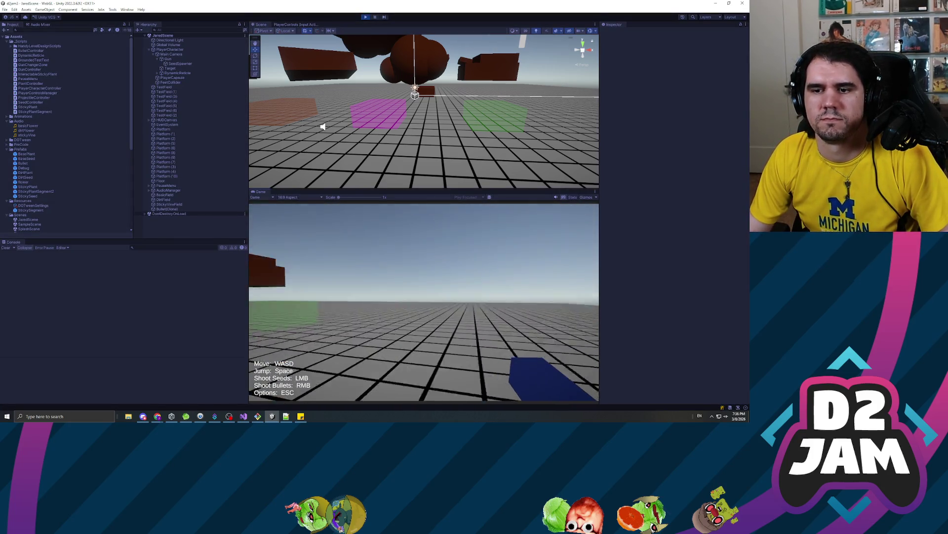
key("w")
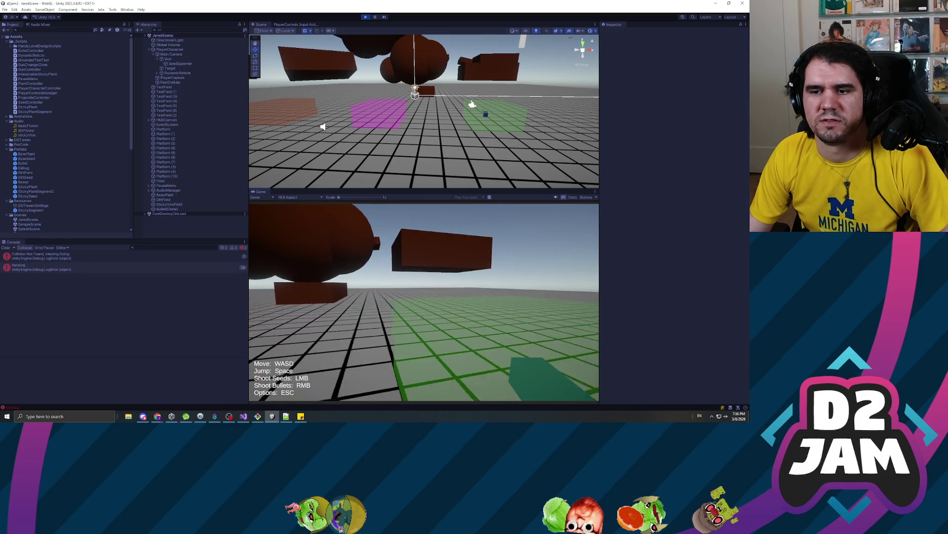
key("w")
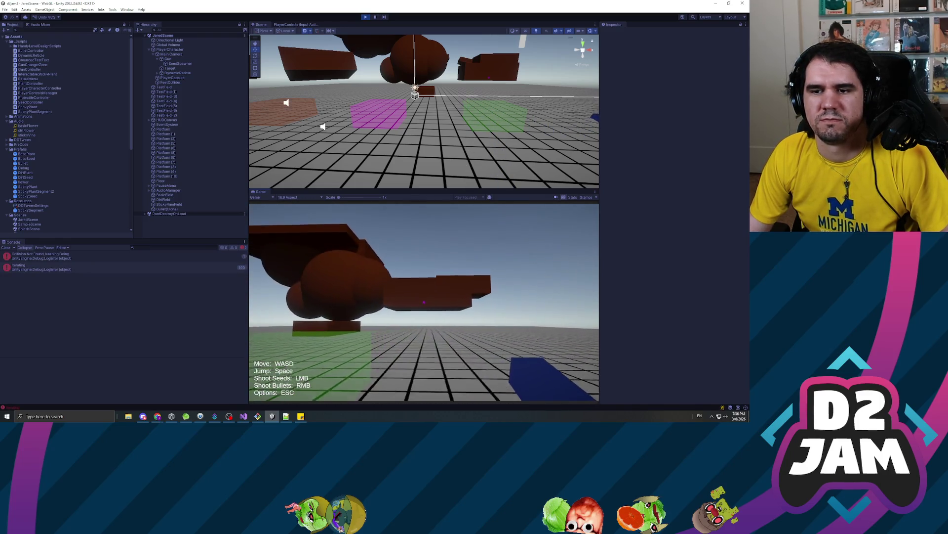
key("w")
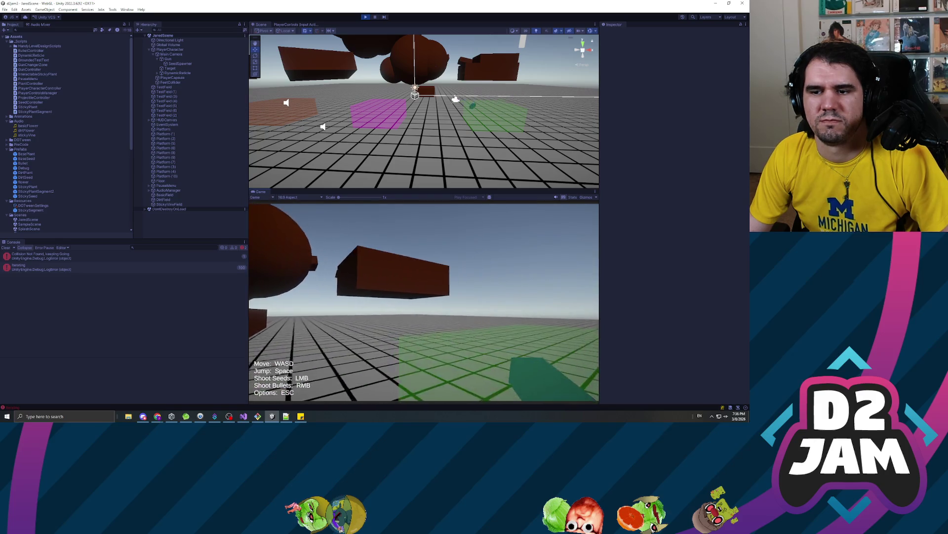
- Grow a sticky vine on the brown block, shoot it off, and pause the game
left_click(424, 302)
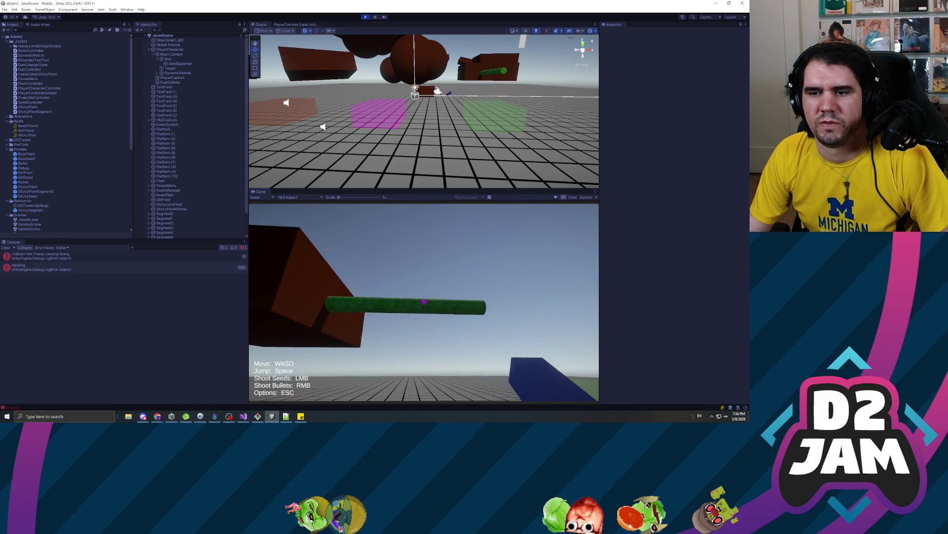
right_click(423, 302)
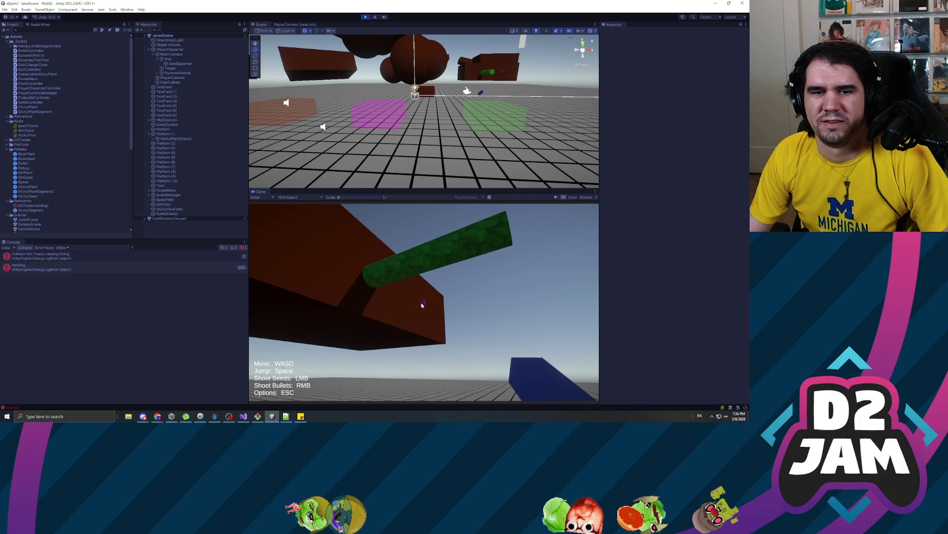
key("Escape")
- Check the 'Iterating' log message's stack trace, then bring the StickyPlant script back up
left_click(143, 270)
key("alt+Tab")
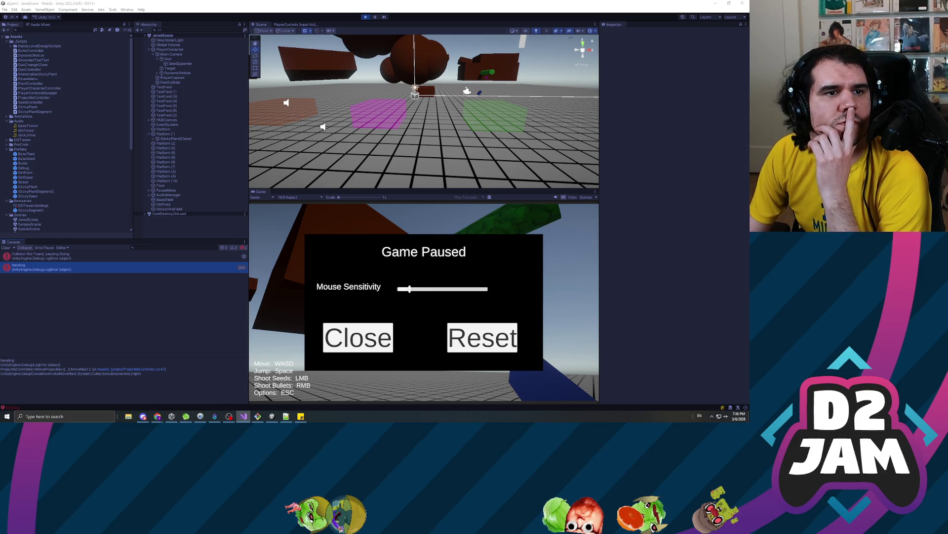
key("alt+Tab")
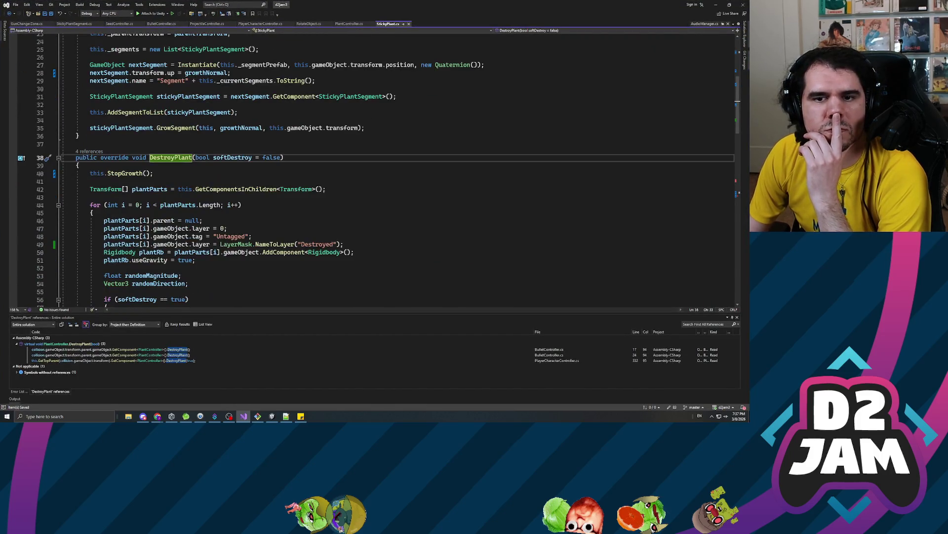
- Review StopGrowth's LinkUpCurrentSegments and AttachToParent calls
scroll(376, 168, "down", 20)
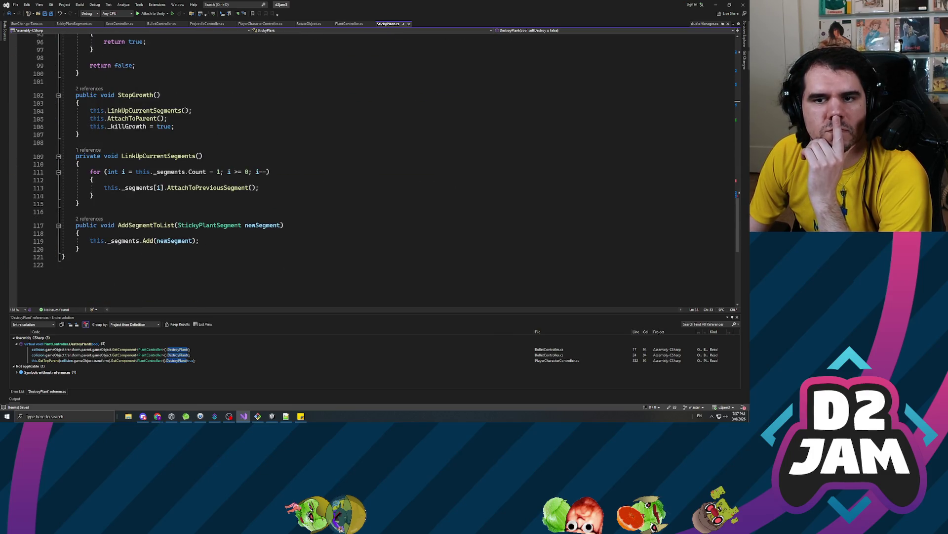
left_click(149, 111)
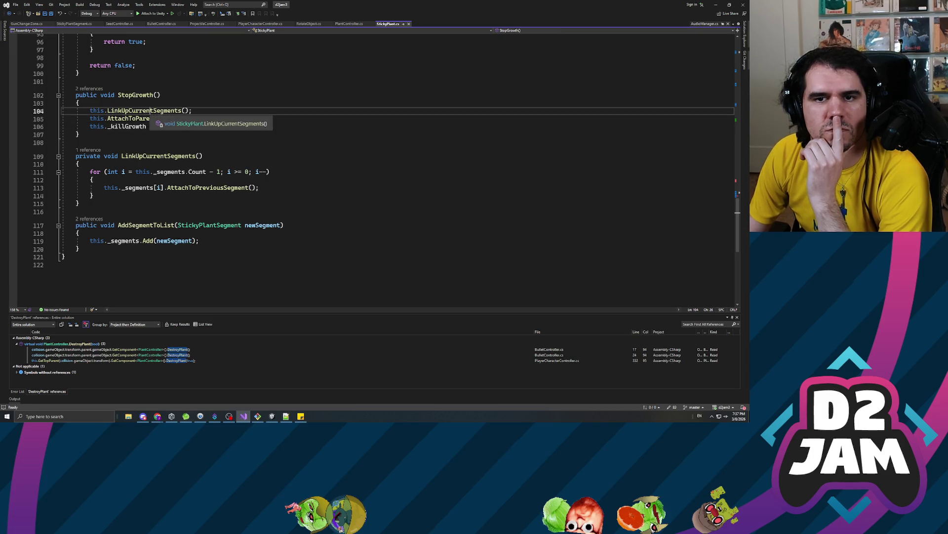
left_click(143, 118)
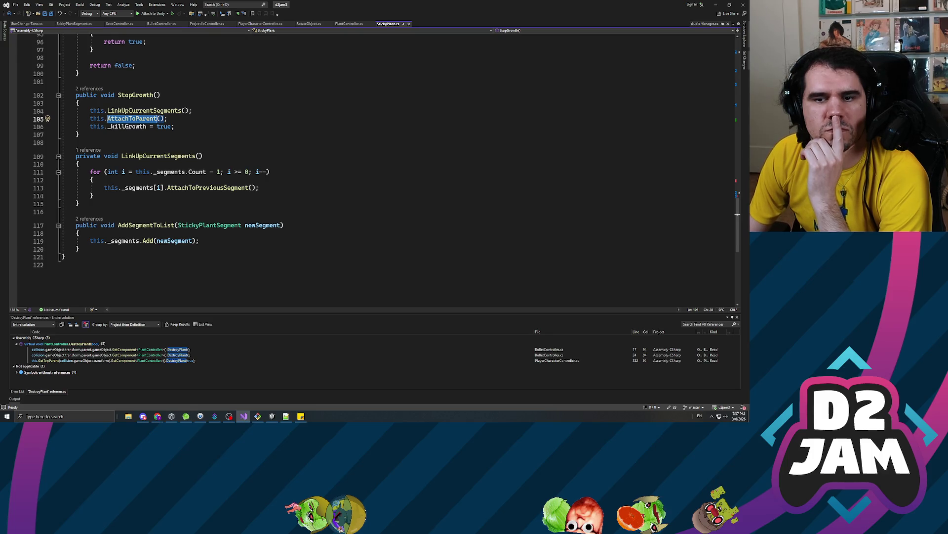
left_click(142, 119)
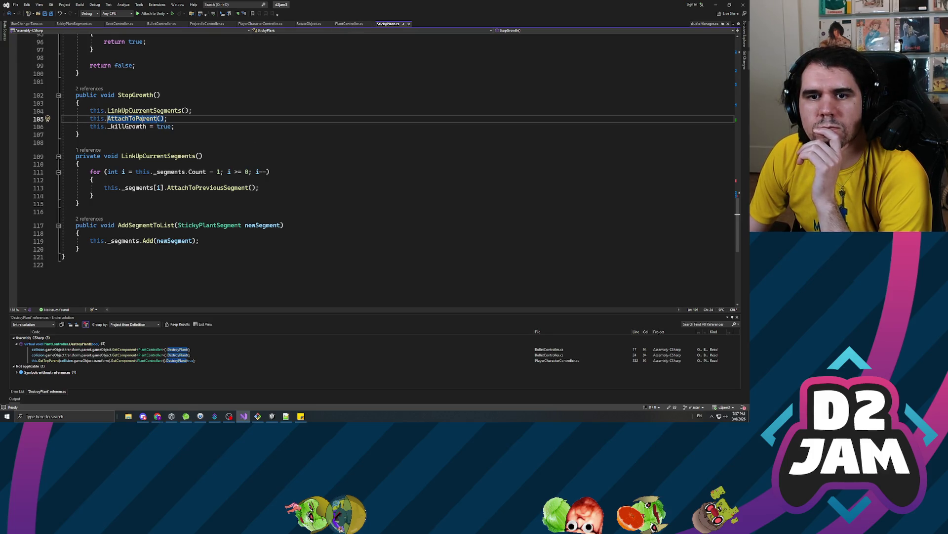
left_click(136, 110)
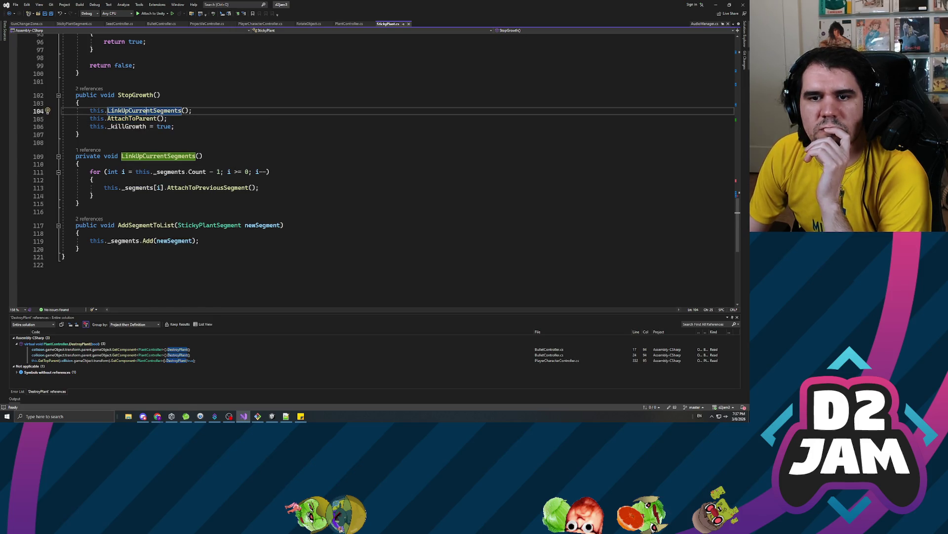
- Go to AttachToPreviousSegment's implementation in StickyPlantSegment.cs, then return to Unity
double_click(197, 187)
right_click(198, 188)
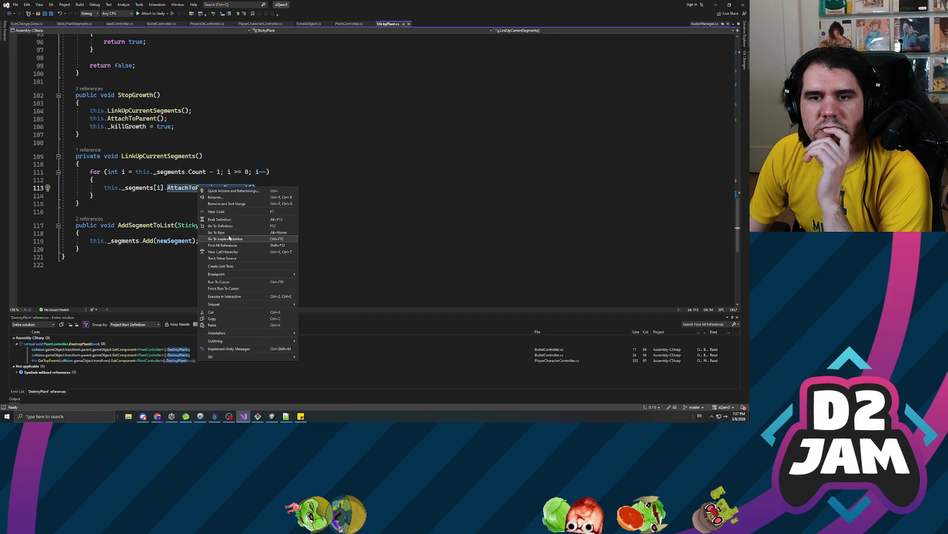
left_click(225, 238)
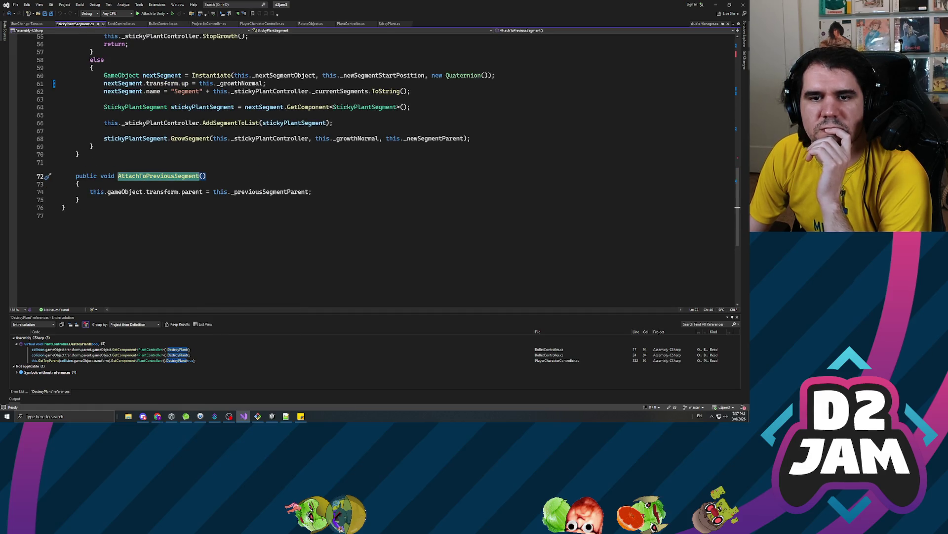
scroll(277, 193, "up", 3)
scroll(375, 175, "up", 2)
key("alt+Tab")
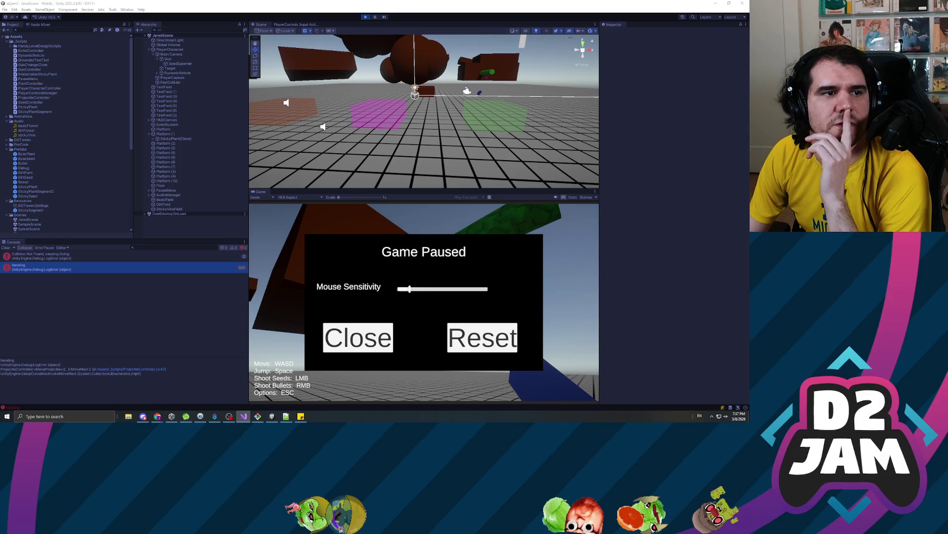
- Stop play mode so scripts recompile, then walk forward and stick a seed on the brown block
left_click(365, 17)
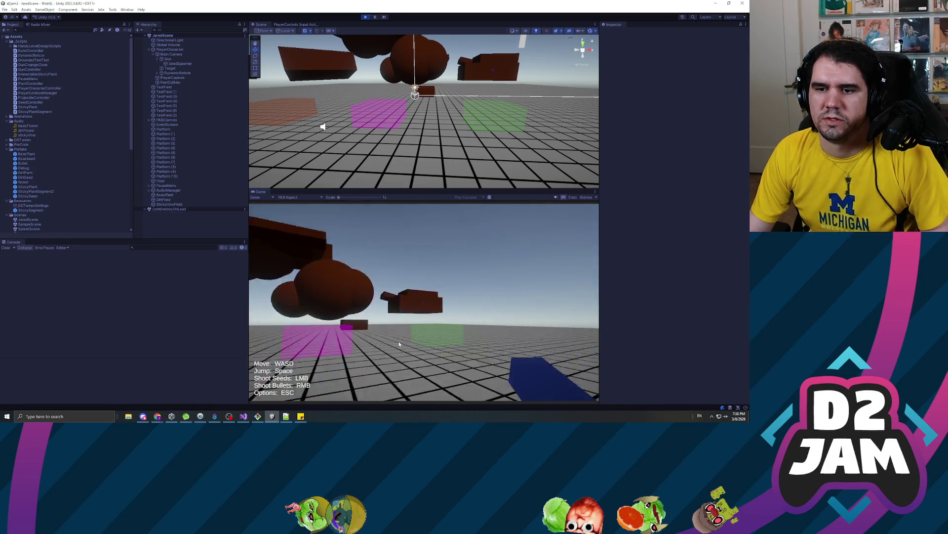
key("w")
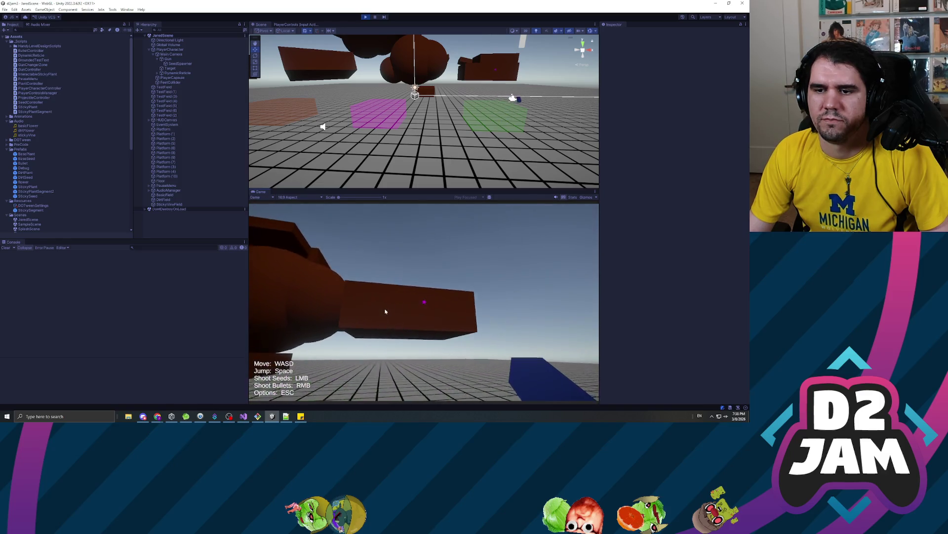
left_click(385, 311)
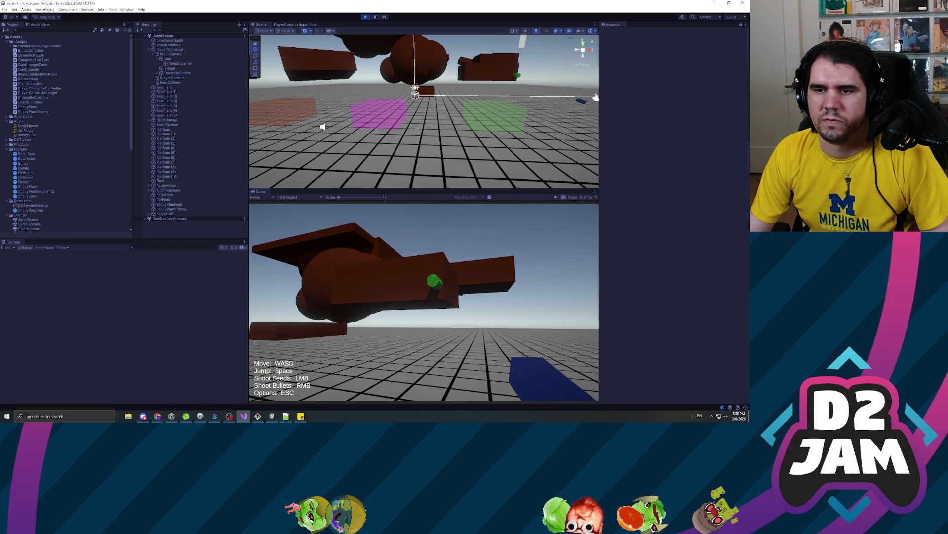
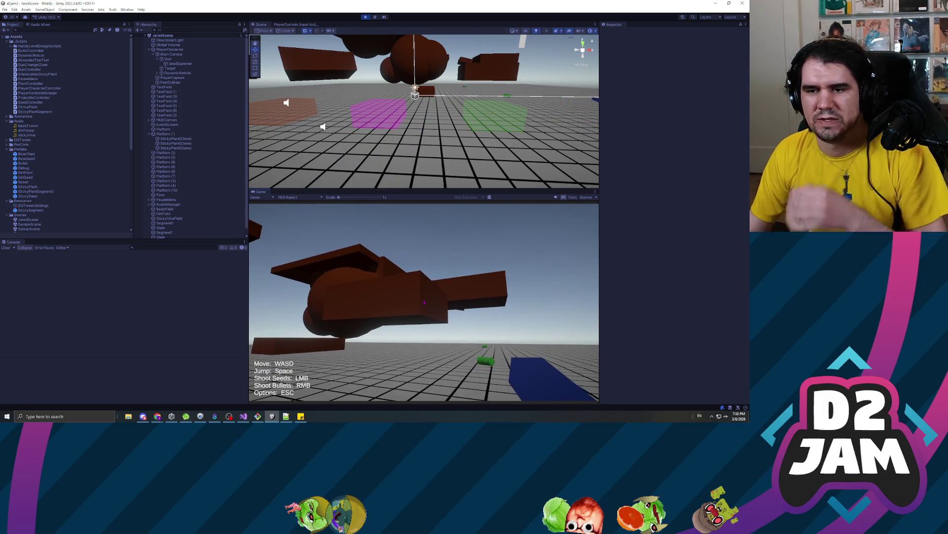
- Grow a sticky vine, shoot it apart, then pause and switch to Visual Studio's BulletController.cs
left_click(424, 302)
right_click(425, 302)
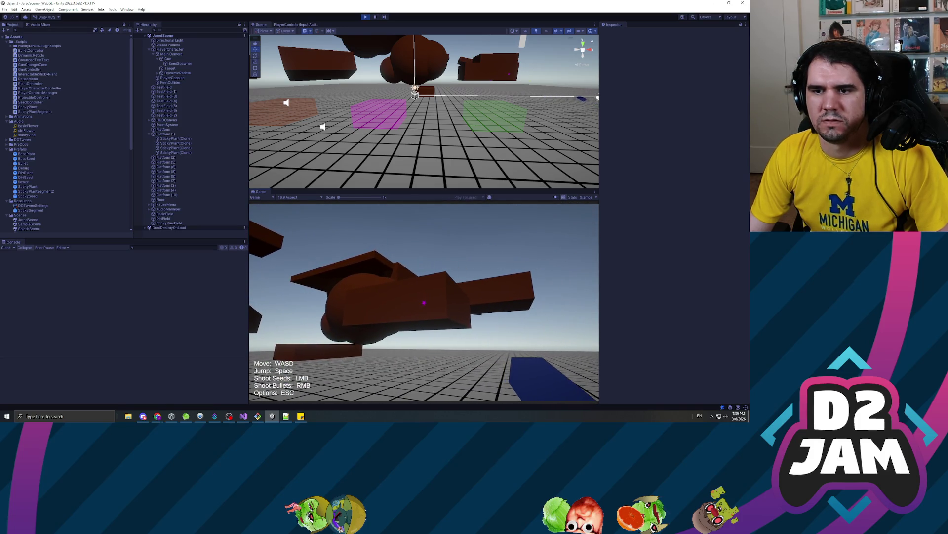
key("Escape")
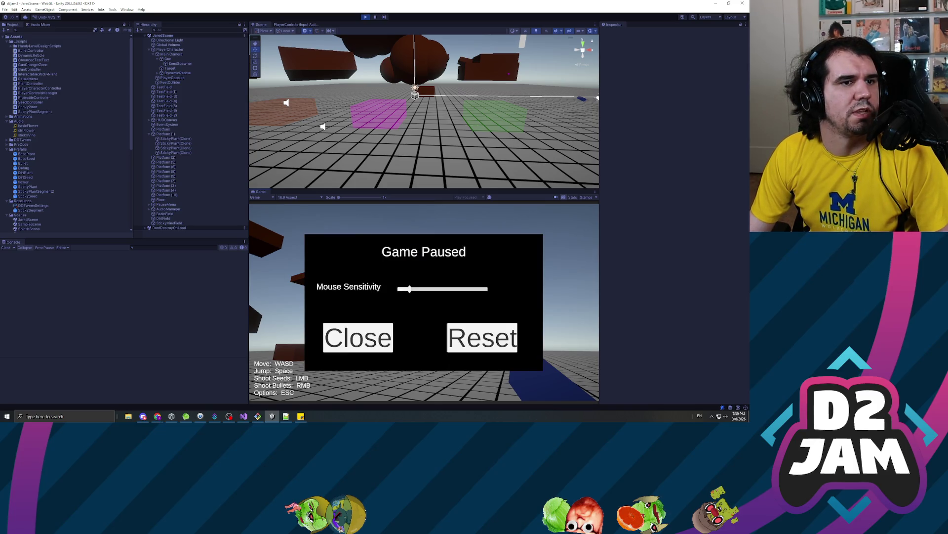
key("alt+Tab")
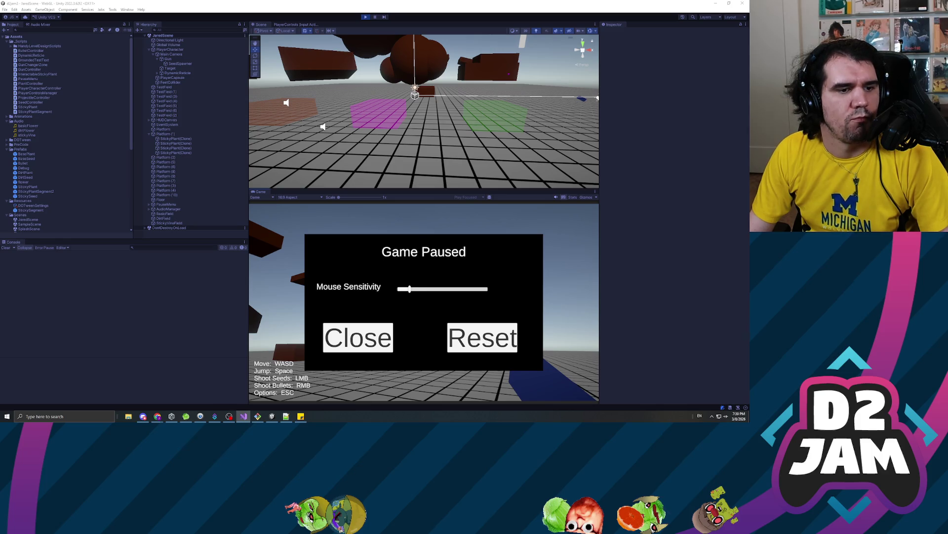
key("alt+Tab")
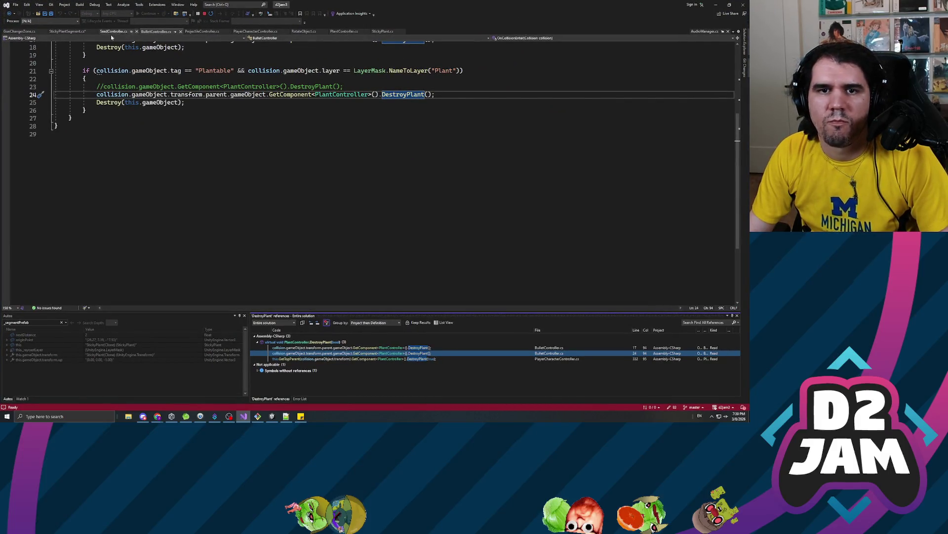
- In StickyPlantSegment.cs, delete the stray 'd' on line 51 and save
left_click(67, 31)
left_click(70, 143)
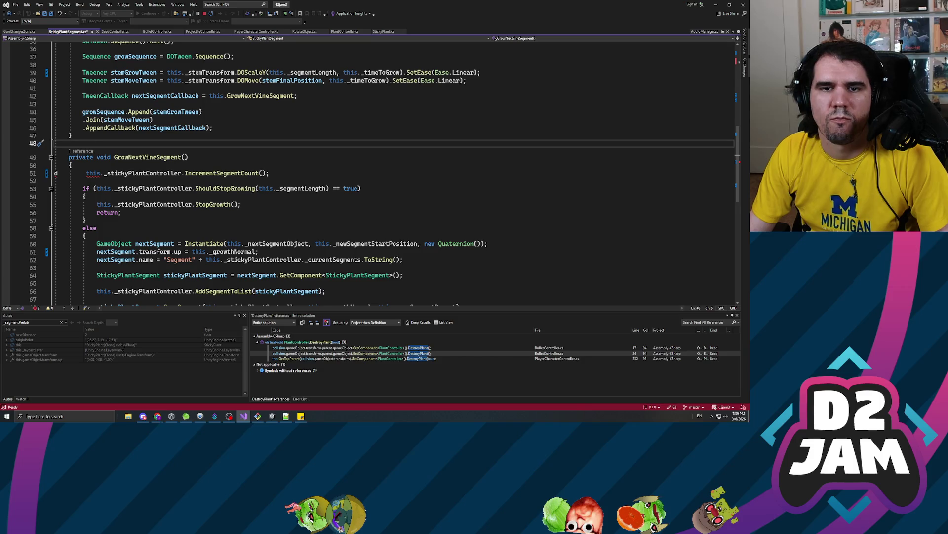
left_click(55, 173)
key("Delete")
key("ctrl+s")
scroll(375, 173, "up", 12)
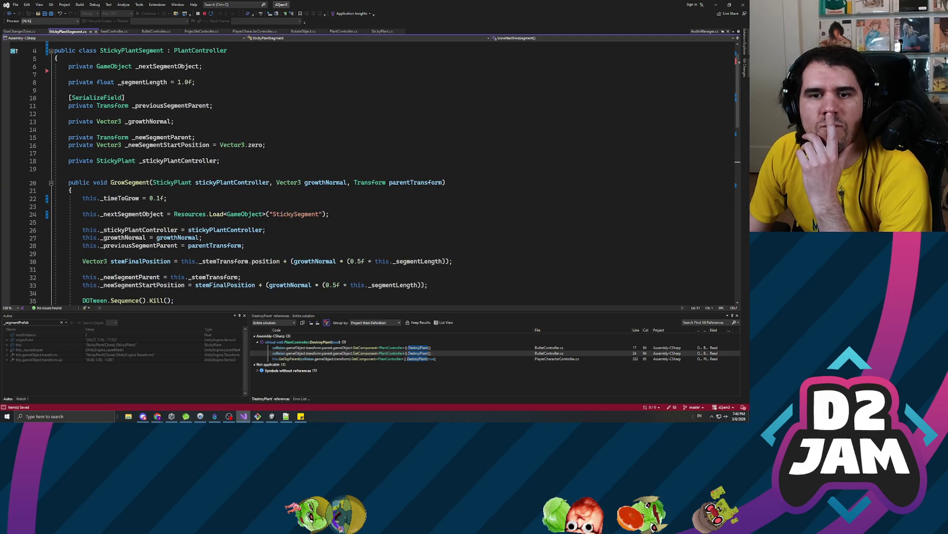
scroll(376, 172, "down", 18)
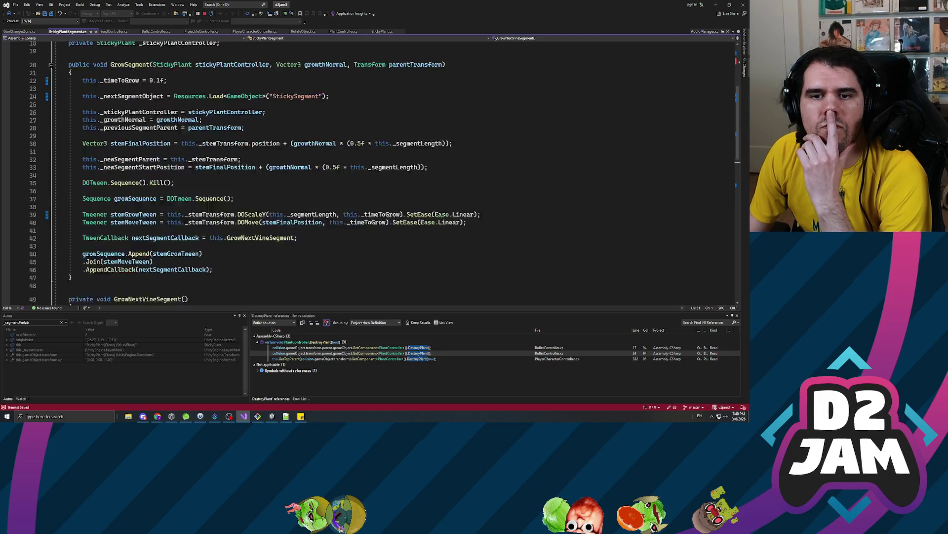
- Add a public override DestroyPlant calling _stickyPlantController.DestroyPlant(), save, and return to Unity
left_click(73, 203)
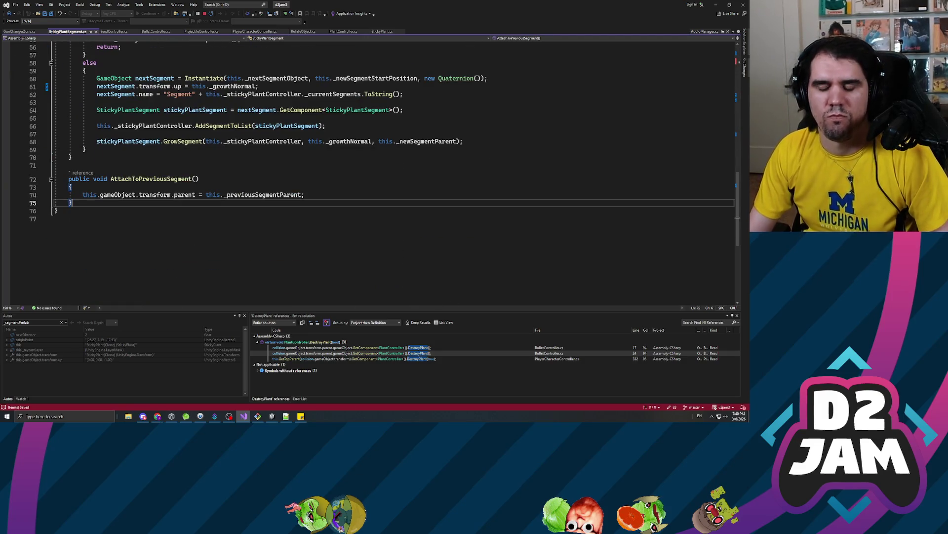
key("Return")
key("Return")
type("public override void")
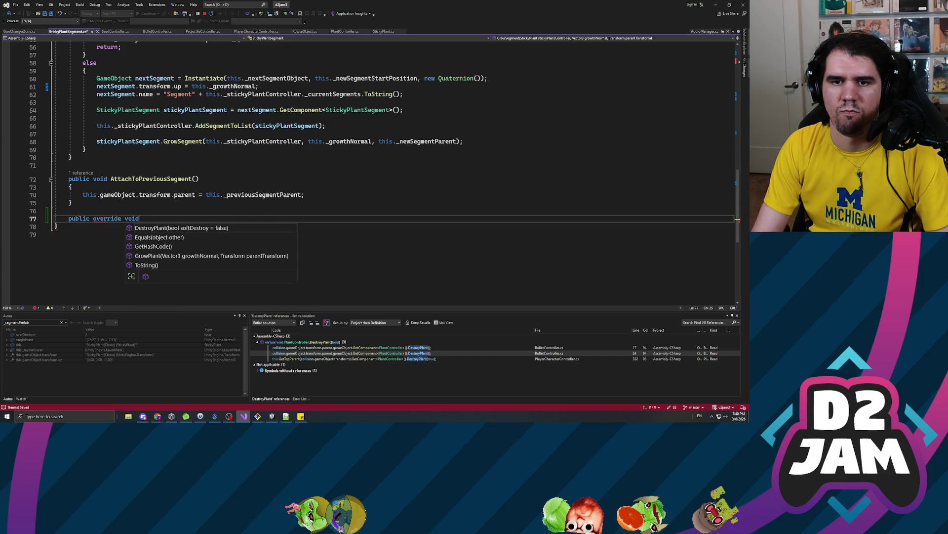
key("Tab")
key("shift+Home")
key("BackSpace")
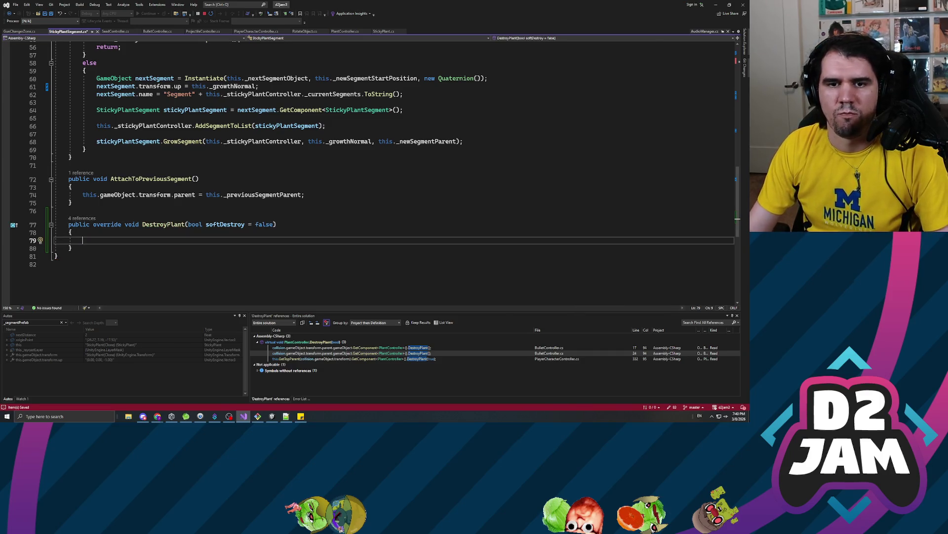
type("this._s")
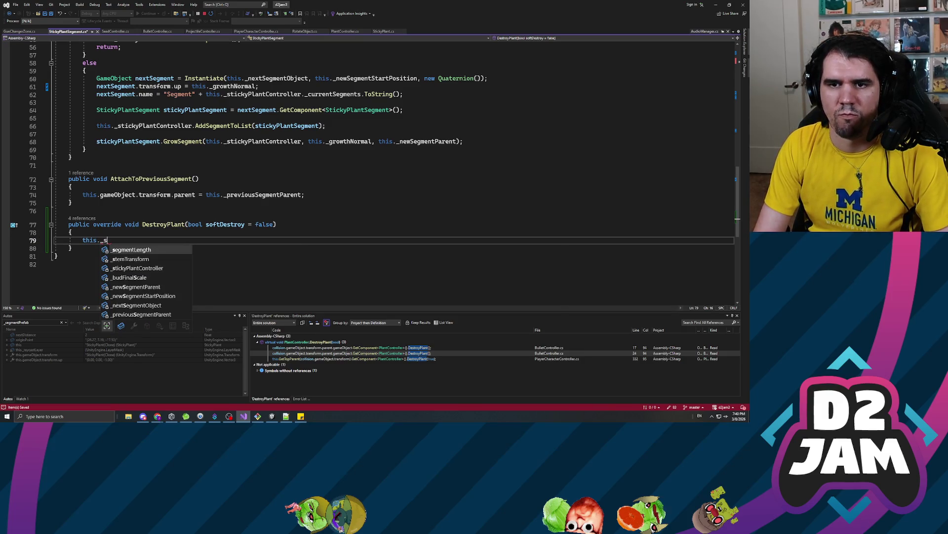
type("tickyplan")
key("Tab")
type(".")
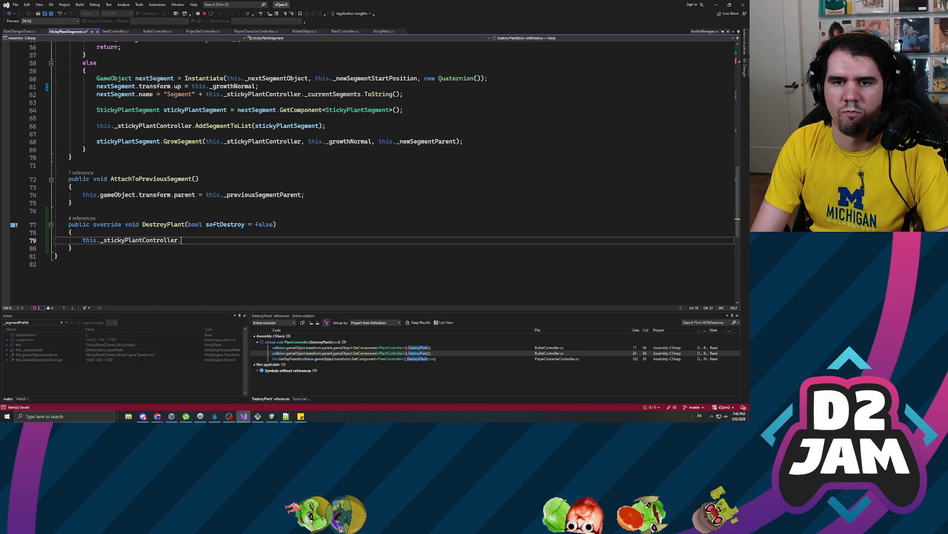
type("destroy")
key("Tab")
type(";")
key("ctrl+s")
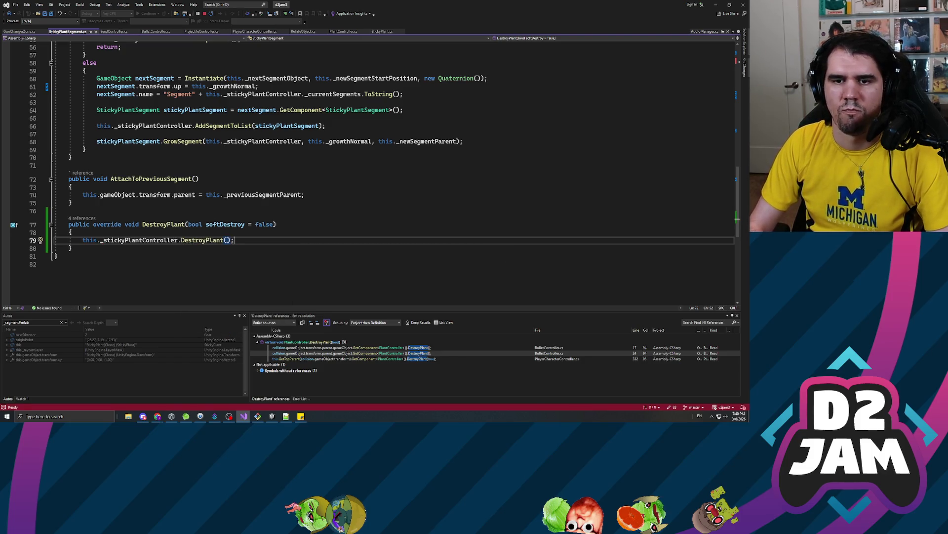
key("alt+Tab")
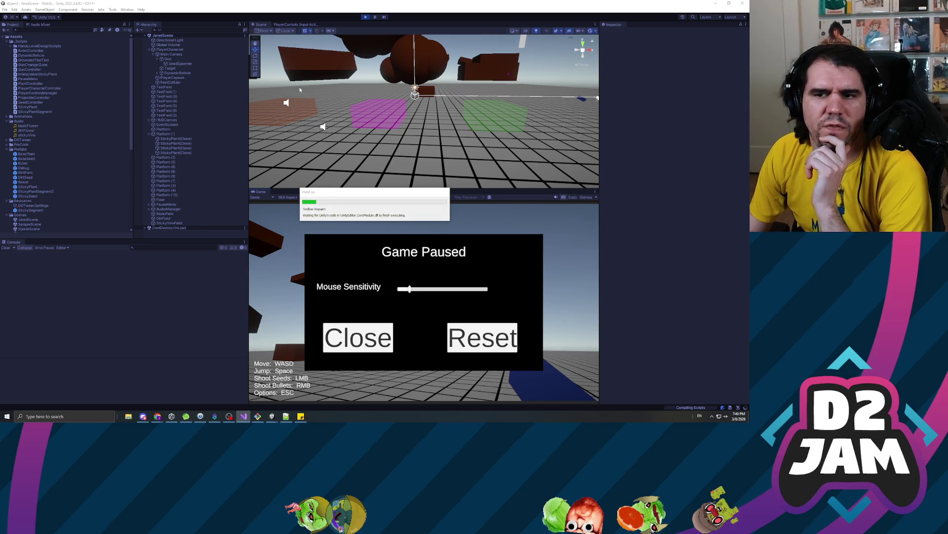
- Restart play mode with the updated code and move the player across the level
left_click(365, 18)
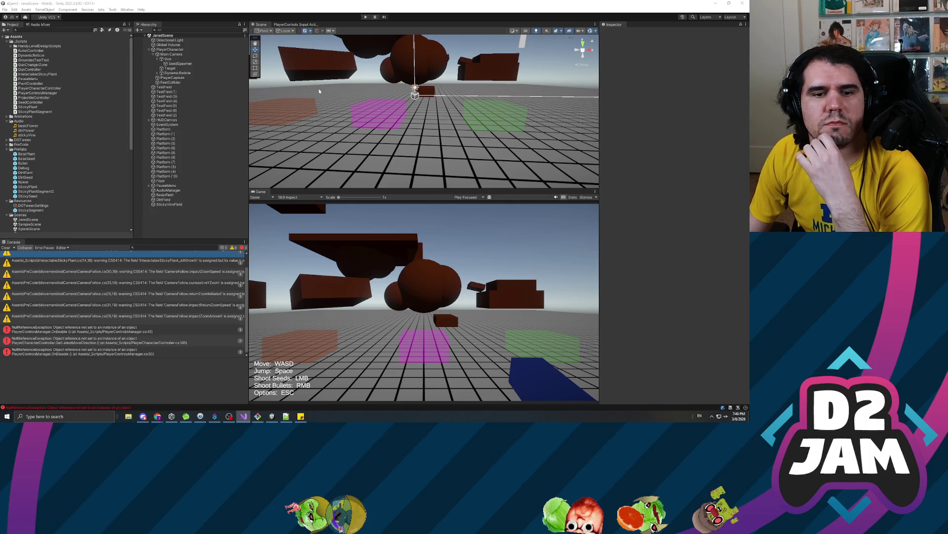
left_click(365, 17)
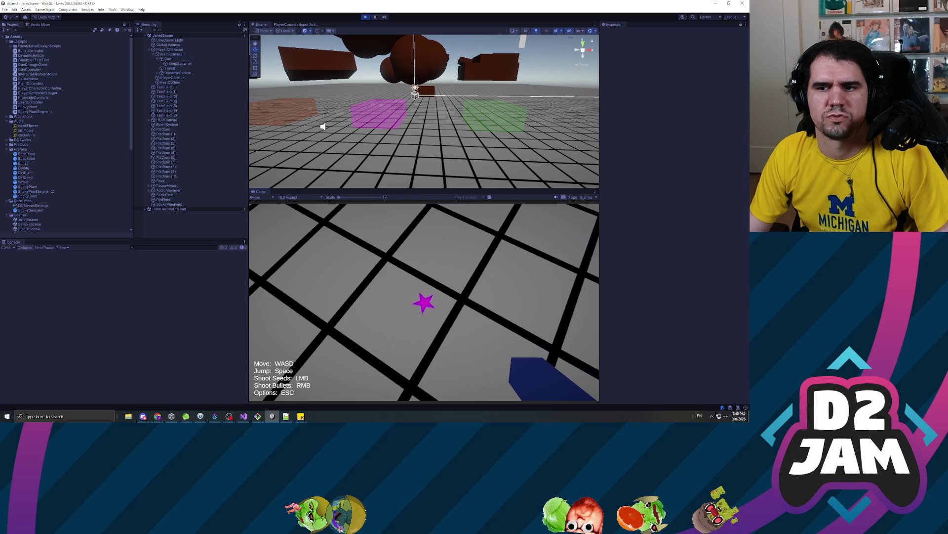
key("d")
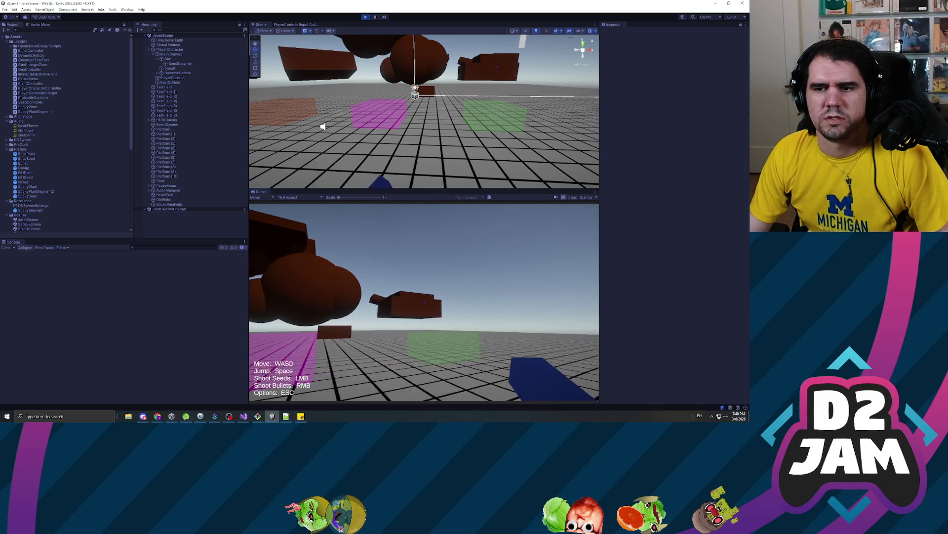
- Fire seeds to grow several sticky vines on the floating brown platforms
left_click(424, 303)
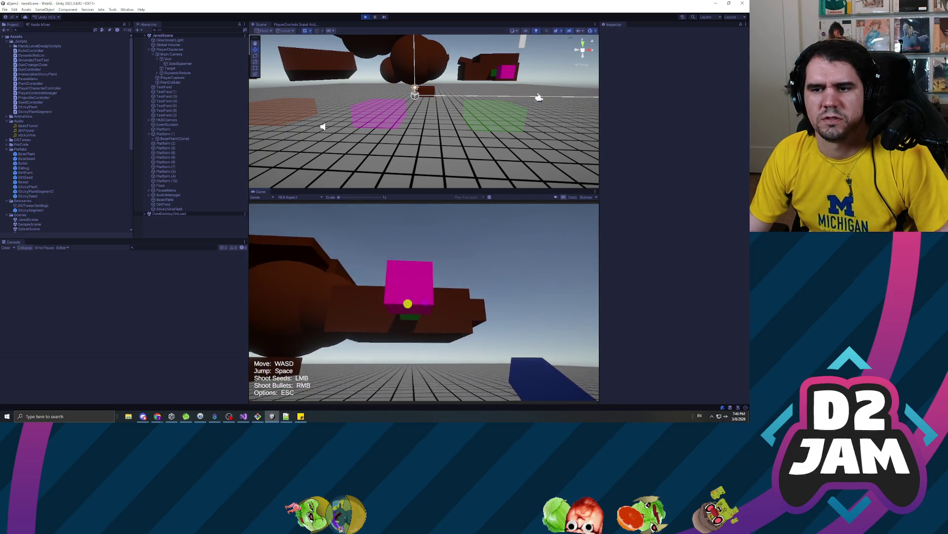
left_click(424, 302)
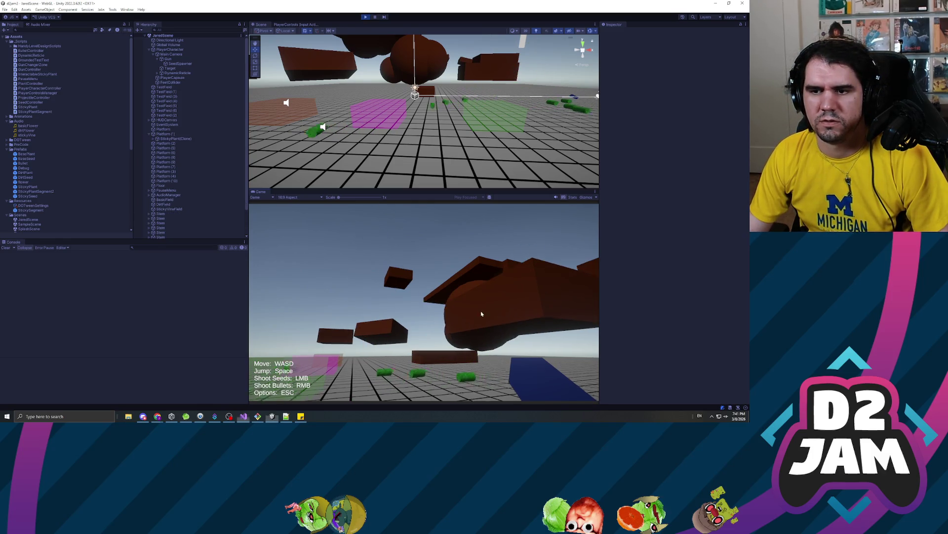
left_click(492, 312)
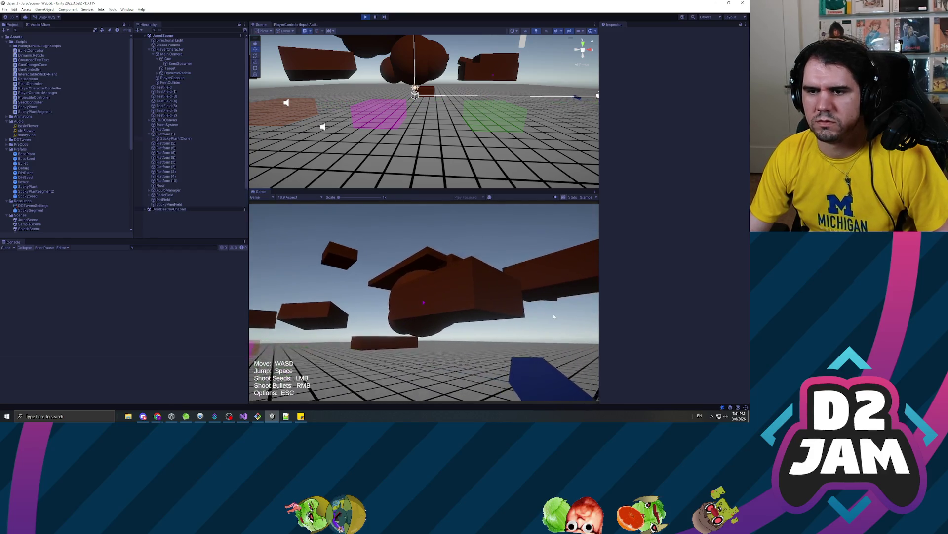
left_click(423, 302)
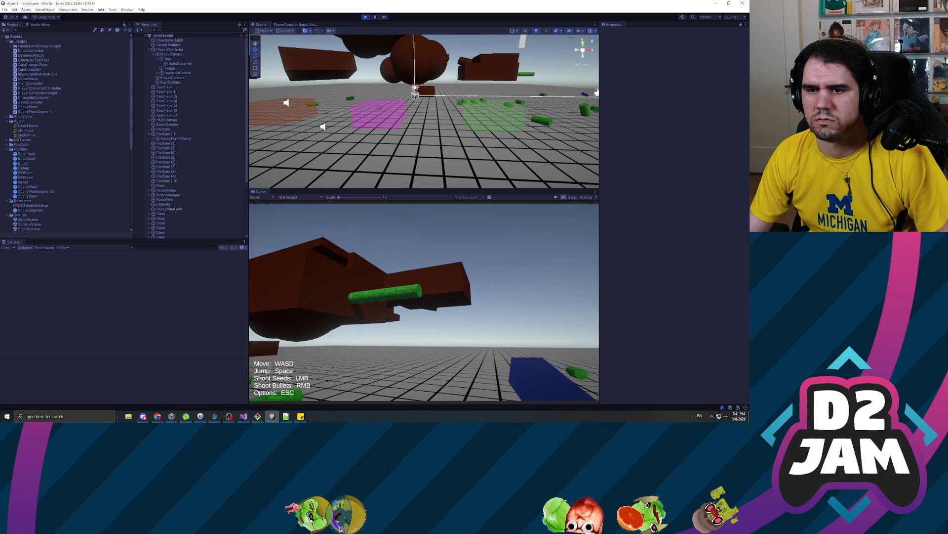
left_click(424, 302)
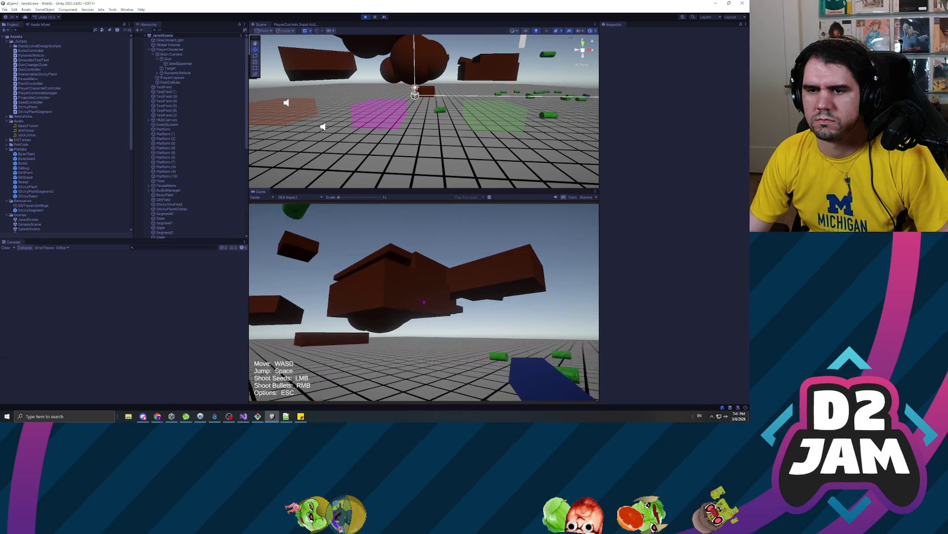
left_click(424, 302)
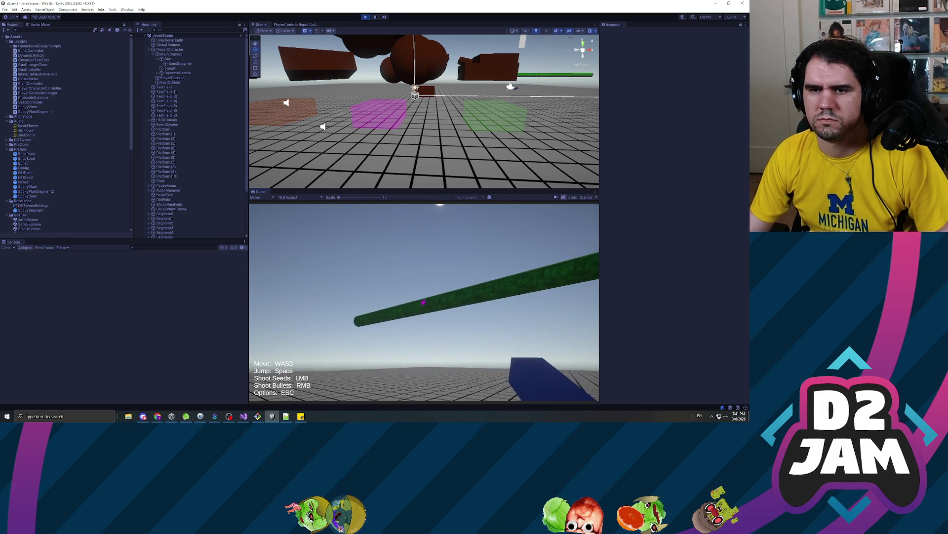
- Shoot the vines apart with bullets, regrow one, and fire seeds at the platform and sphere
right_click(424, 302)
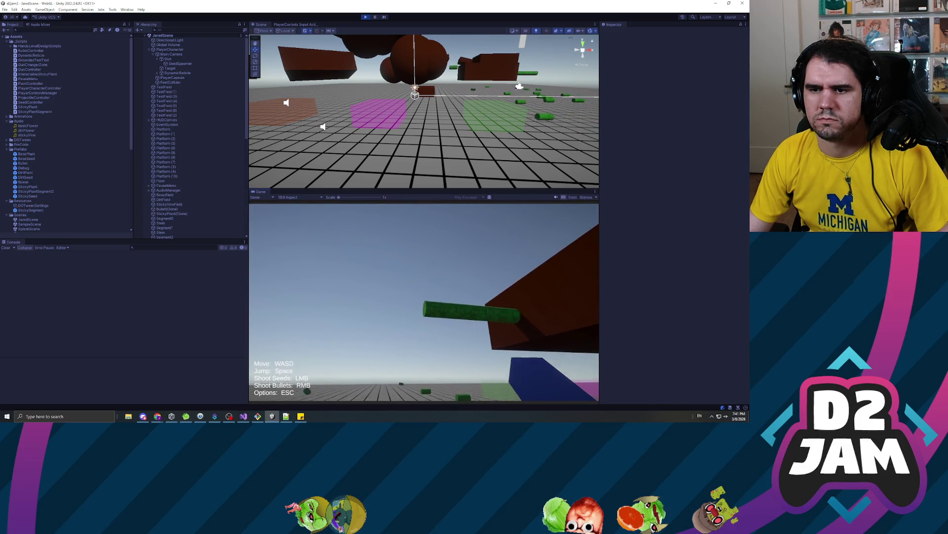
right_click(424, 302)
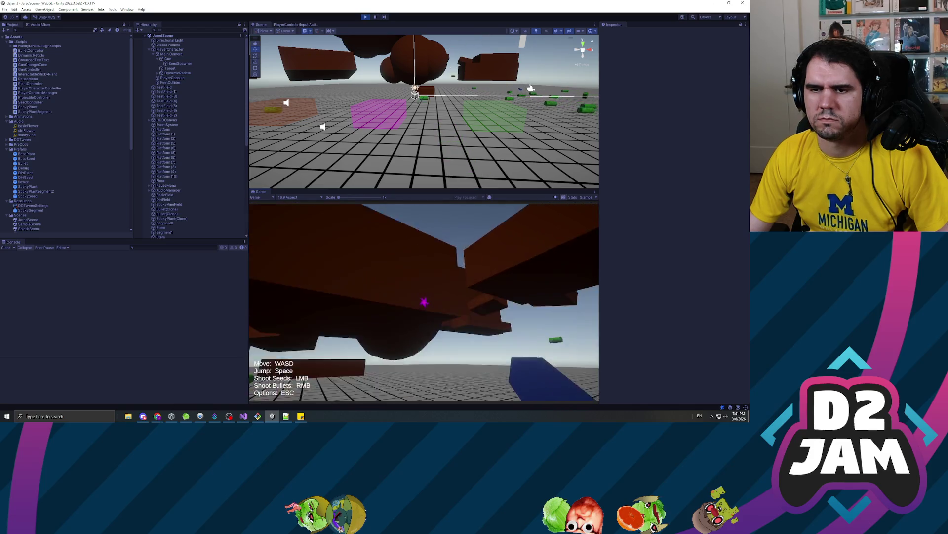
left_click(424, 301)
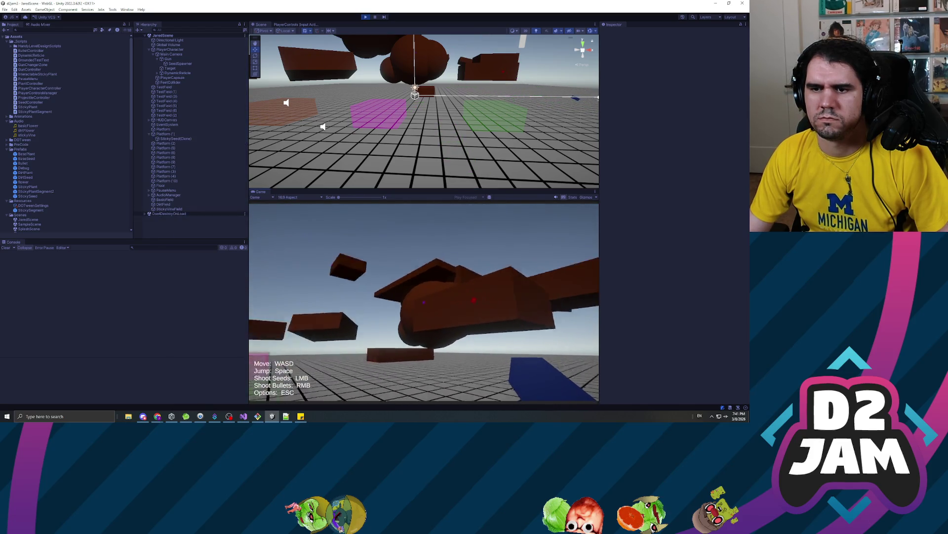
right_click(424, 302)
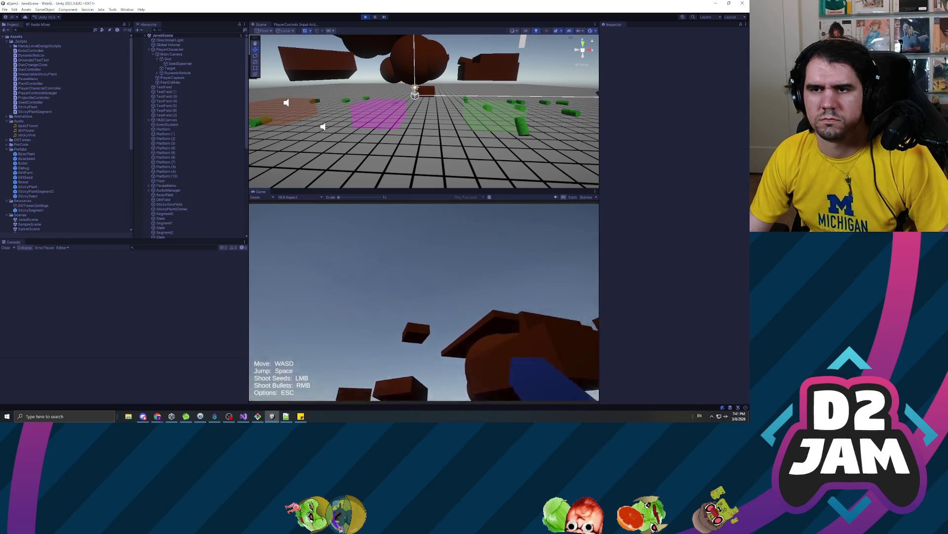
left_click(424, 302)
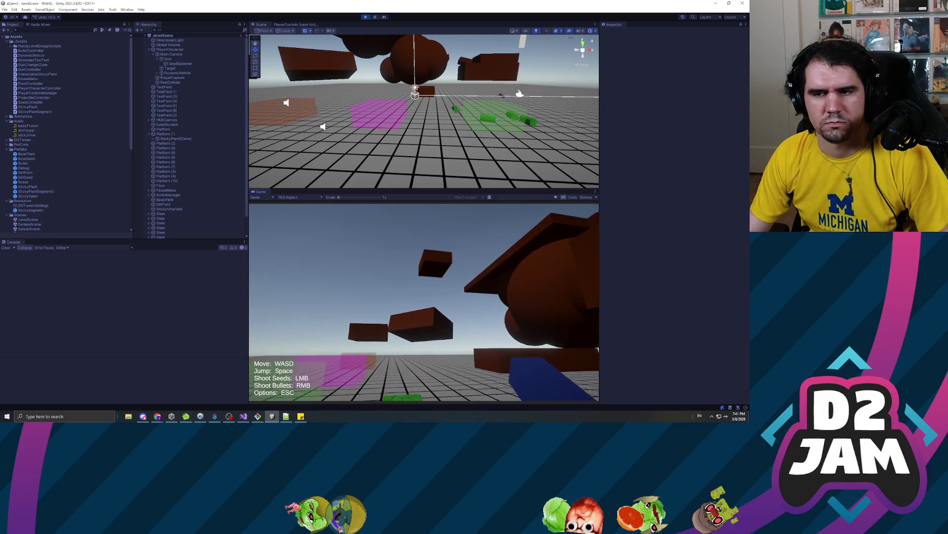
left_click(423, 303)
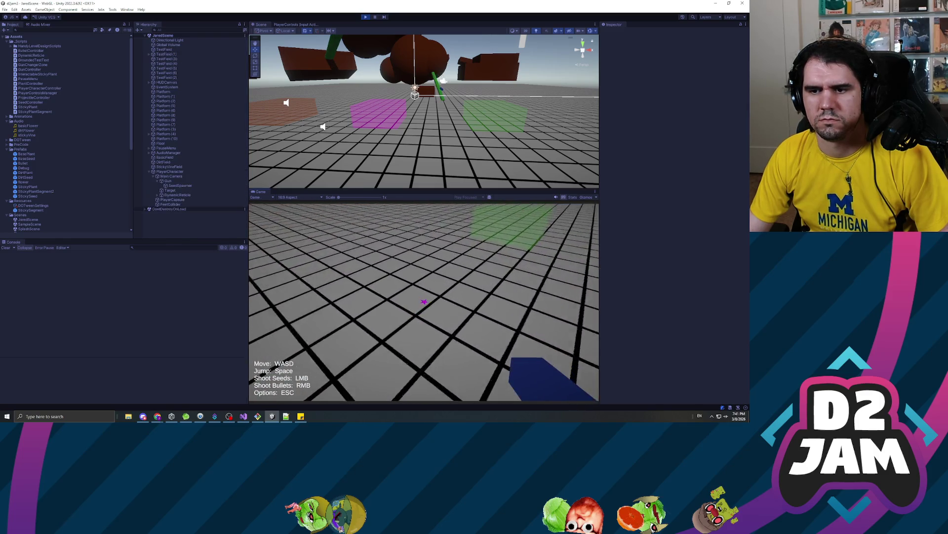
- Grow sticky plants from fired seeds and shatter them with bullets
left_click(424, 302)
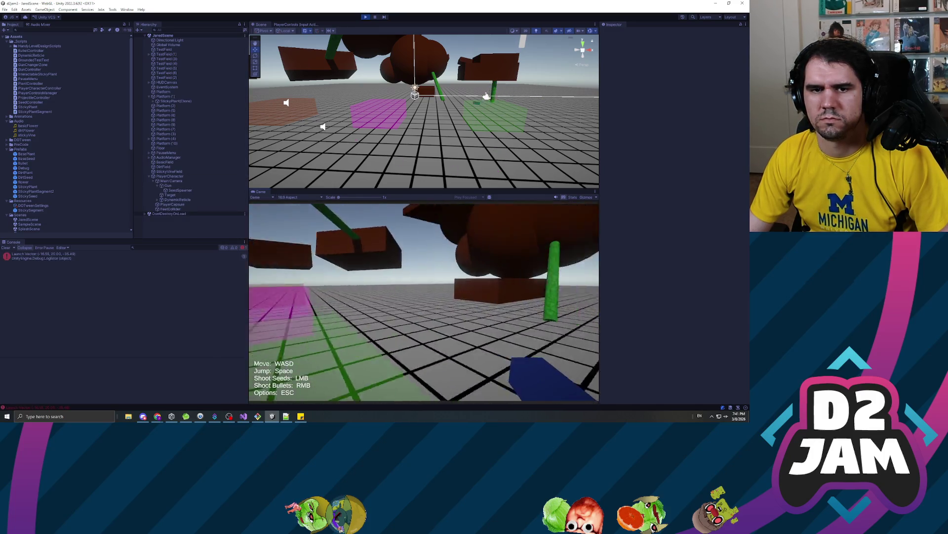
left_click(423, 303)
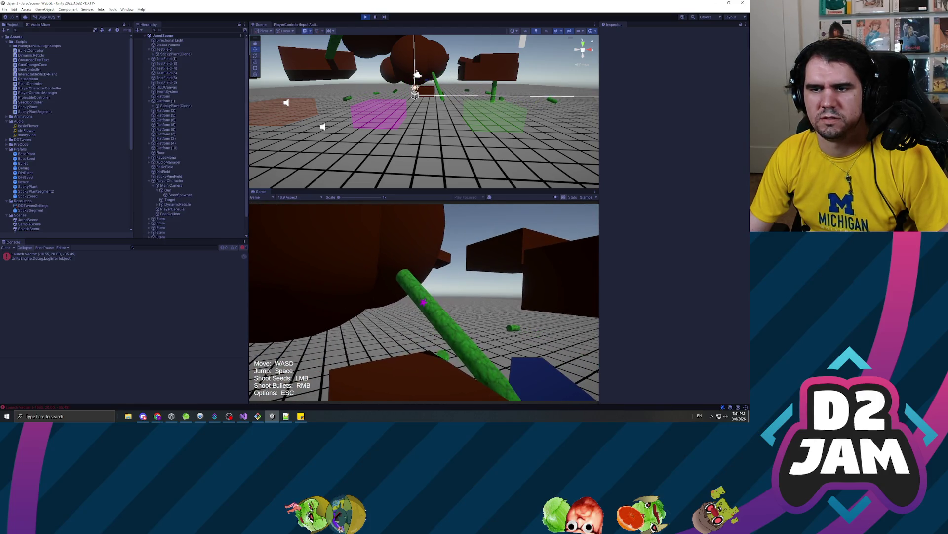
left_click(424, 302)
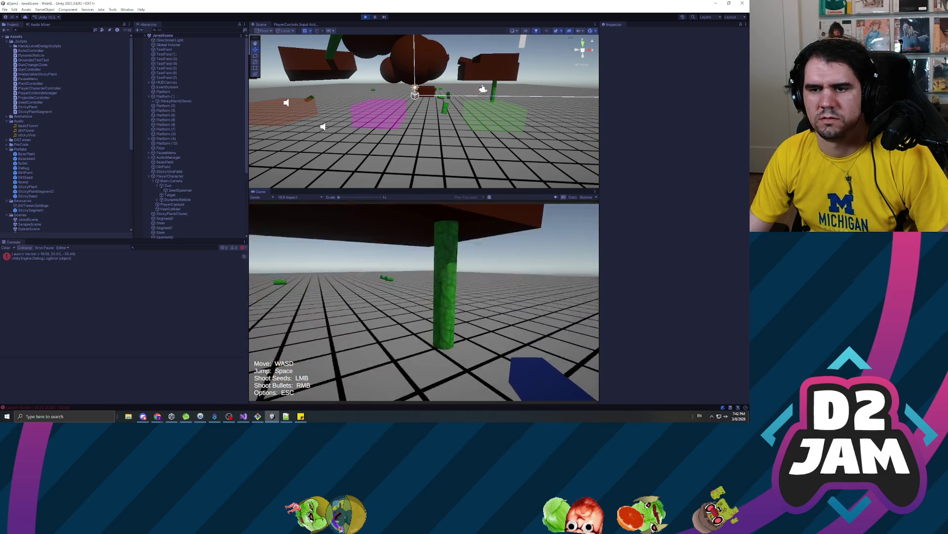
right_click(424, 303)
left_click(424, 302)
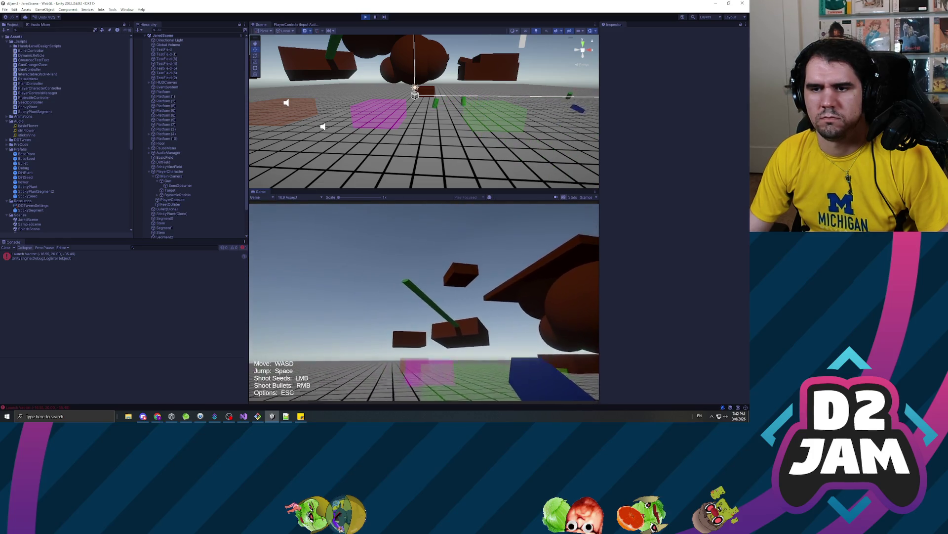
right_click(424, 303)
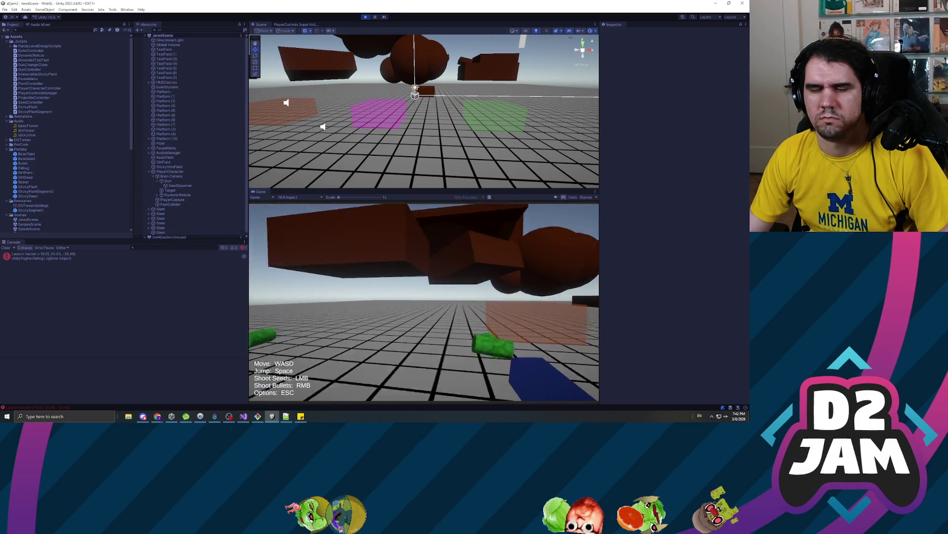
- Grow dirt plants under Platform (1) and walk the character into them
left_click(424, 302)
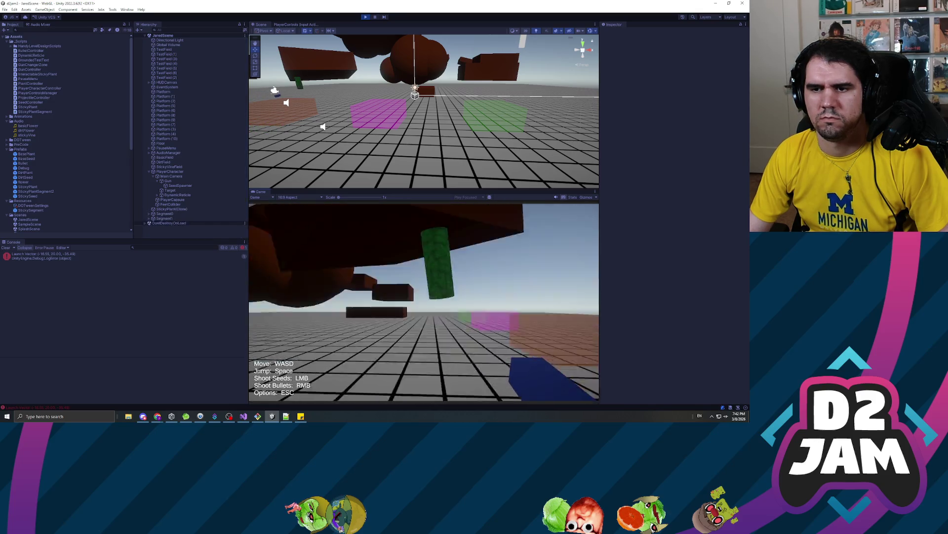
key("d")
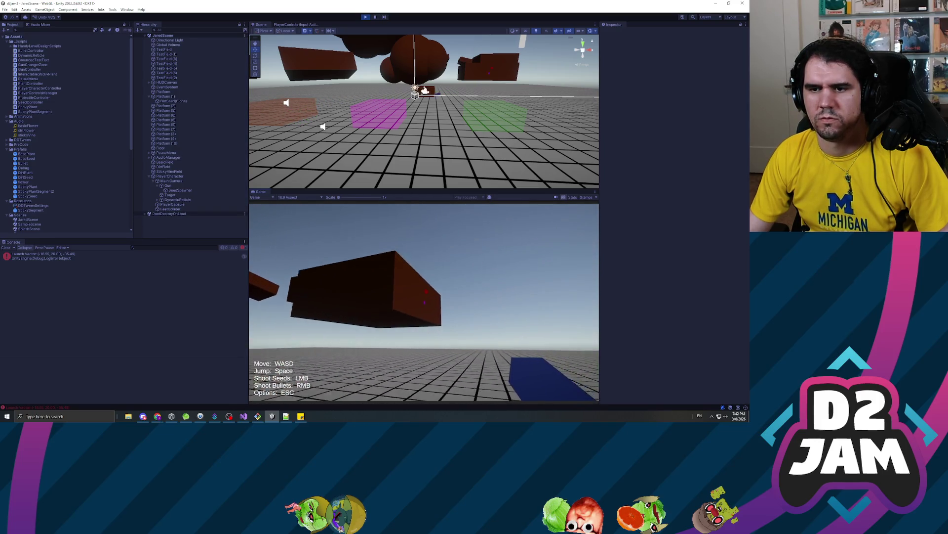
left_click(424, 302)
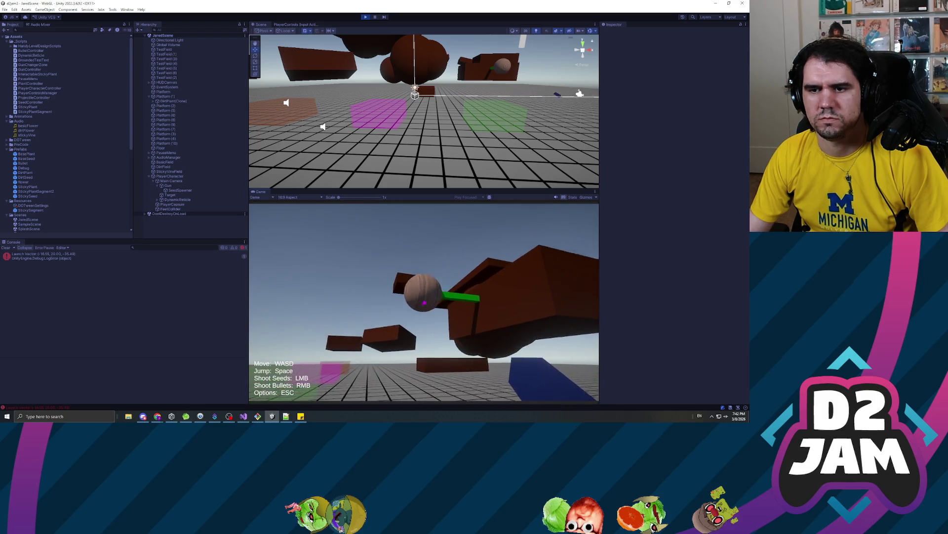
left_click(424, 303)
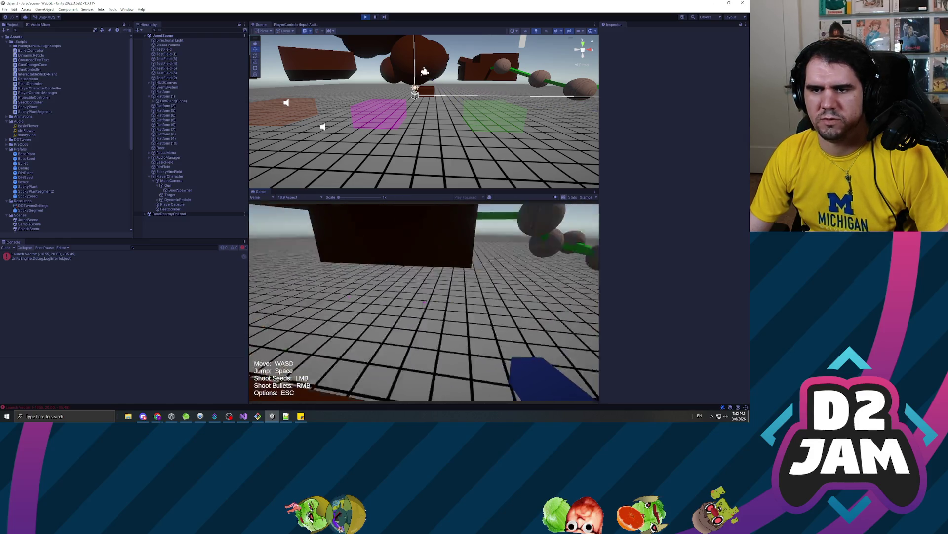
left_click(424, 302)
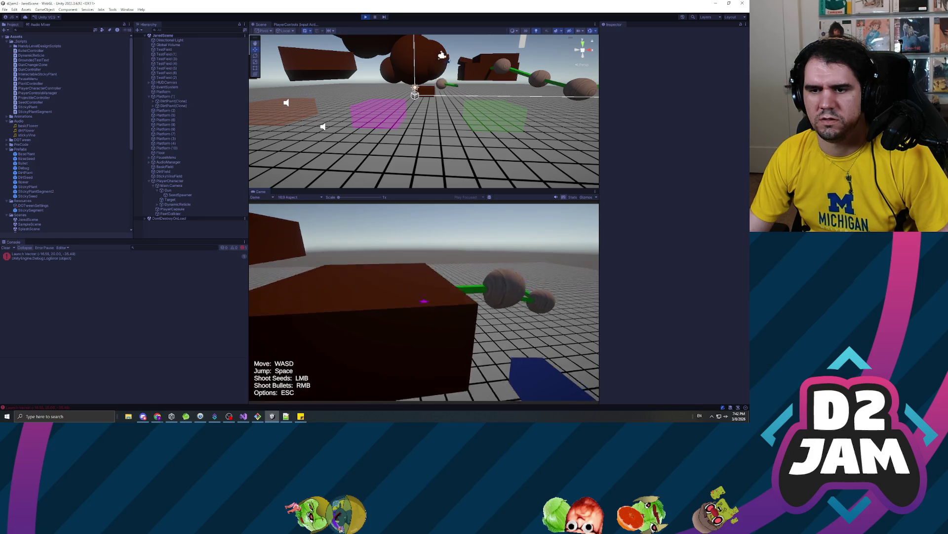
key("w")
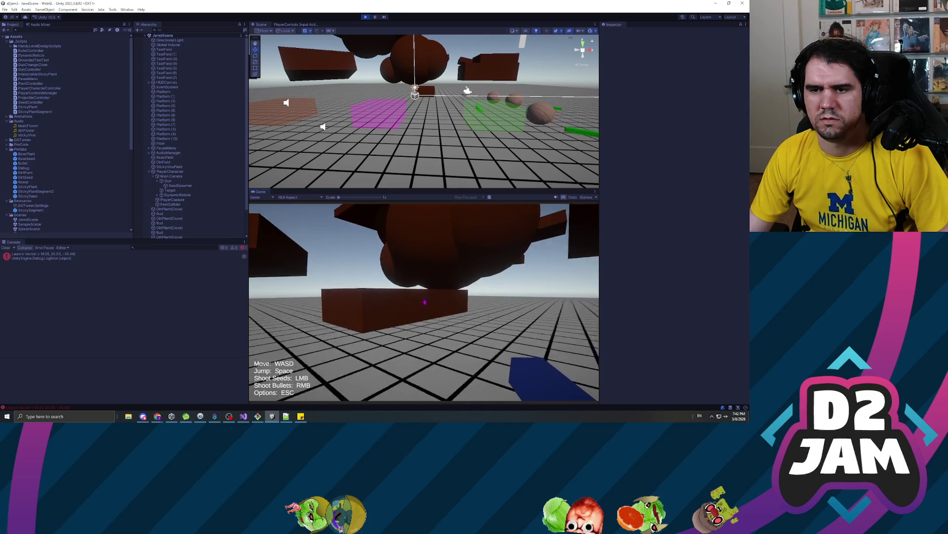
left_click(424, 303)
key("s")
key("s")
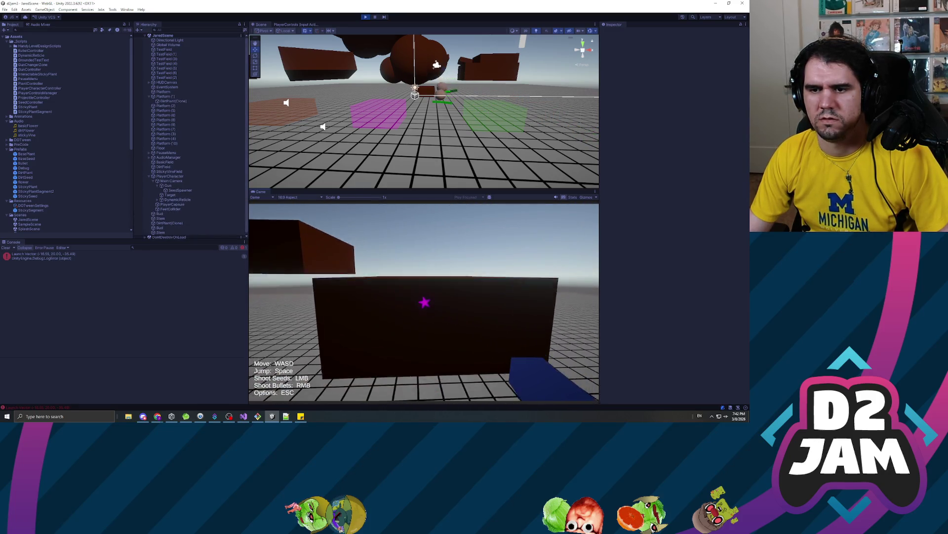
key("w")
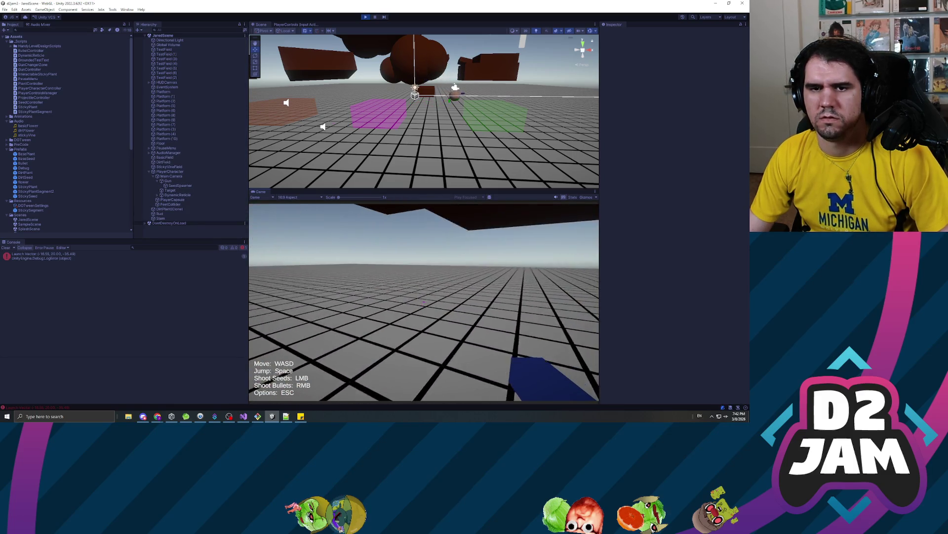
- Pause and inspect DirtPlant(Clone)'s Stem and Bud in the Hierarchy
key("Escape")
left_click(175, 210)
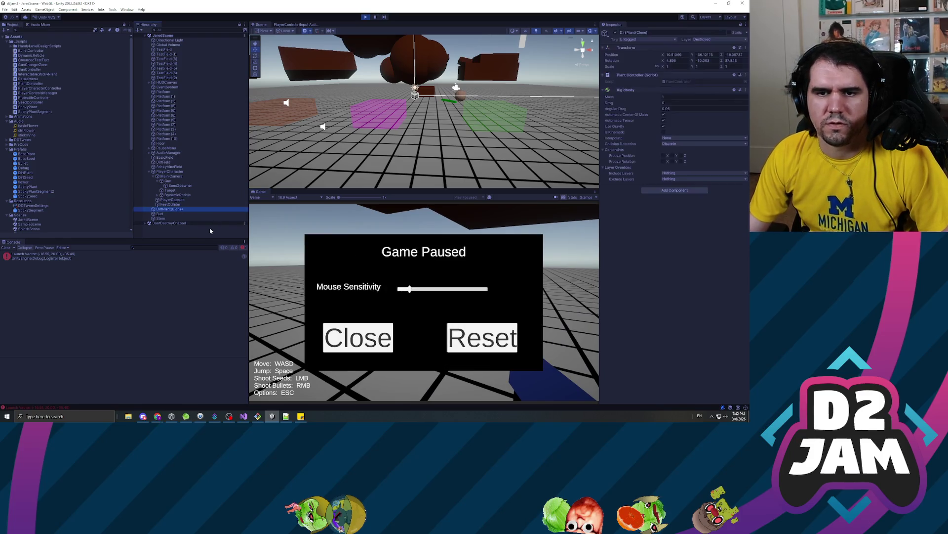
key("Down")
key("Down")
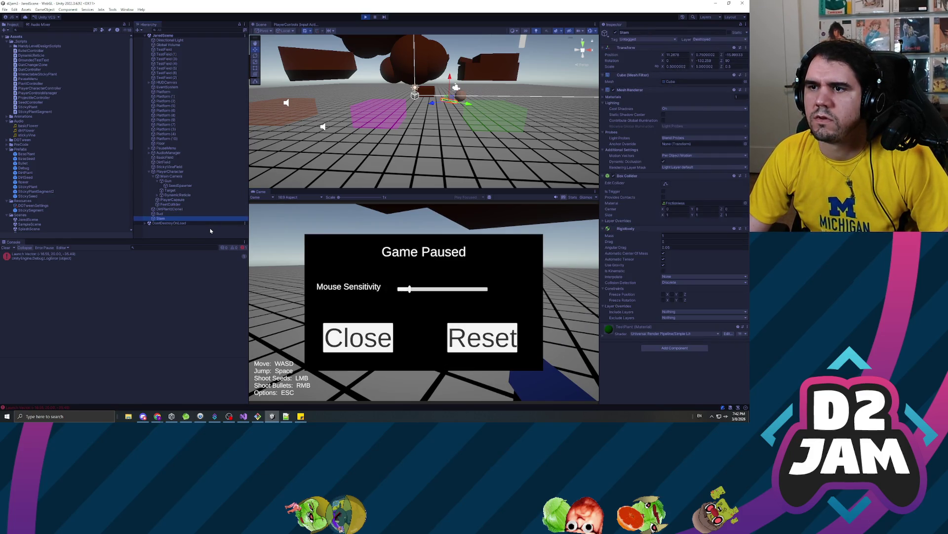
key("Up")
key("alt+Tab")
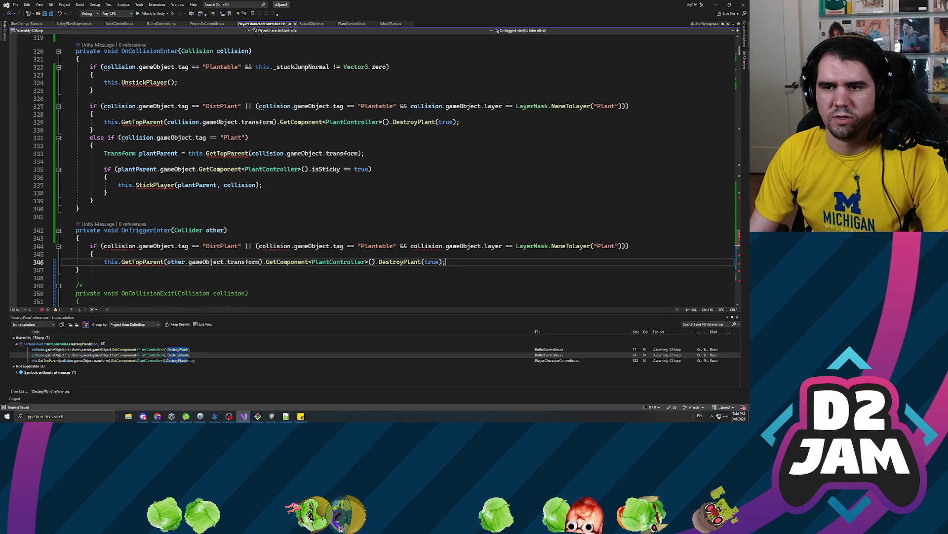
- Add a line after the DestroyPlant call and rename line 344's first 'collision' to 'other'
key("Return")
key("ctrl+s")
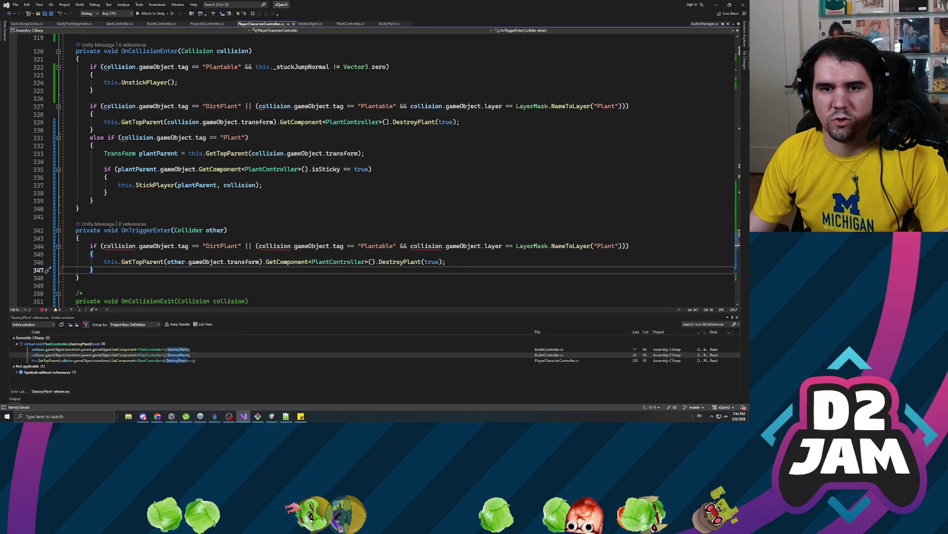
double_click(121, 246)
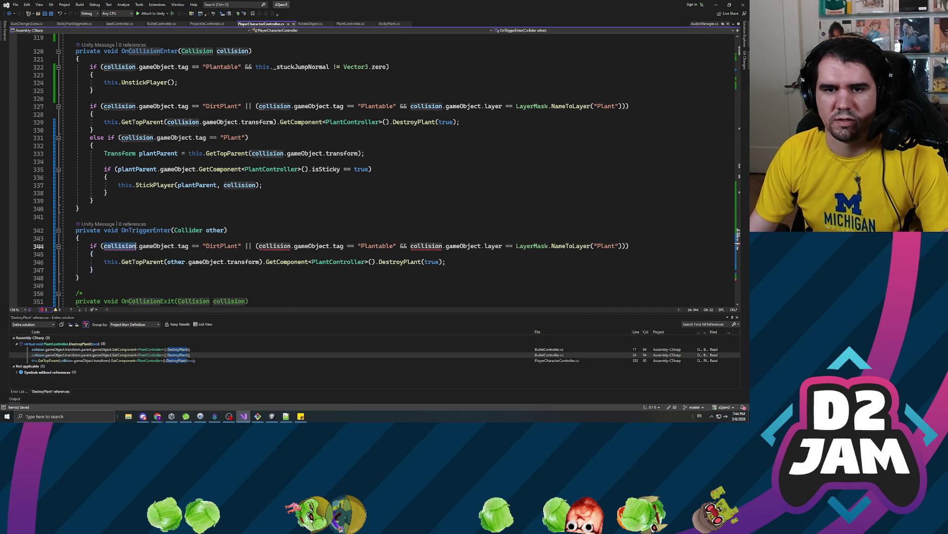
type("other")
key("Tab")
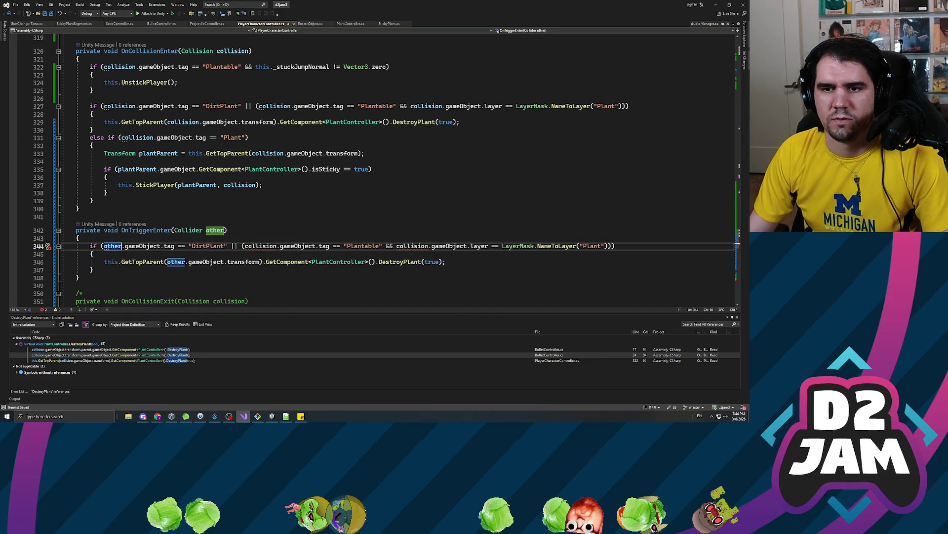
- Rename the remaining two 'collision' references on line 344 to 'other', save, and recompile in Unity
double_click(260, 245)
type("other")
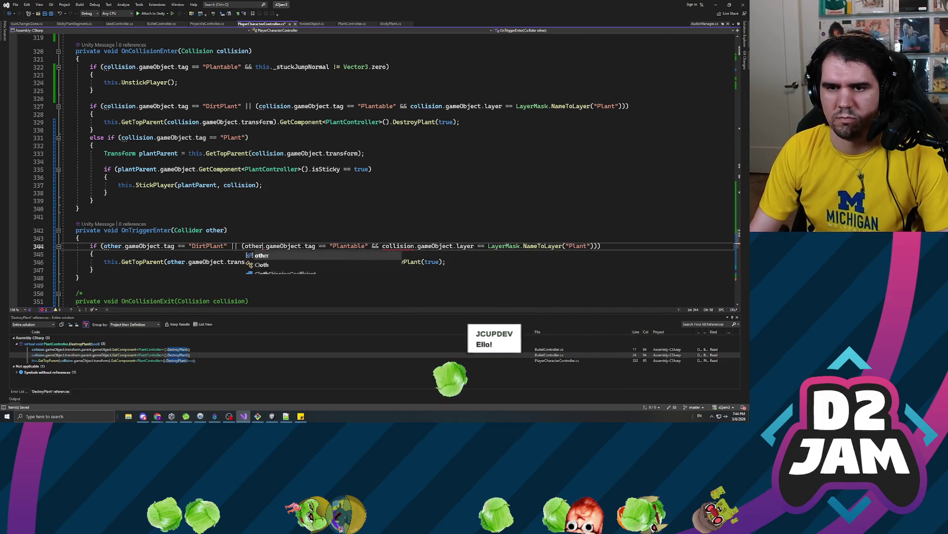
key("Tab")
double_click(398, 246)
type("oth")
key("Tab")
key("ctrl+s")
left_click(109, 193)
left_click_drag(316, 4, 232, 178)
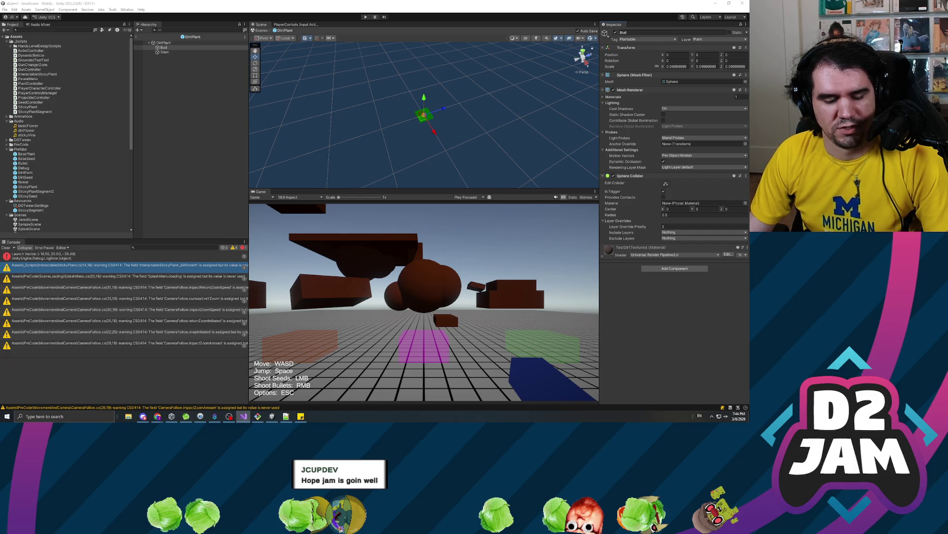
- Deselect Bud, clear the console, and start play mode
left_click(163, 180)
left_click(7, 247)
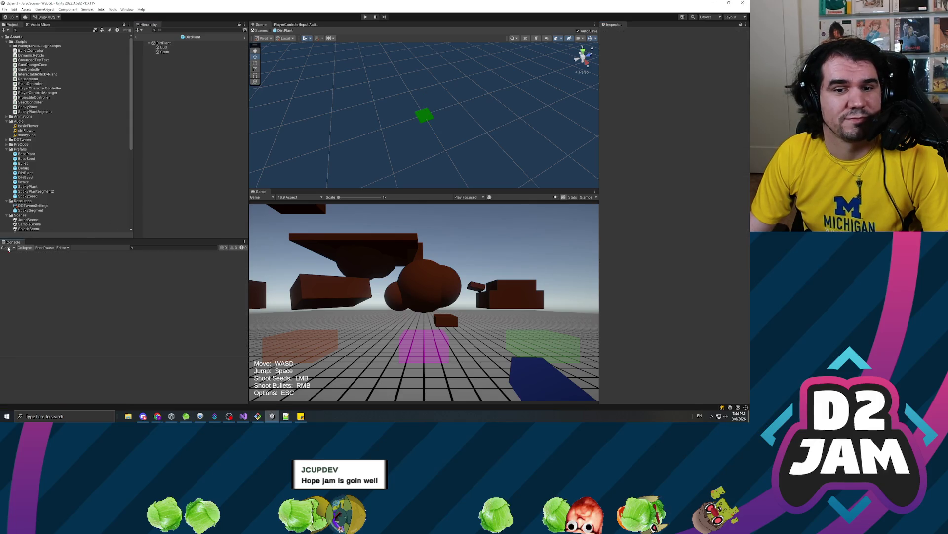
left_click(365, 17)
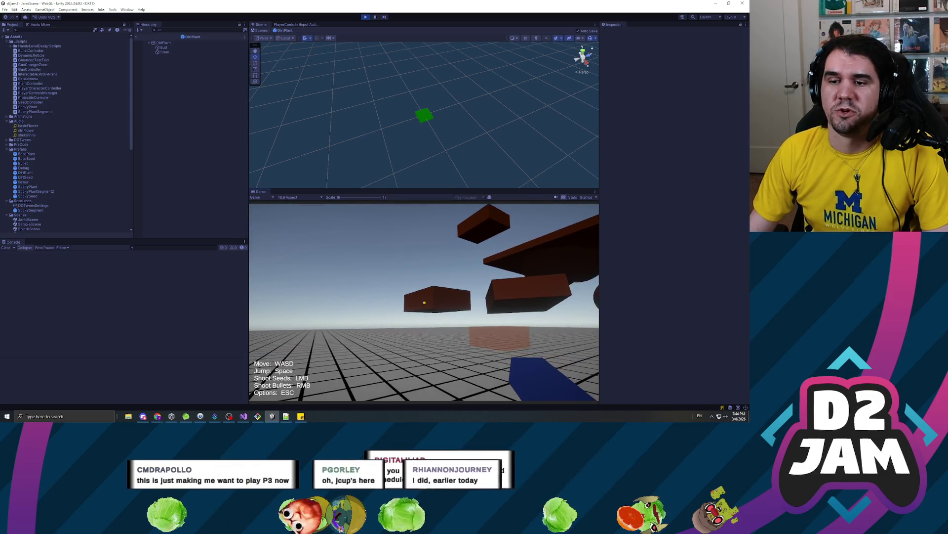
- Fire seeds among the floating platforms, grow a green vine, and shoot it apart
left_click(425, 303)
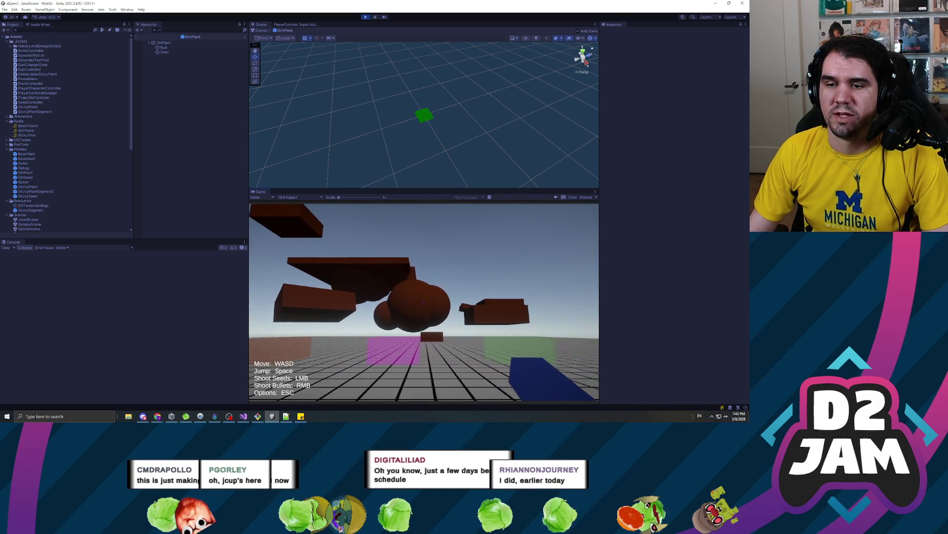
key("w")
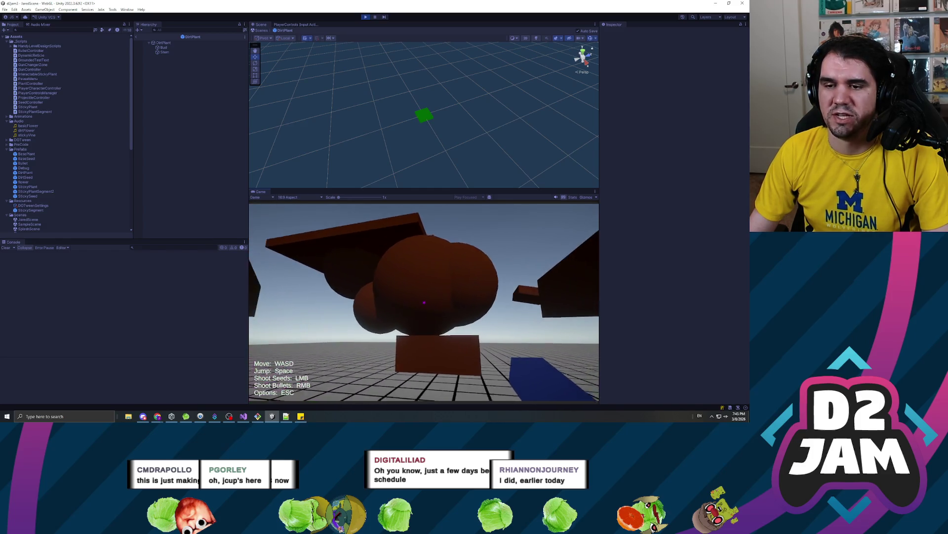
left_click(424, 302)
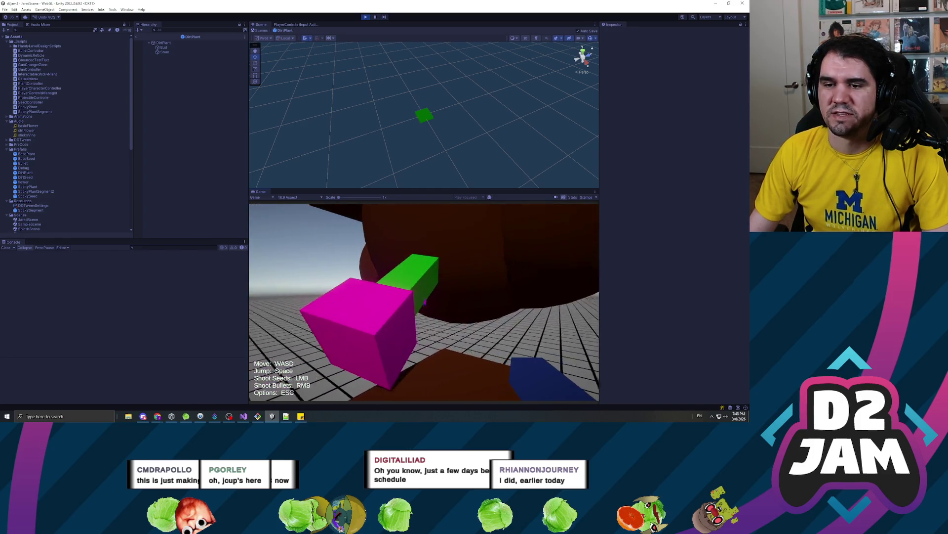
key("s")
key("w")
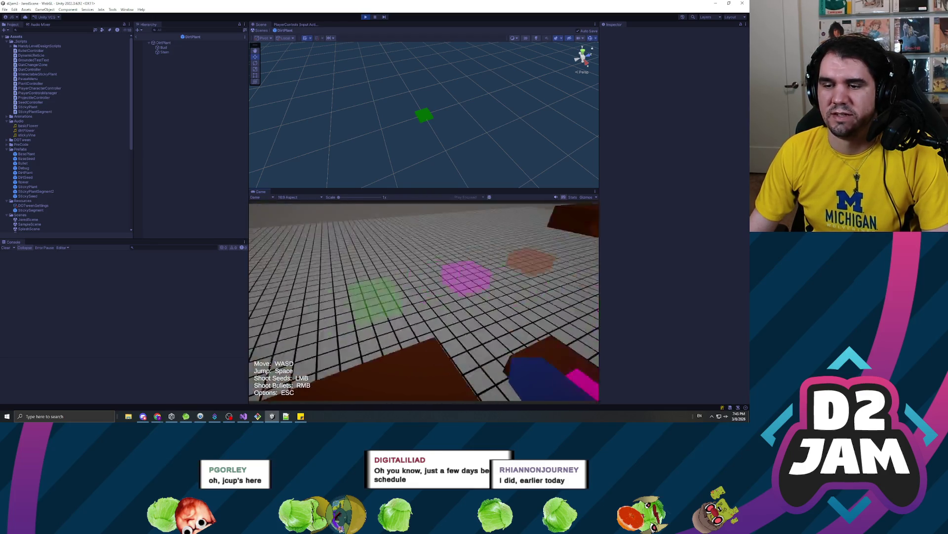
mouse_move(424, 302)
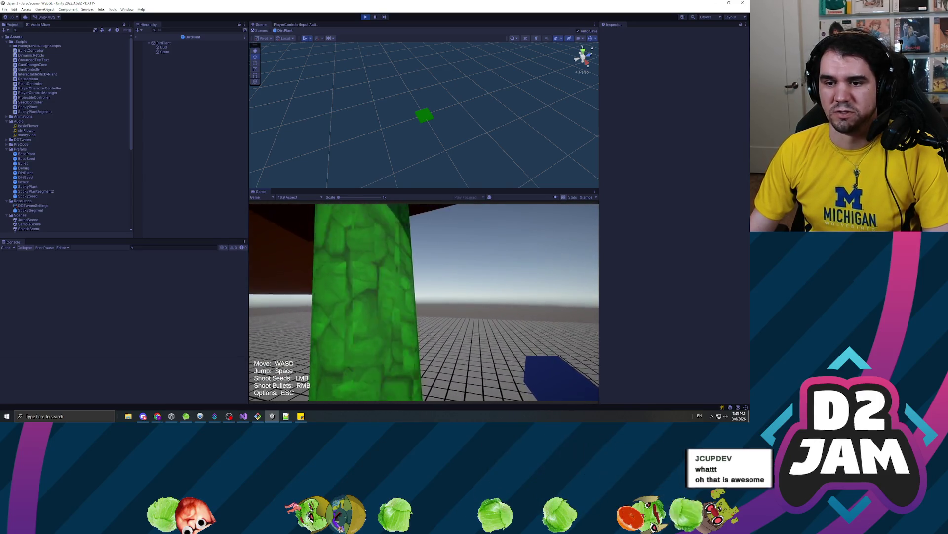
left_click(424, 301)
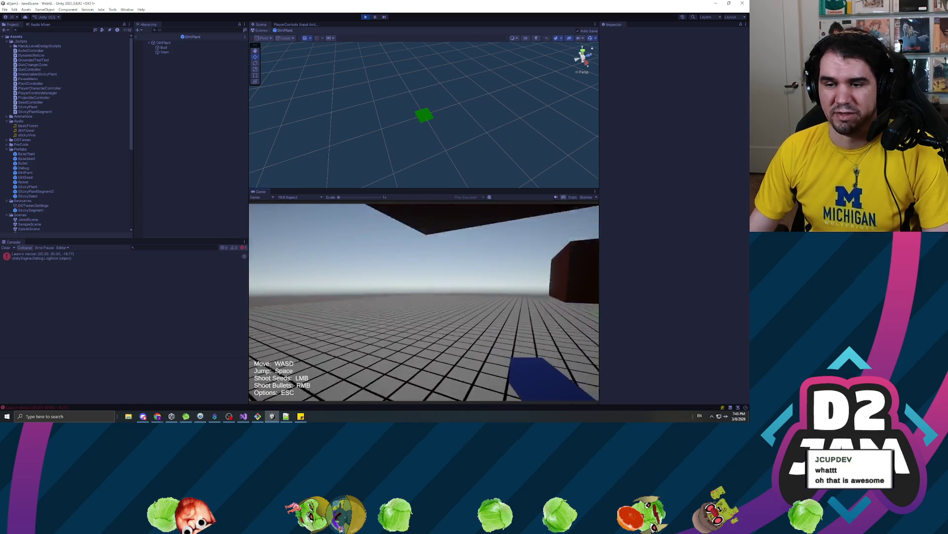
left_click(424, 302)
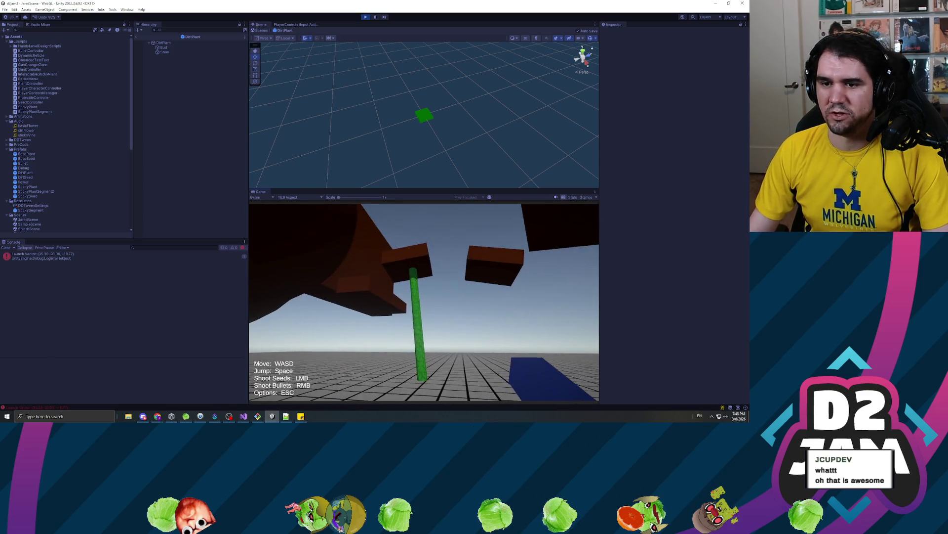
right_click(424, 302)
mouse_move(424, 302)
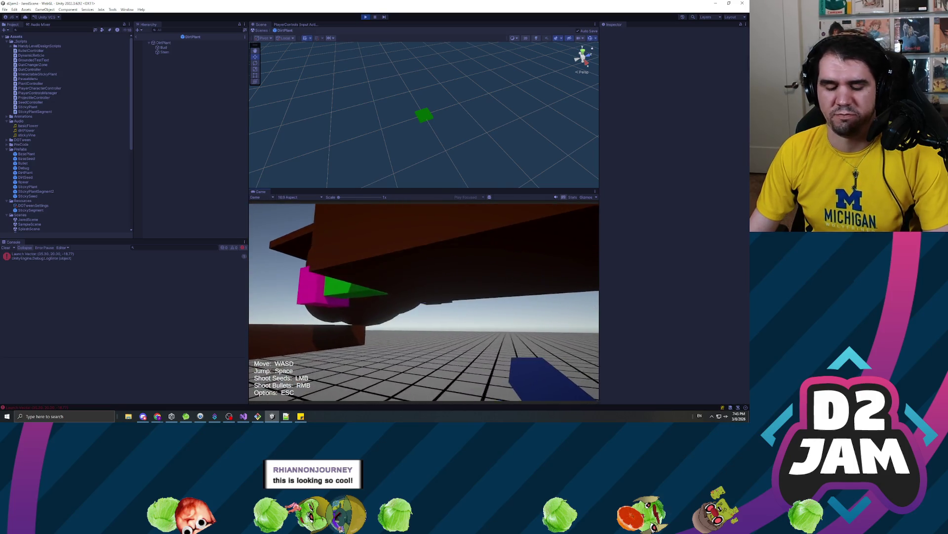
- Pause, exit play mode, and bring up PlayerCharacterController.cs in Visual Studio
key("Escape")
key("ctrl+p")
left_click(243, 415)
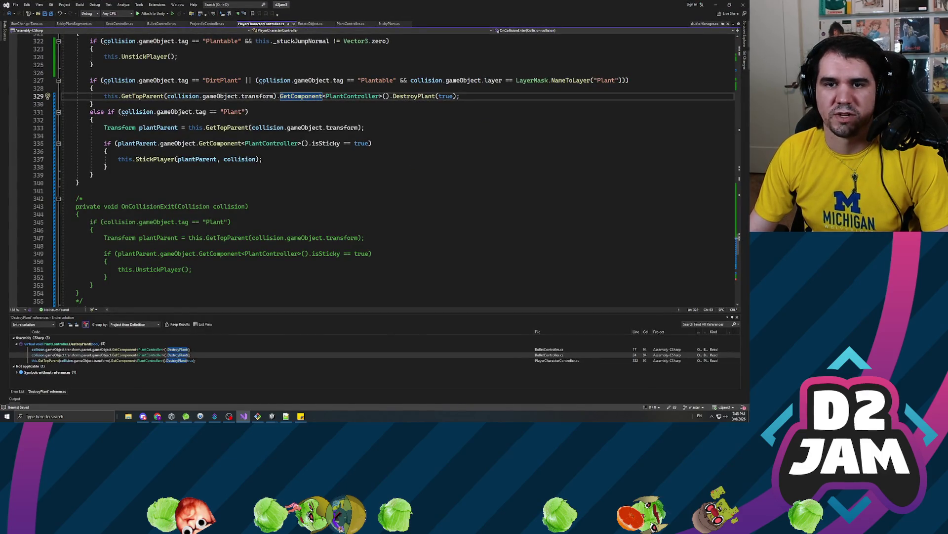
- Add 'collision.collider.isTrigger = true;' below the DestroyPlant call in OnCollisionEnter
scroll(370, 168, "up", 3)
left_click(460, 167)
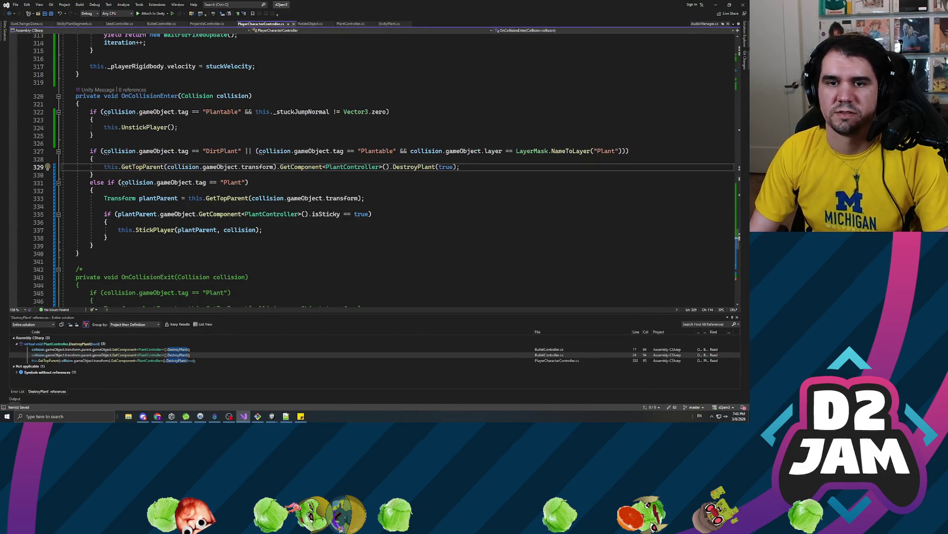
key("Return")
type("ollisionType.")
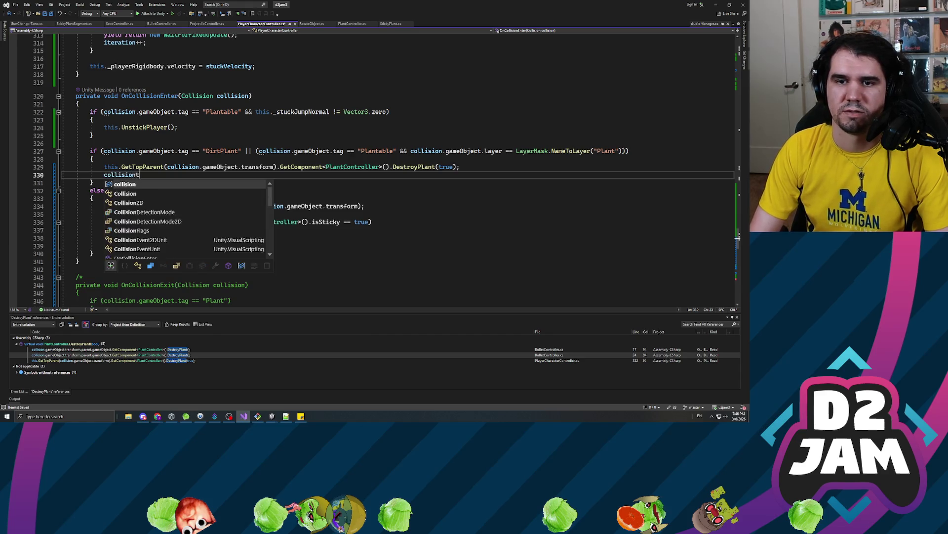
key("shift+Home")
key("BackSpace")
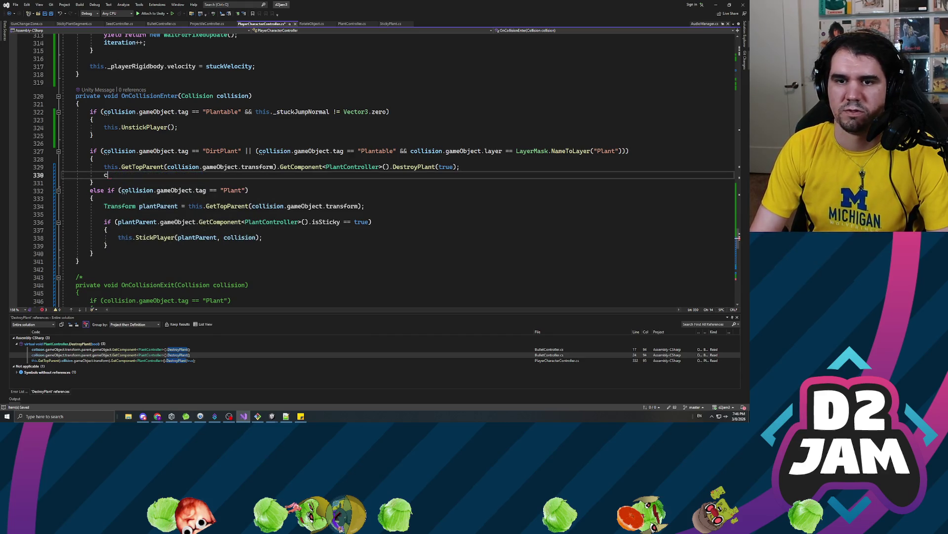
type("collision.collider.")
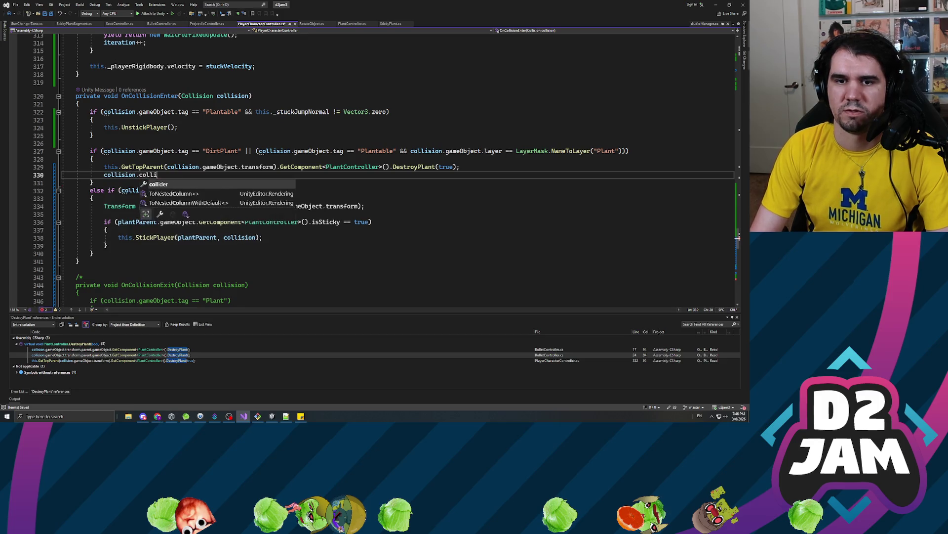
type("isTrigger = treu")
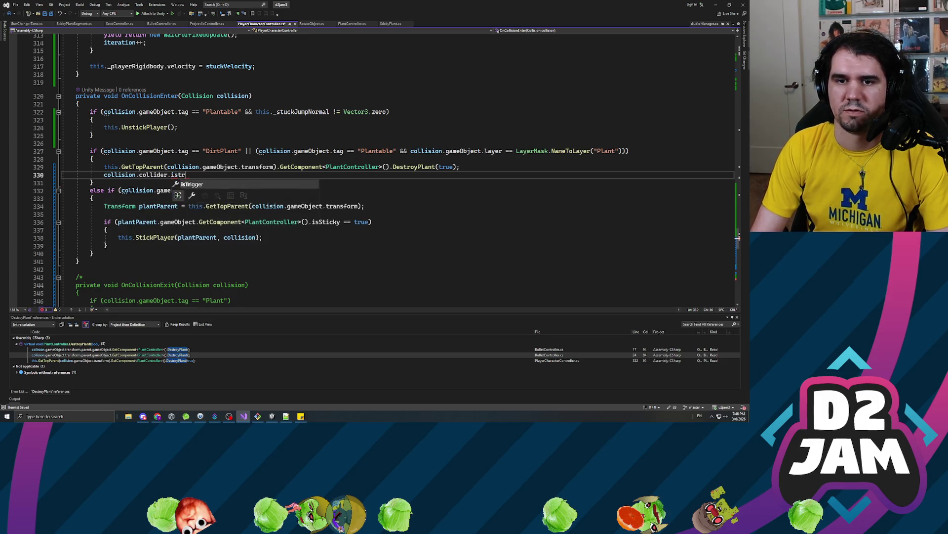
key("BackSpace")
key("BackSpace")
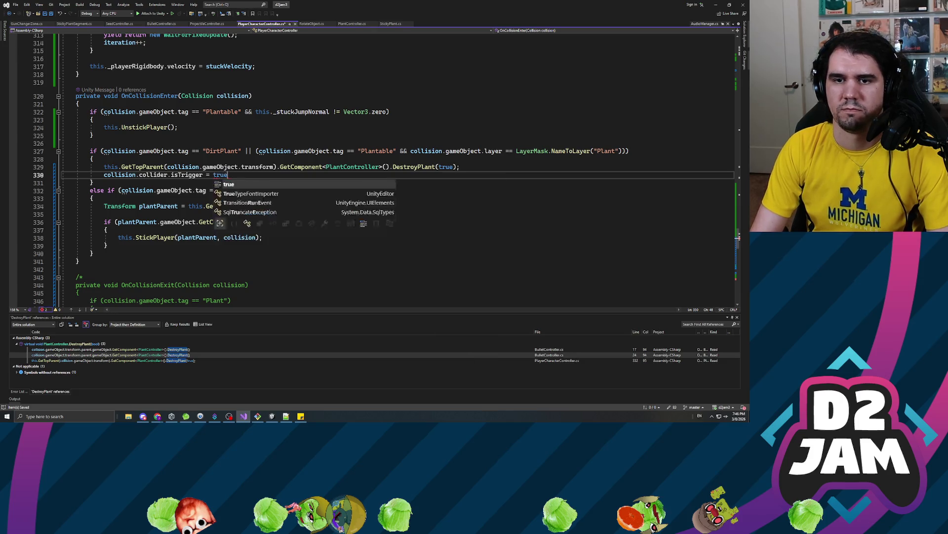
type("ue;")
key("alt+Tab")
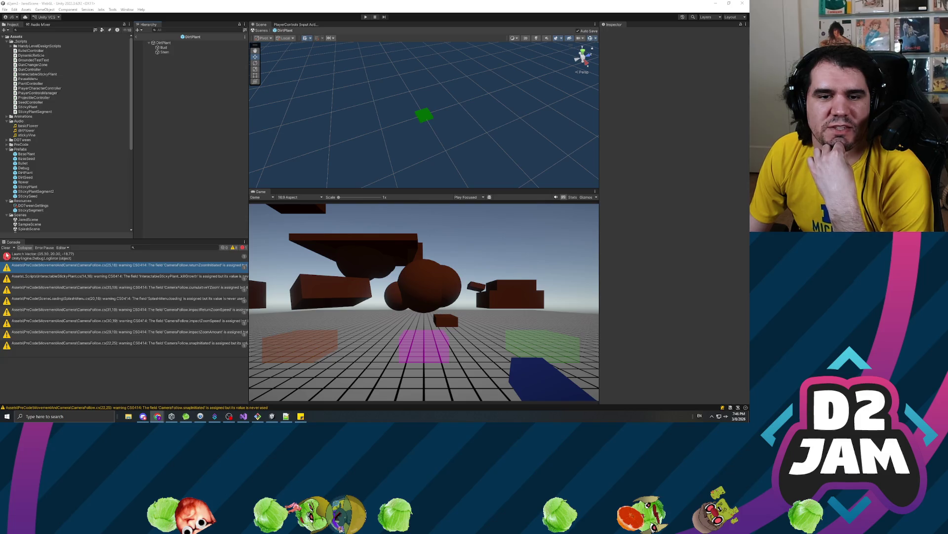
- Clear the console warnings, launch play mode, then switch to the Discord chat
left_click(6, 248)
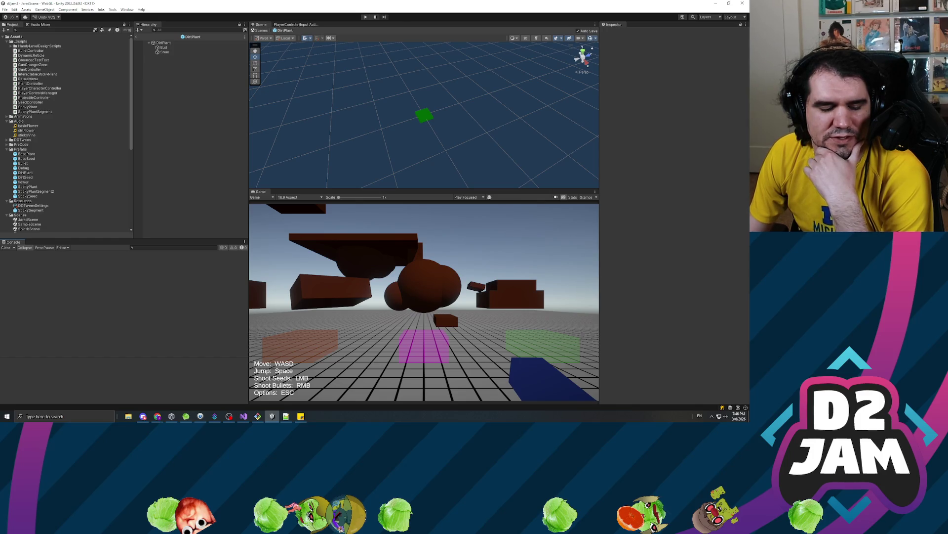
left_click(366, 18)
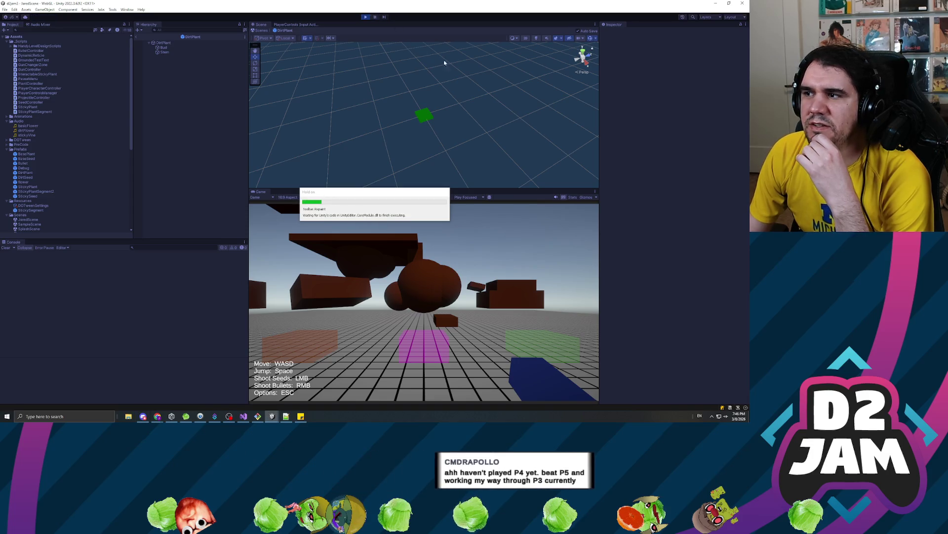
key("alt+Tab")
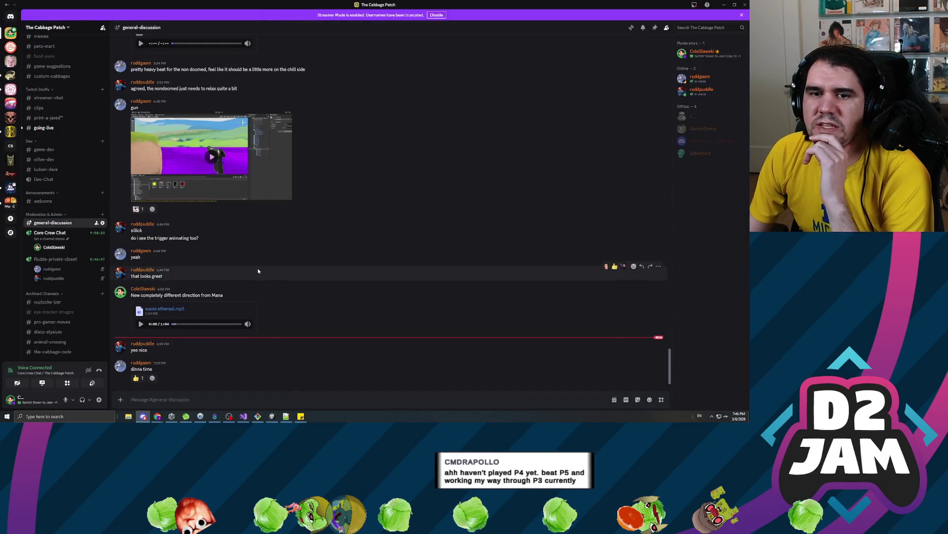
scroll(258, 271, "up", 5)
scroll(258, 271, "down", 1)
left_click(213, 332)
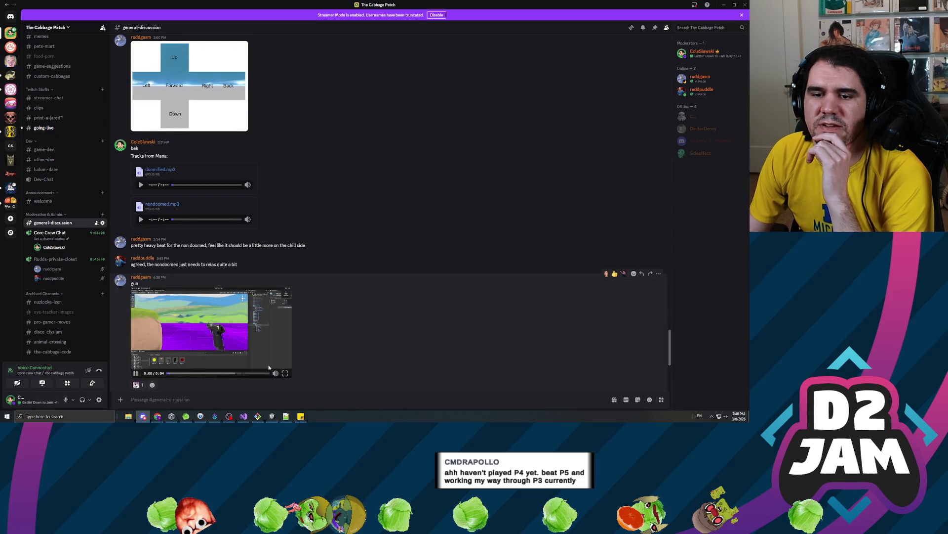
left_click(284, 373)
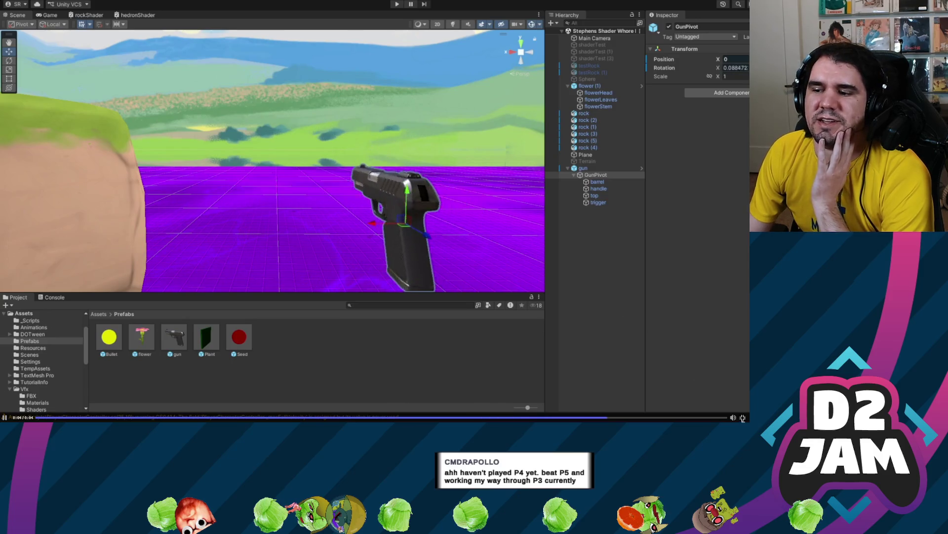
left_click(743, 418)
scroll(212, 276, "up", 10)
scroll(210, 280, "down", 2)
scroll(232, 269, "up", 10)
scroll(255, 257, "up", 15)
scroll(252, 237, "up", 10)
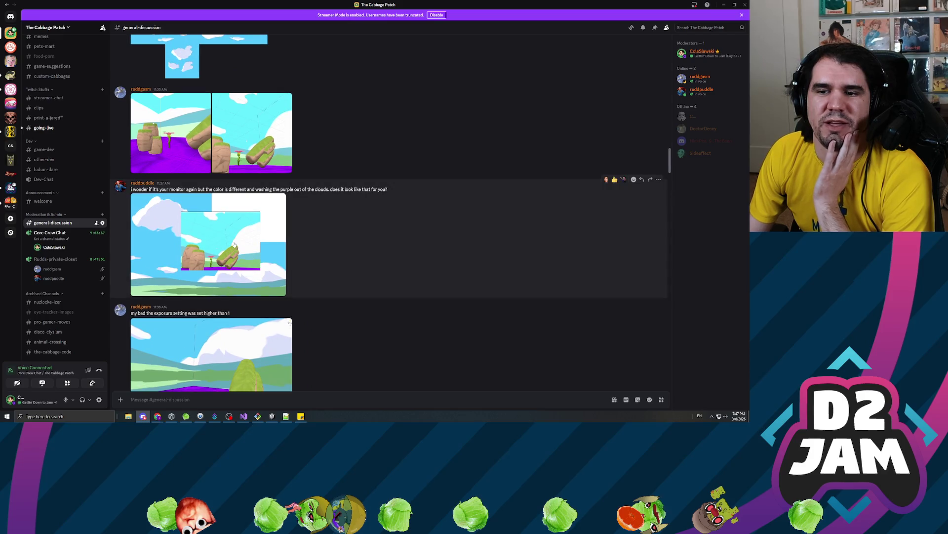
left_click(233, 242)
left_click(692, 245)
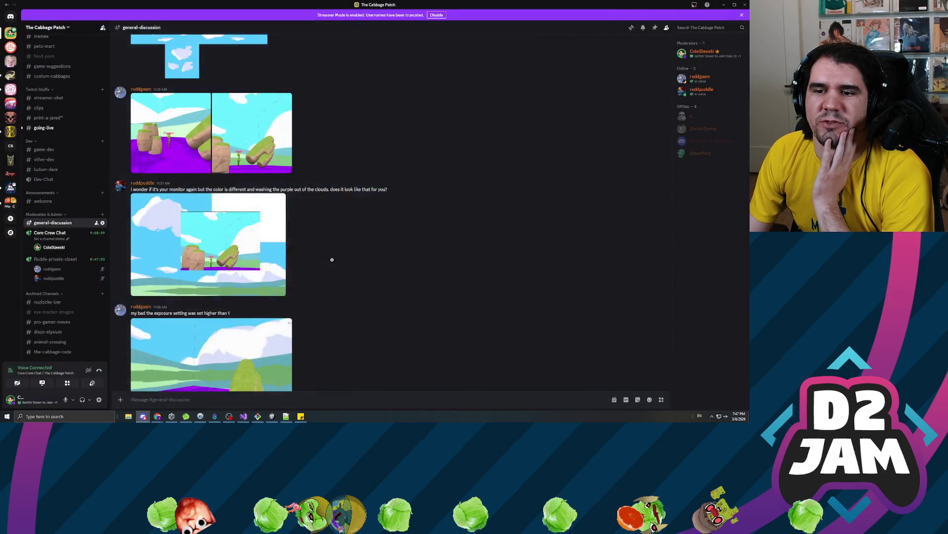
scroll(331, 252, "up", 10)
scroll(326, 244, "up", 20)
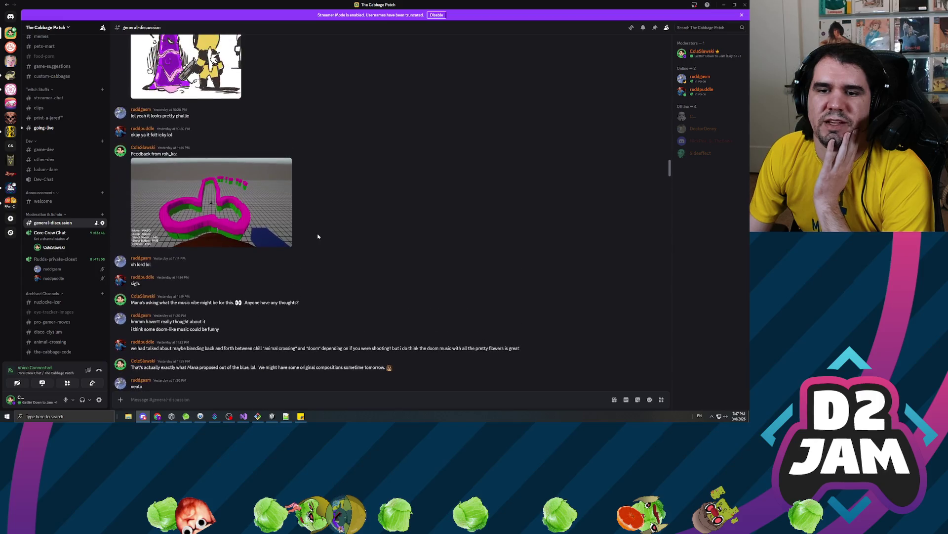
scroll(317, 236, "down", 3)
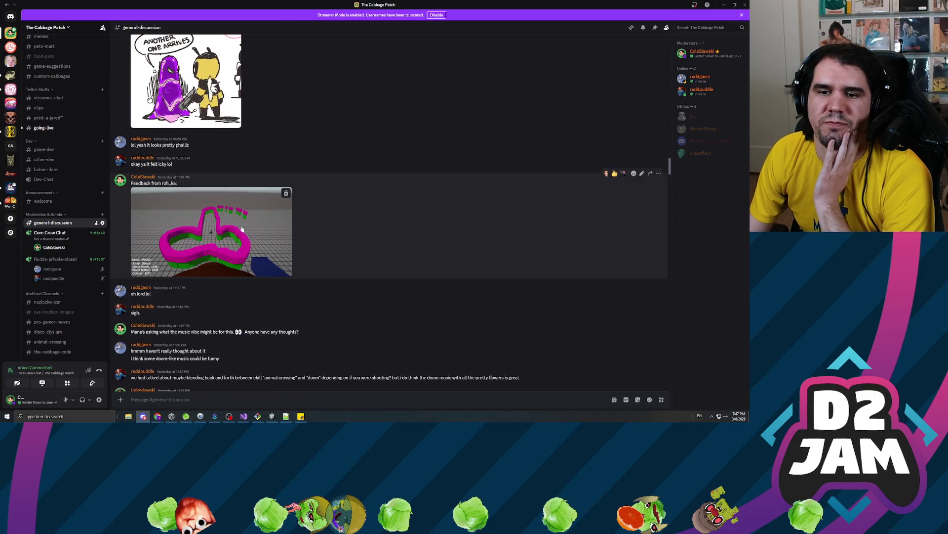
left_click(247, 237)
left_click(402, 363)
scroll(370, 205, "up", 10)
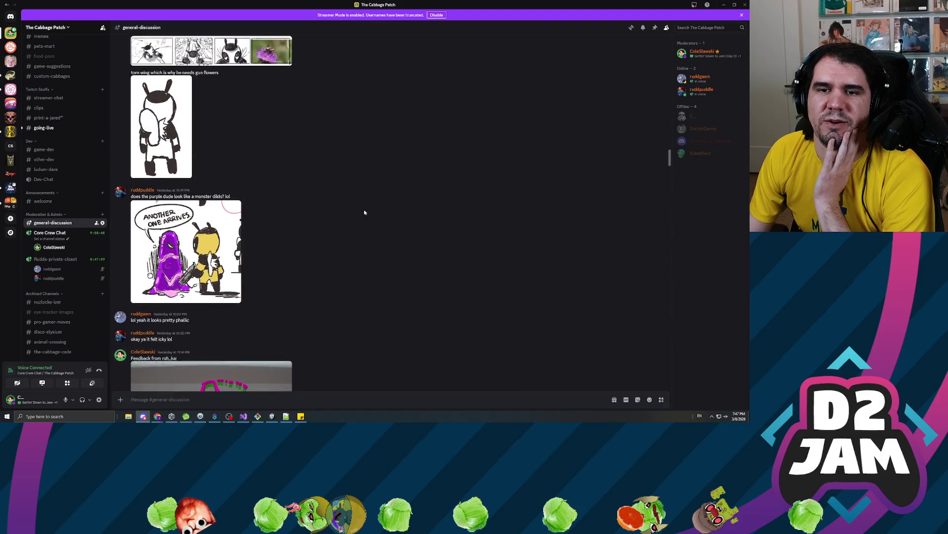
left_click(252, 172)
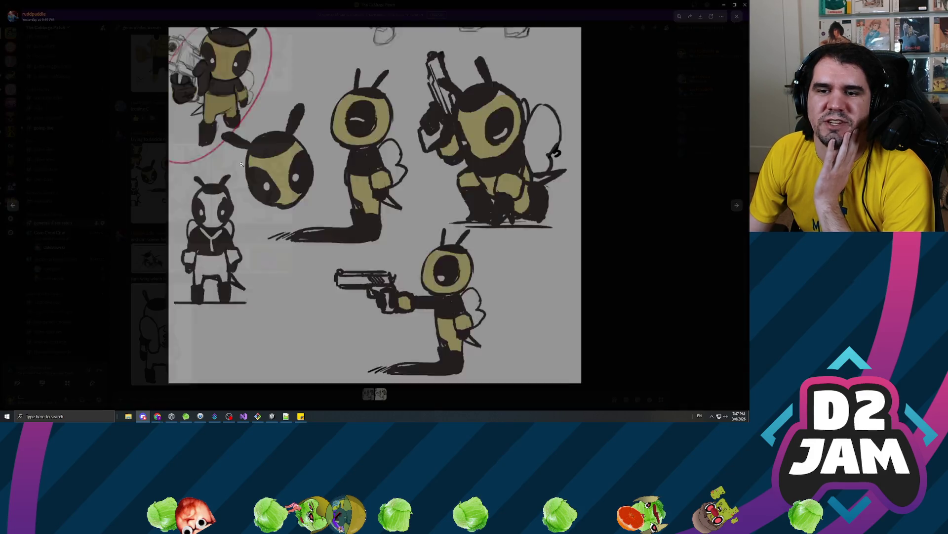
left_click(608, 299)
key("alt+Tab")
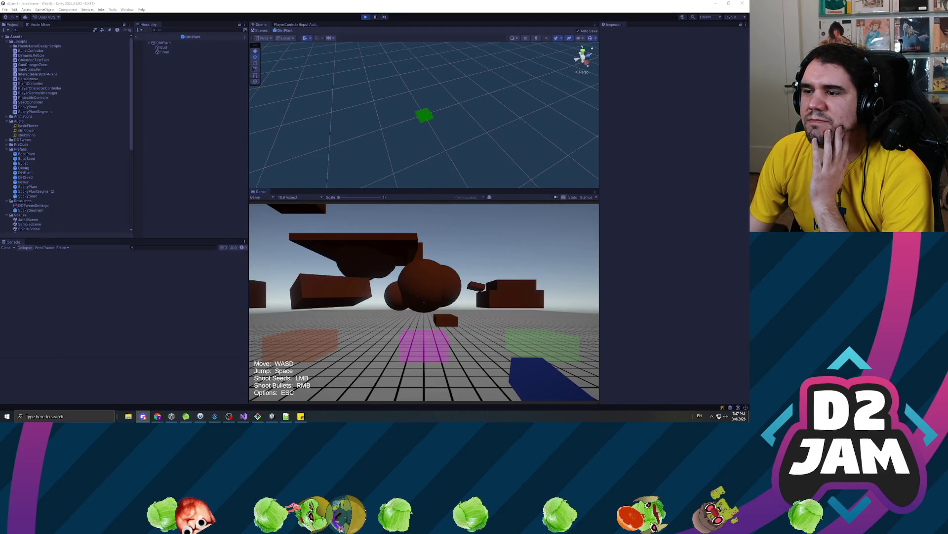
- Shoot a seed to grow a dirt plant, then pause and stop play mode
left_click(403, 282)
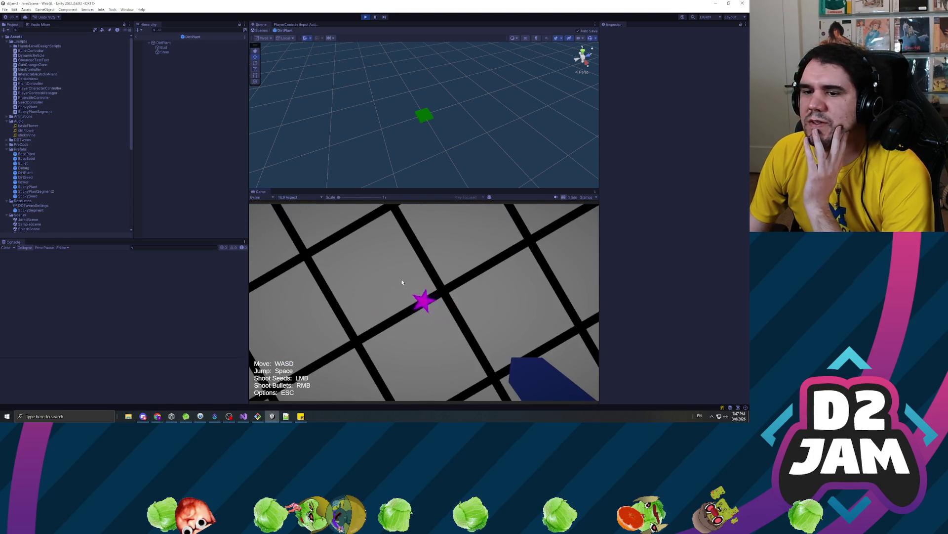
left_click(423, 301)
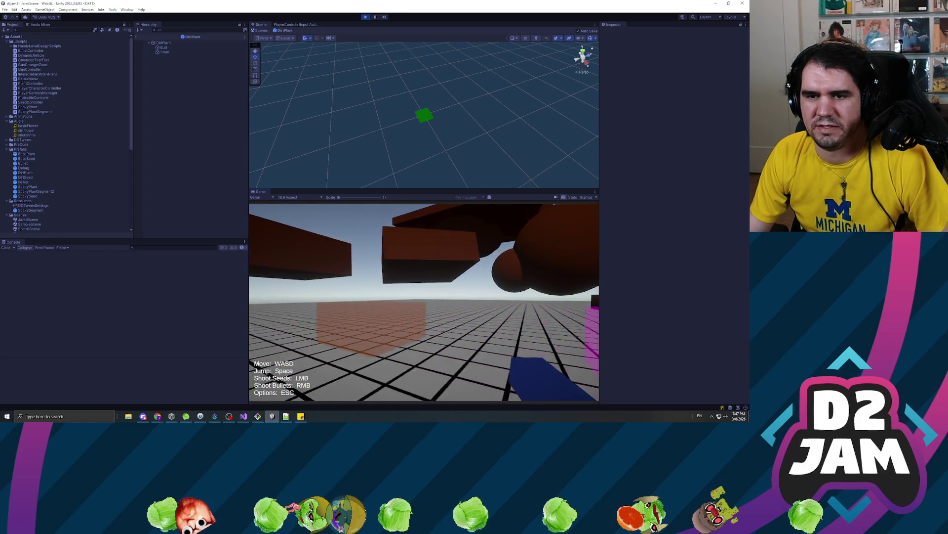
key("Escape")
left_click(366, 17)
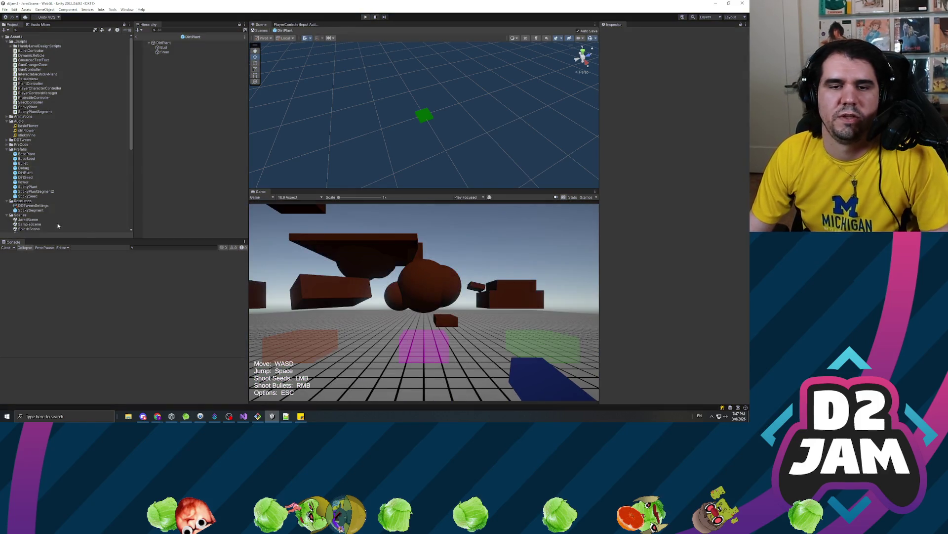
- Check the seed prefabs and the DirtPlant prefab's Bud and Stem colliders, then replay
left_click(27, 196)
left_click(29, 176)
left_click(163, 42)
left_click(179, 48)
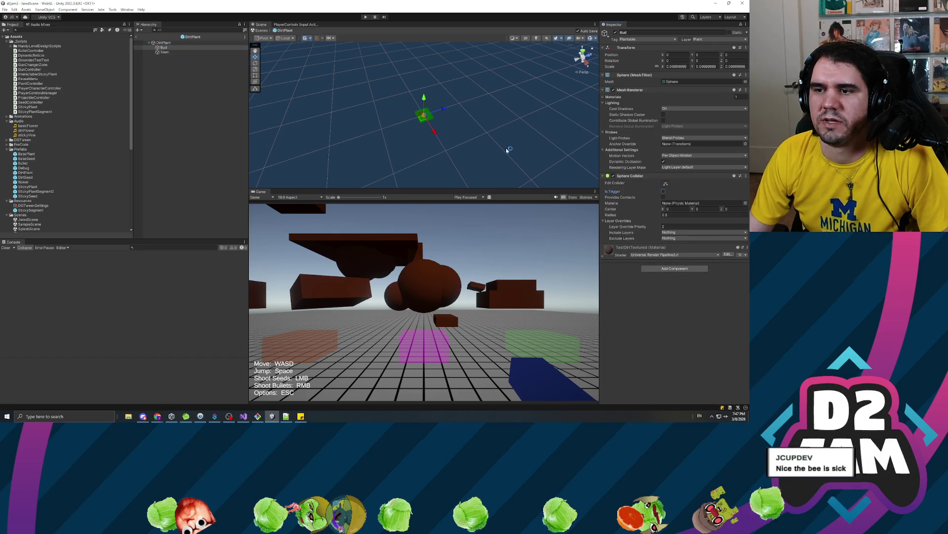
left_click(202, 131)
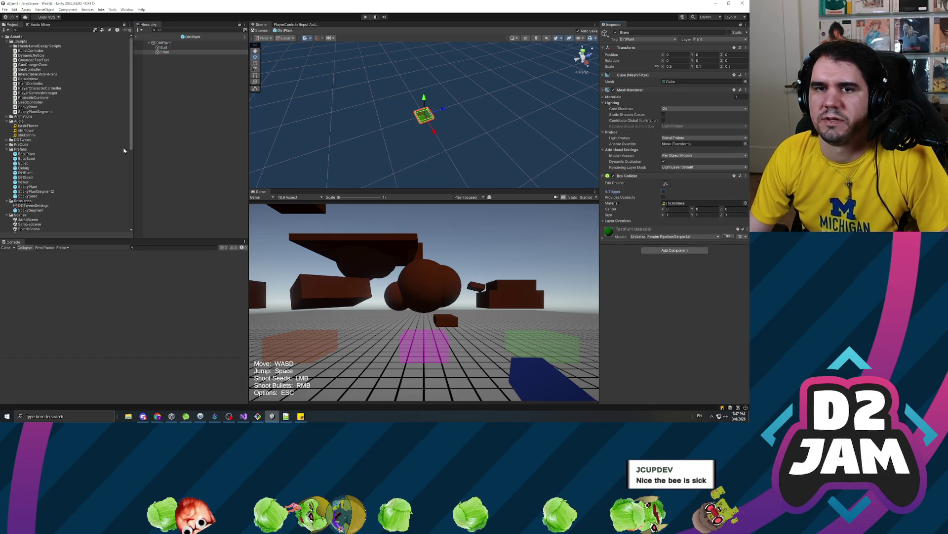
key("ctrl+p")
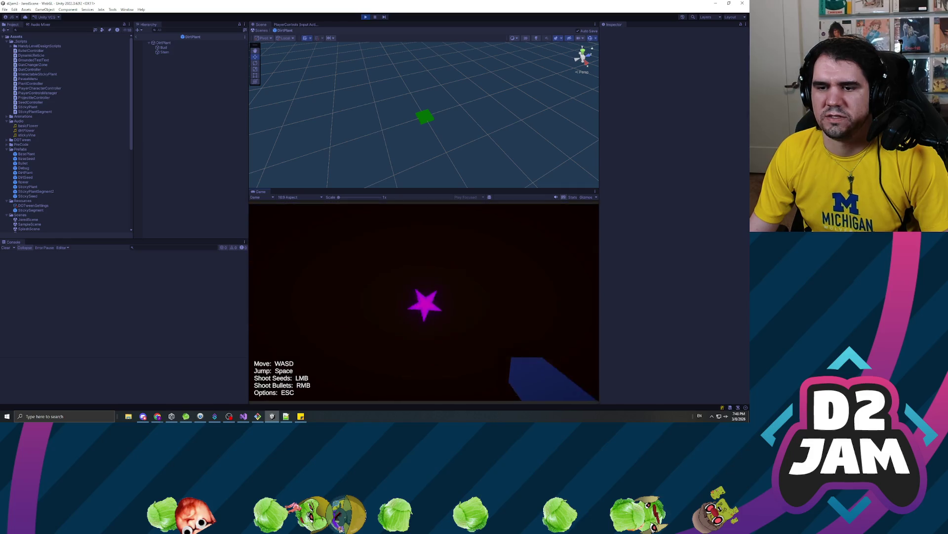
- Resume the game and jump and walk around the dark block and brown wall
key("Escape")
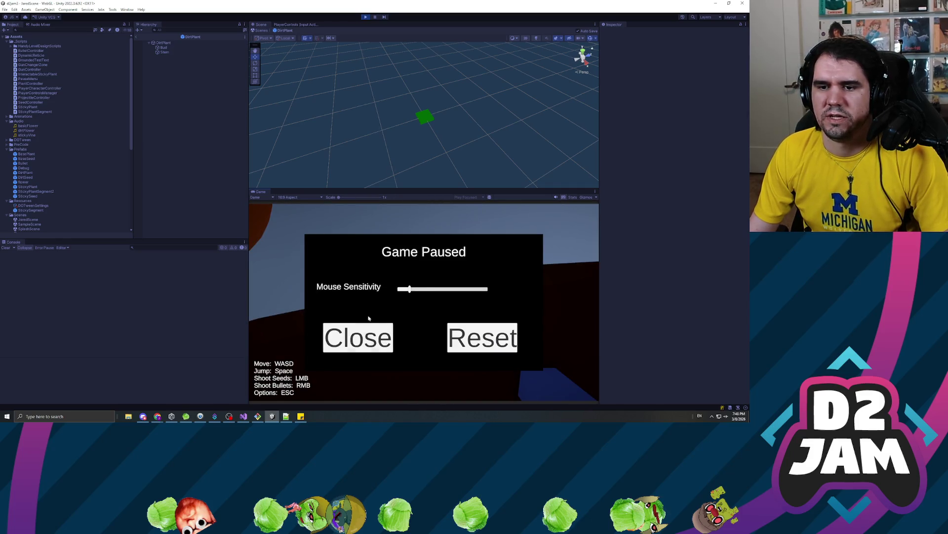
left_click(367, 330)
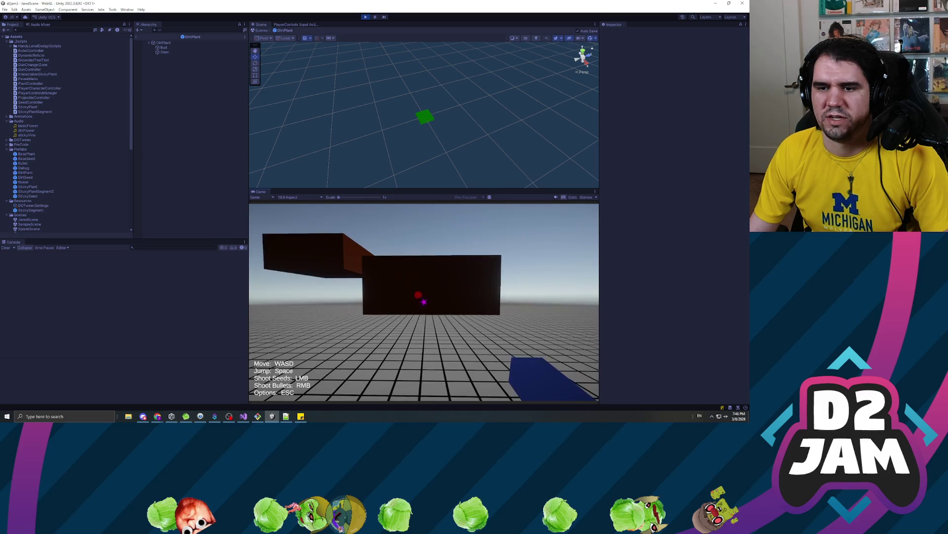
key("space")
key("w")
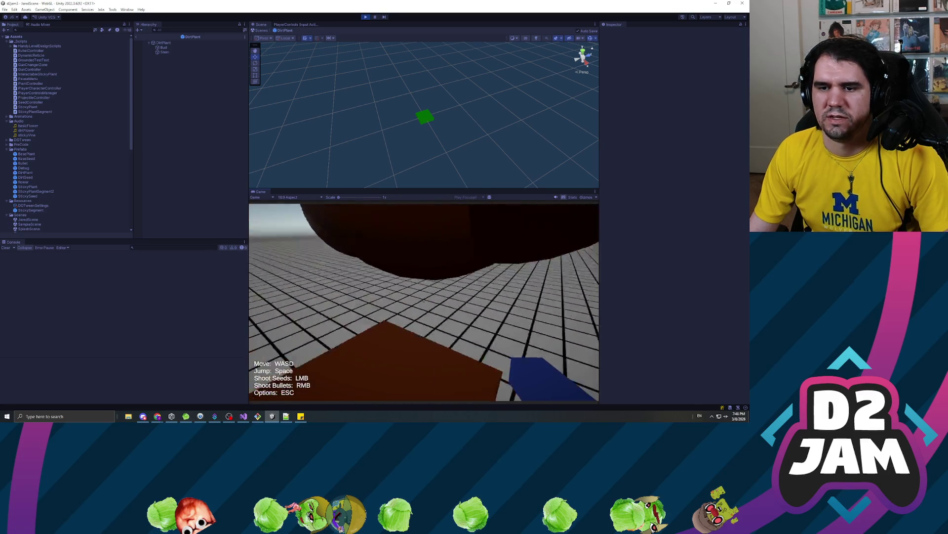
key("w")
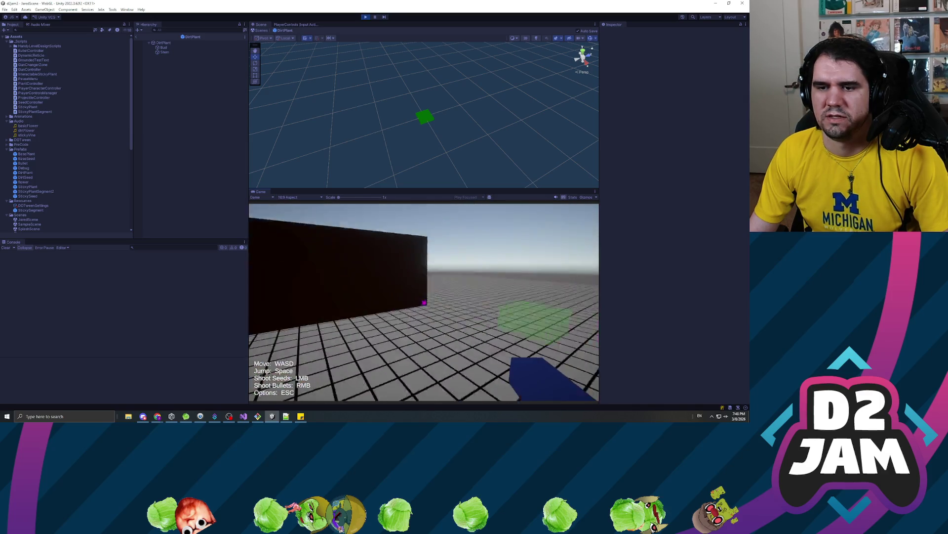
key("space")
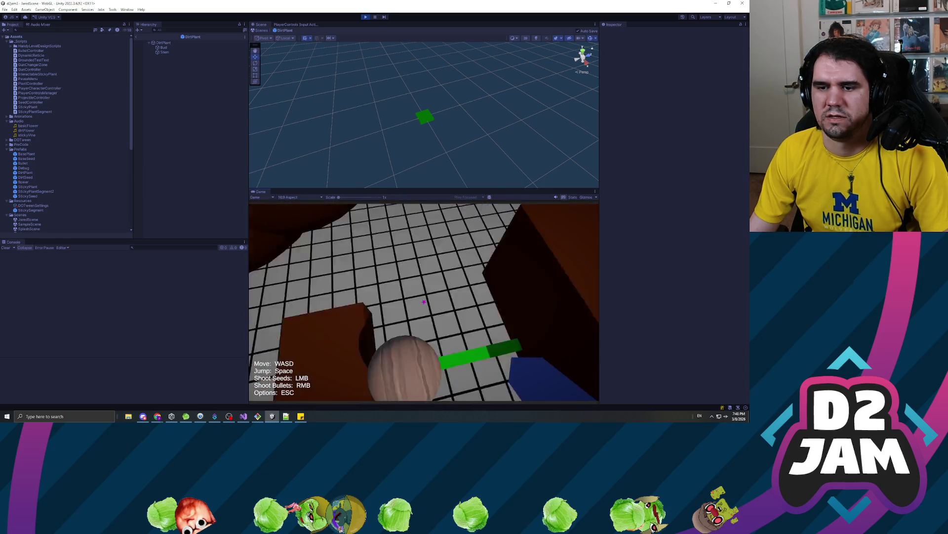
key("s")
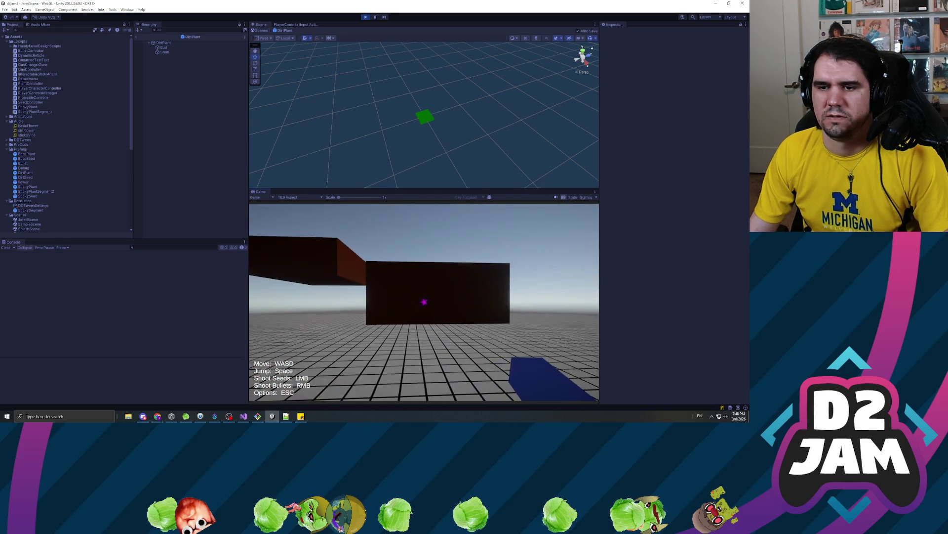
key("s")
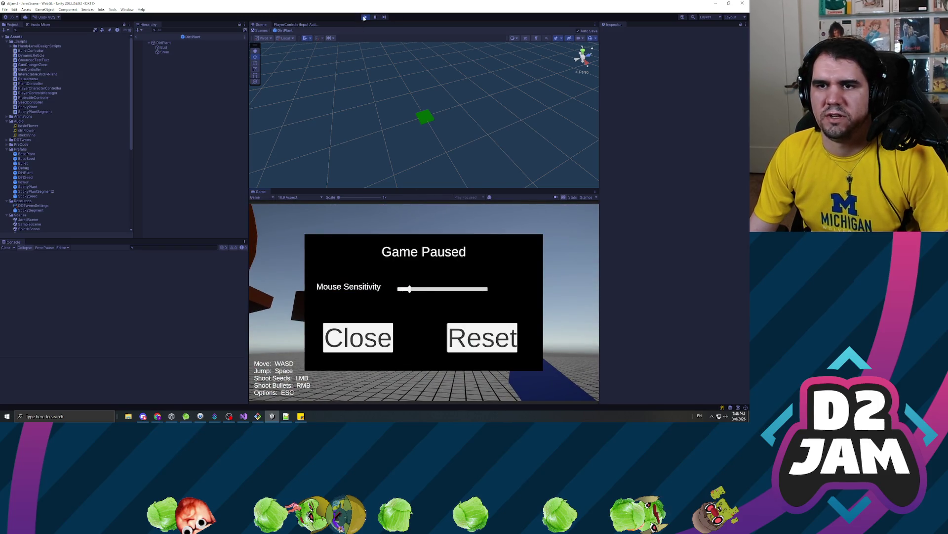
- Stop play mode and view PlayerCharacterController.cs's LerpToStuckVelocity code in Visual Studio
left_click(364, 18)
key("alt+Tab")
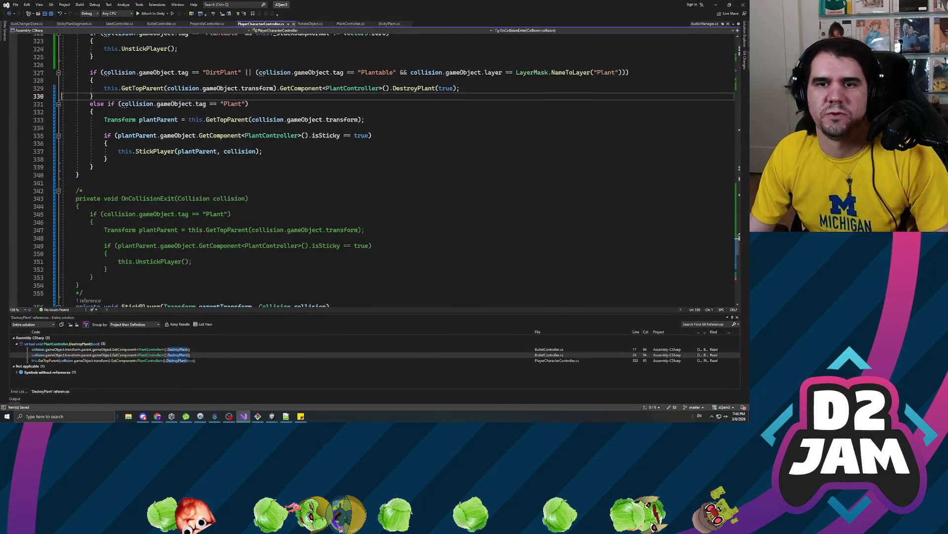
scroll(737, 238, "up", 10)
- Search the script for 'isgrounded' and go to the IsGrounded() definition
left_click(122, 155)
key("ctrl+f")
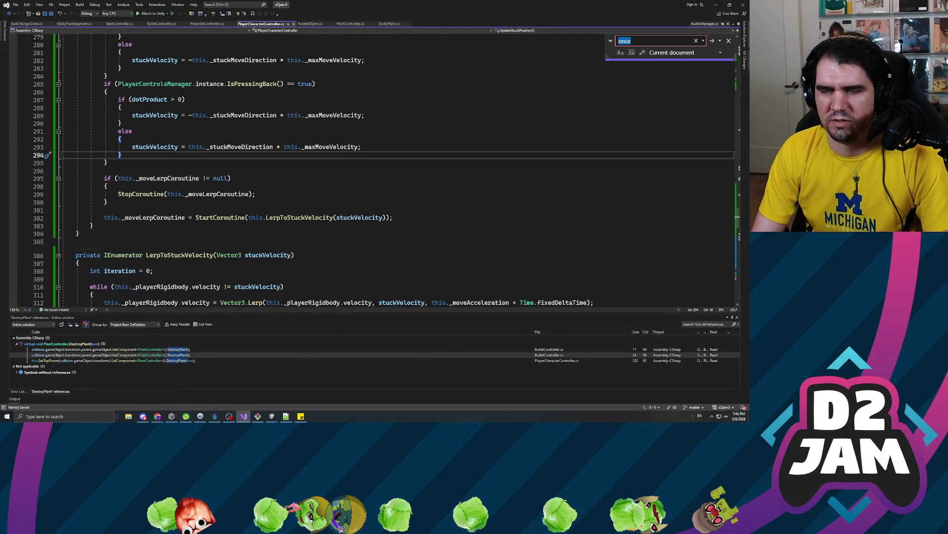
type("isgrounded")
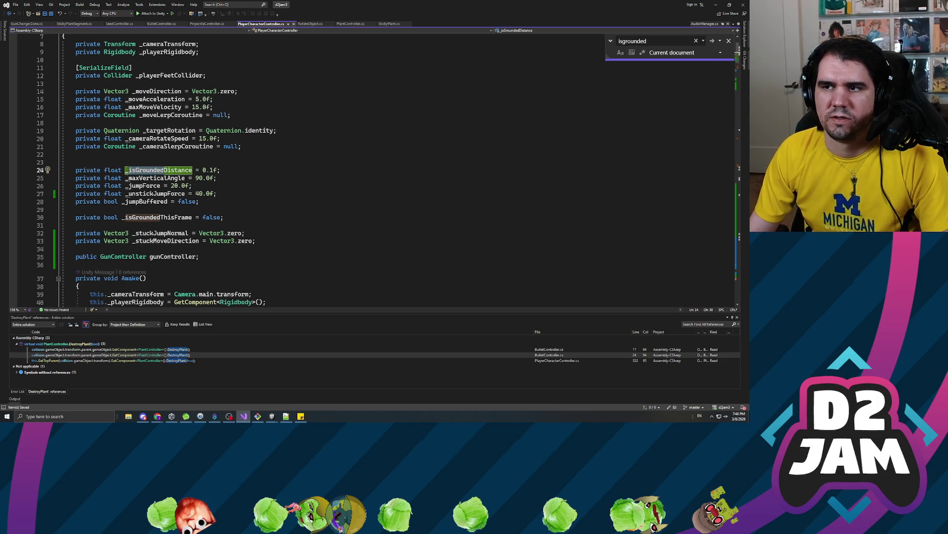
left_click(712, 42)
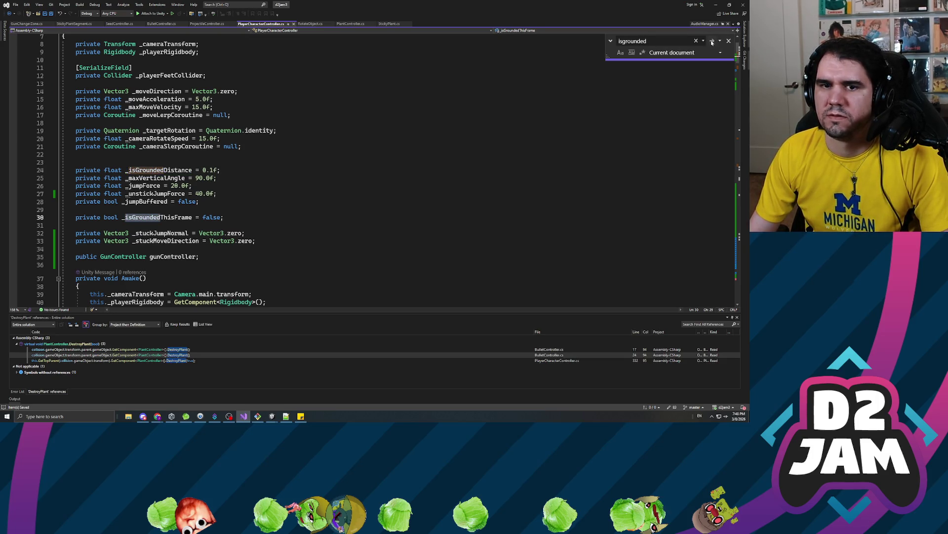
left_click(712, 42)
left_click(108, 170)
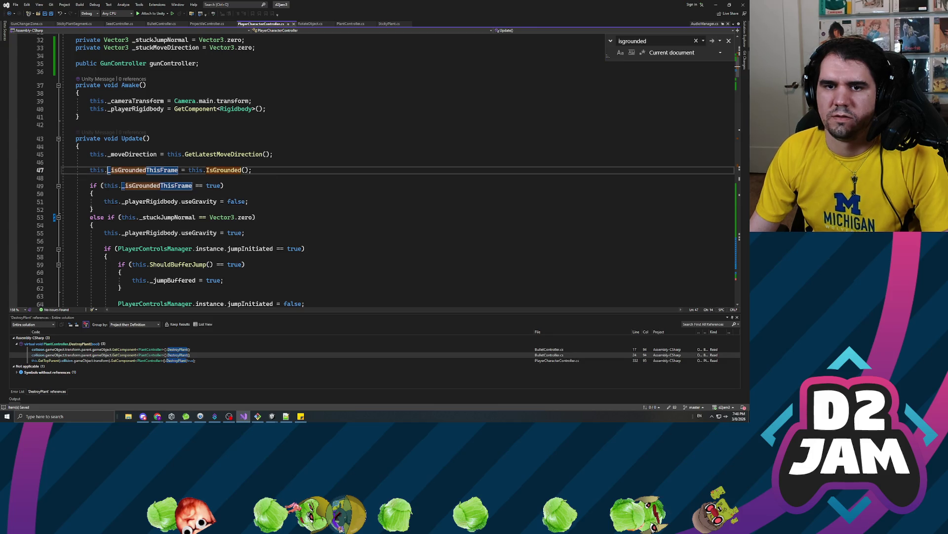
right_click(156, 168)
left_click(224, 170)
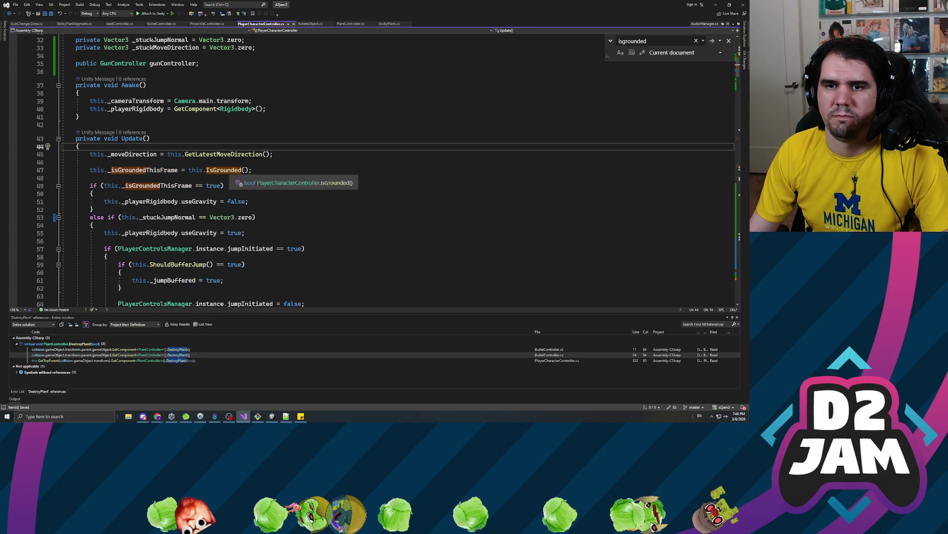
right_click(227, 172)
left_click(257, 210)
- Above 'return true;' in IsGrounded, begin typing the check hitInfo.collider.gameObject.tag
scroll(346, 173, "down", 4)
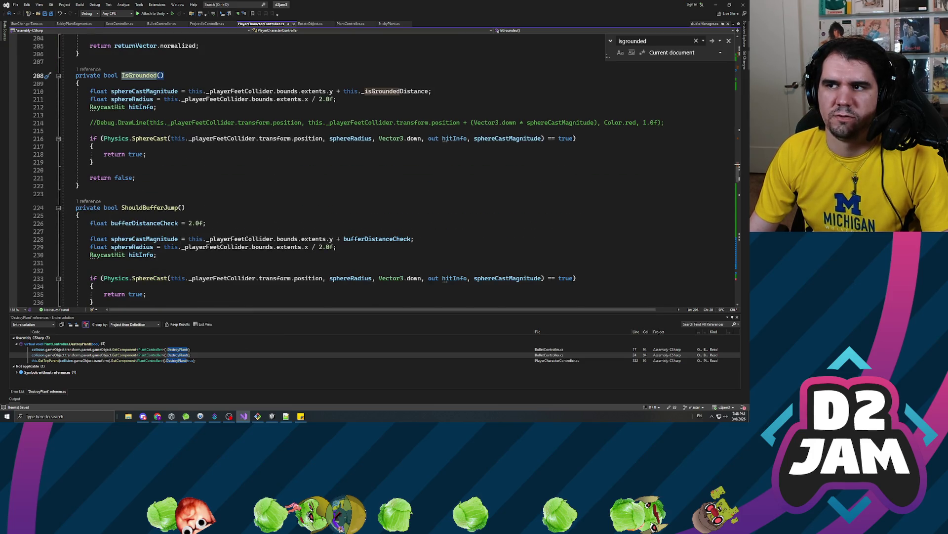
scroll(346, 173, "down", 4)
scroll(346, 173, "up", 6)
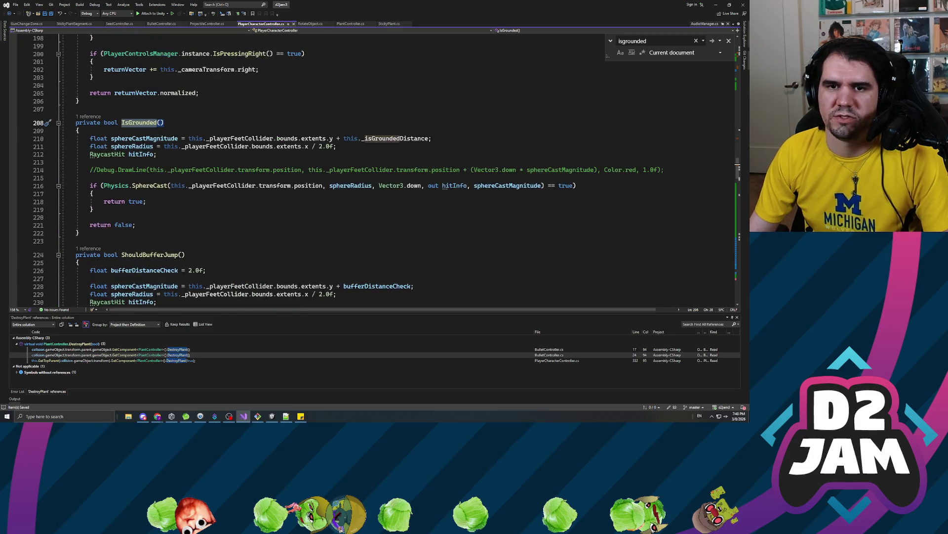
left_click(157, 154)
key("Down")
key("Down")
key("Down")
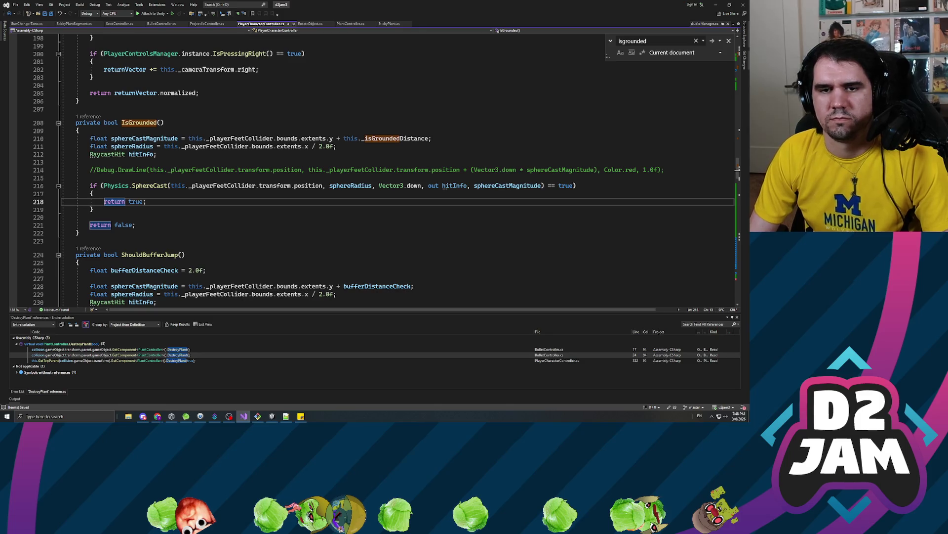
key("Return")
key("Return")
key("Up")
key("Up")
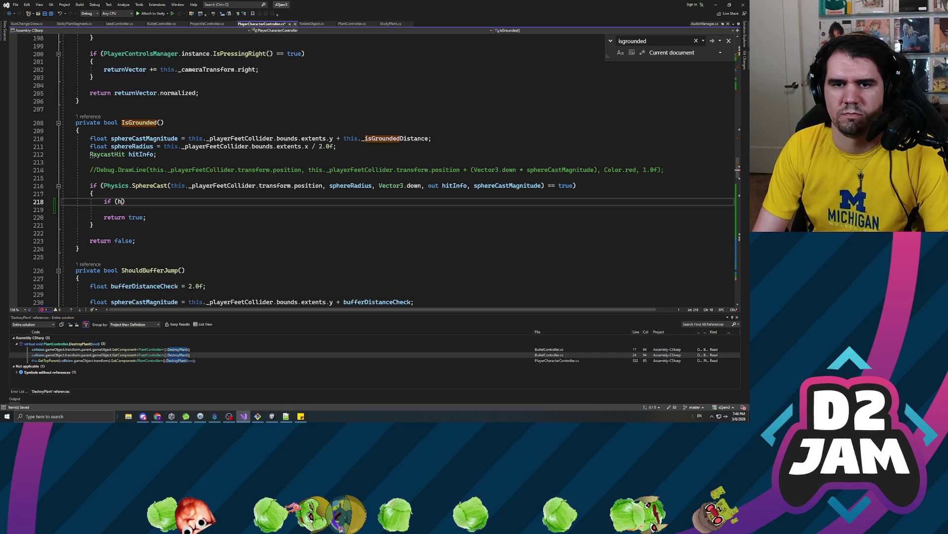
type("hitInfo")
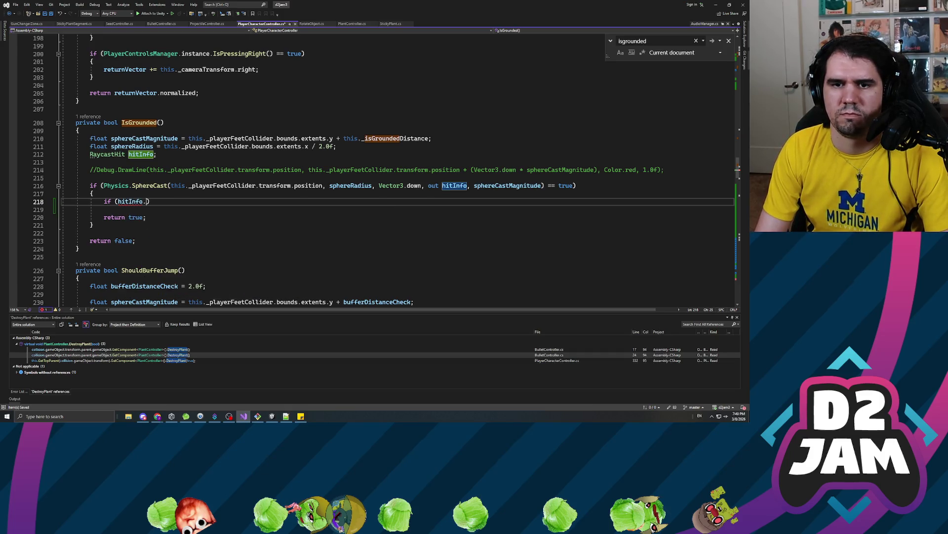
type(".")
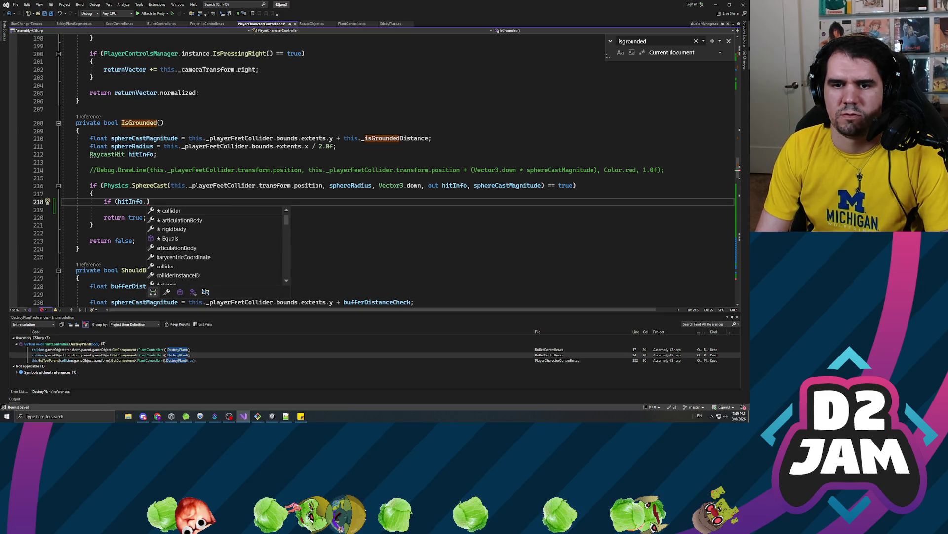
type("collider.")
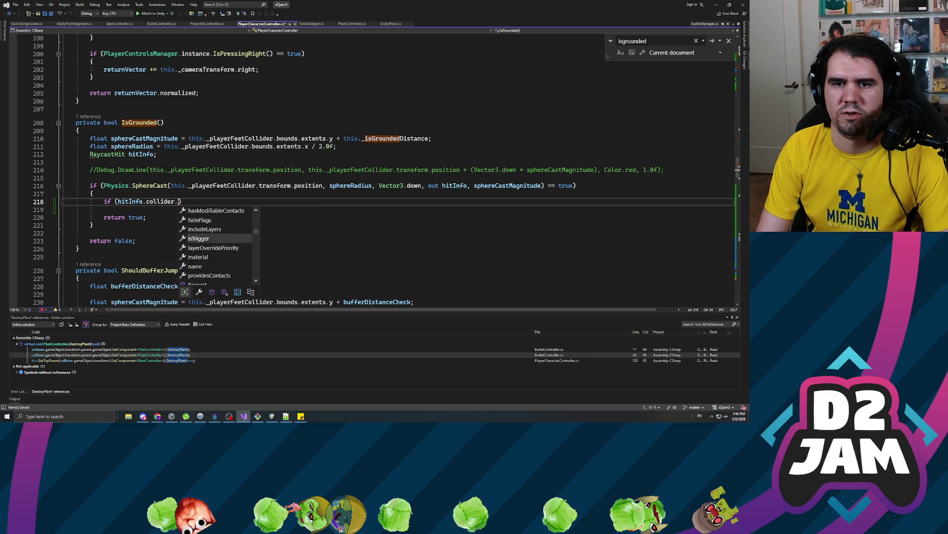
type("gameObject.tag")
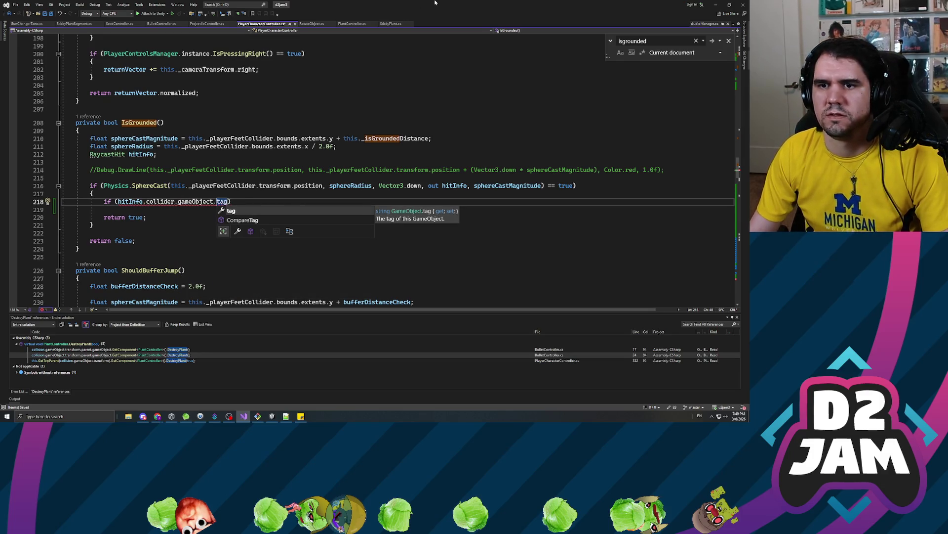
key("alt+Tab")
- Read the Tag and Layer of DirtPlant's Stem child in the Inspector, then return to the code
left_click(164, 43)
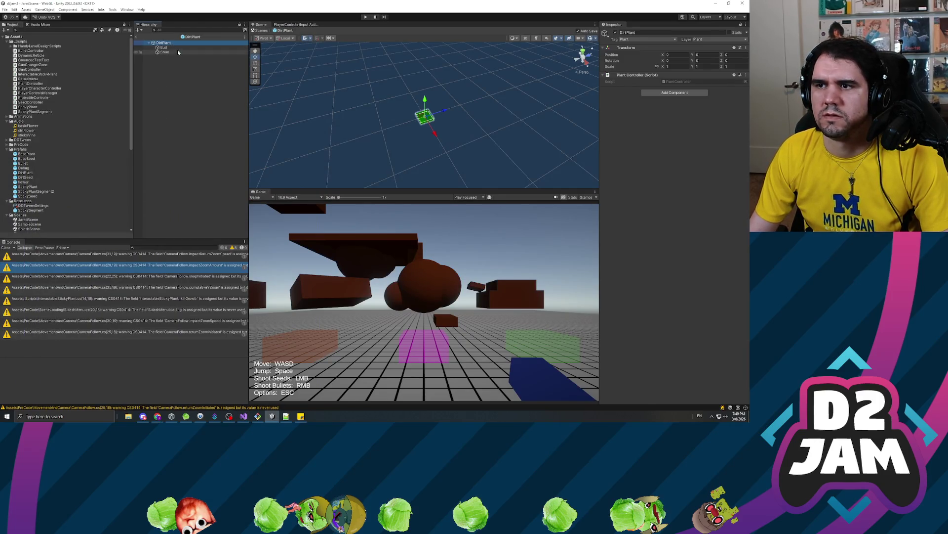
left_click(165, 52)
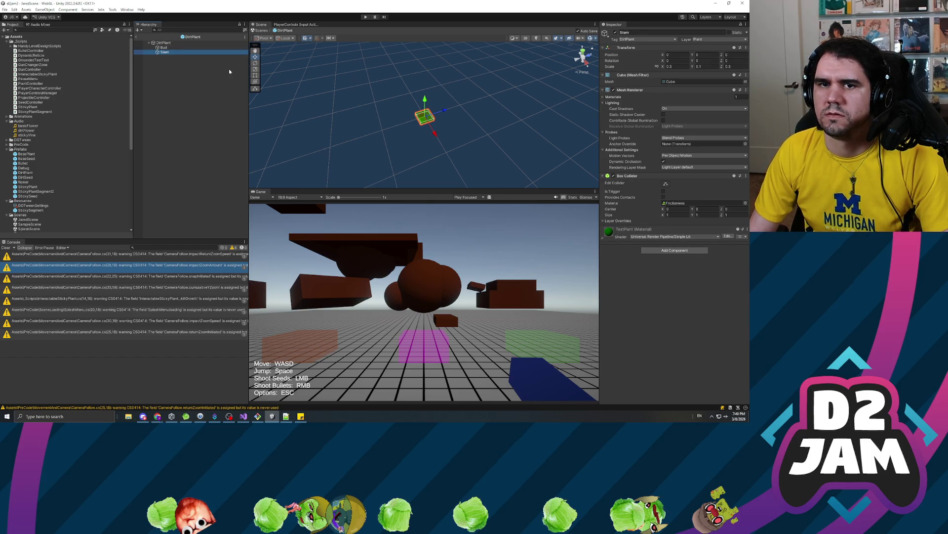
key("alt+Tab")
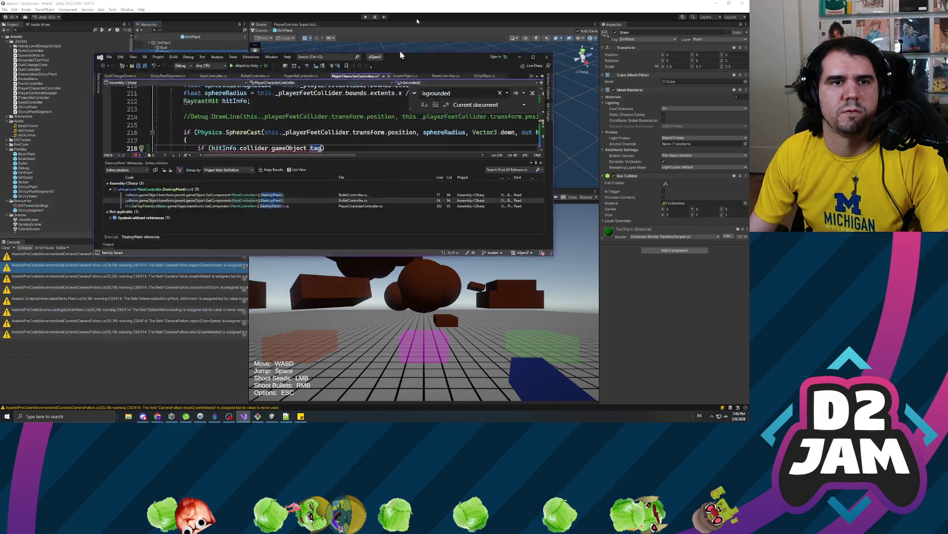
scroll(384, 174, "up", 12)
- Replace the unfinished tag check on line 218 with the copied DirtPlant/Plantable condition
scroll(384, 173, "down", 20)
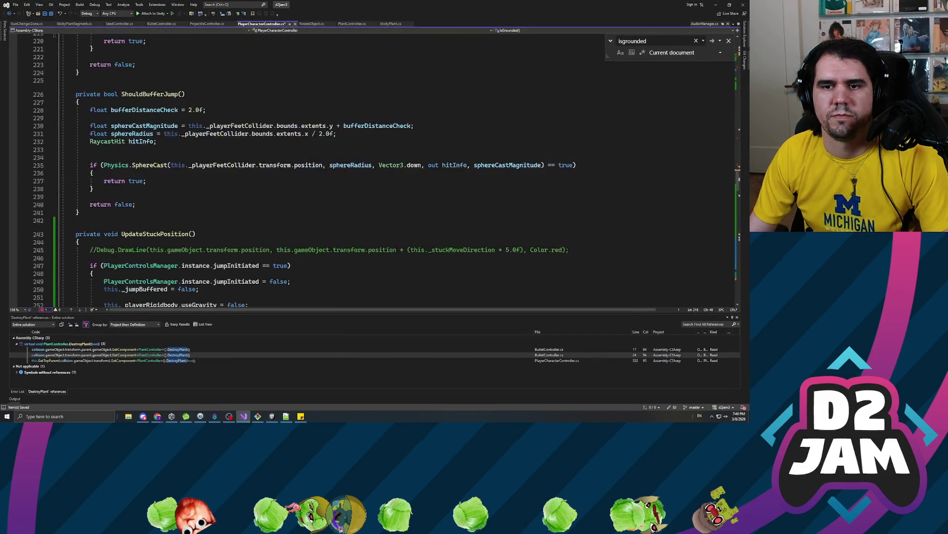
scroll(384, 174, "up", 4)
scroll(384, 173, "down", 20)
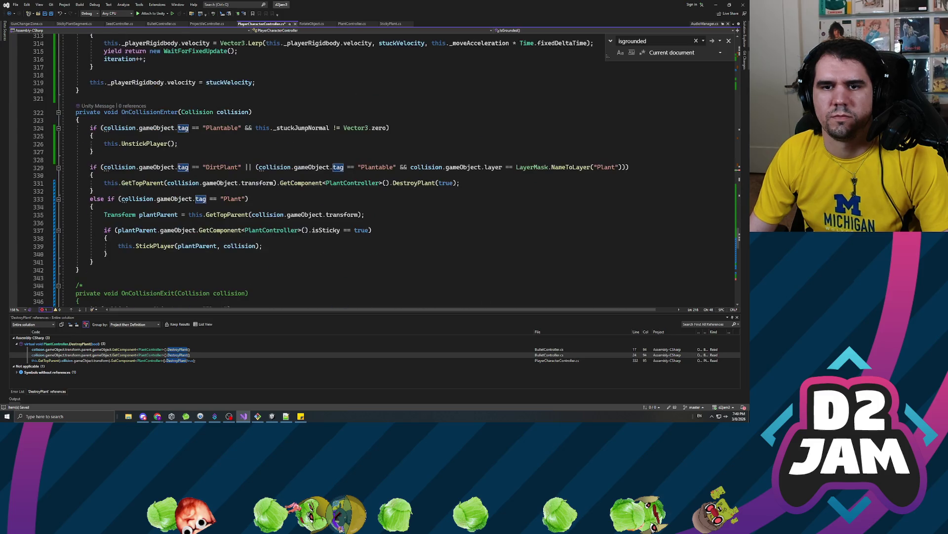
left_click(90, 167)
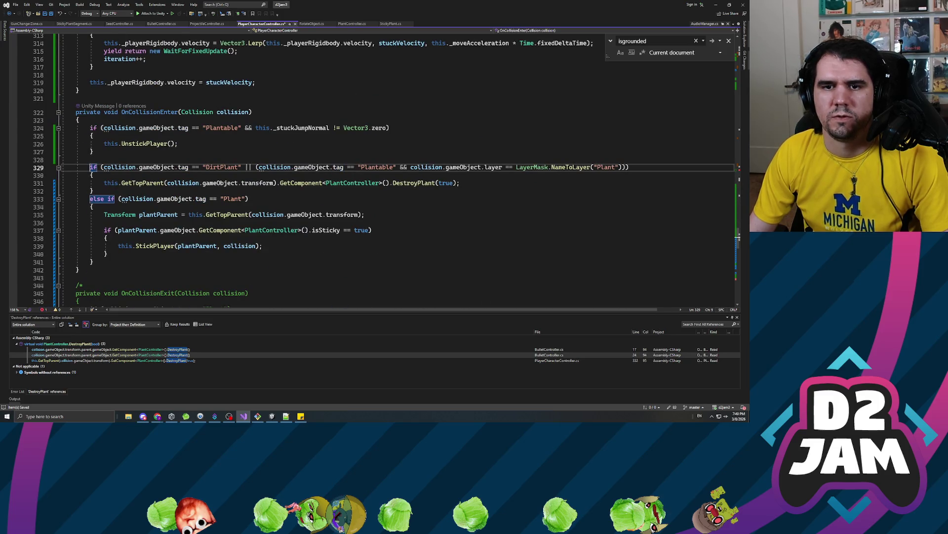
key("End")
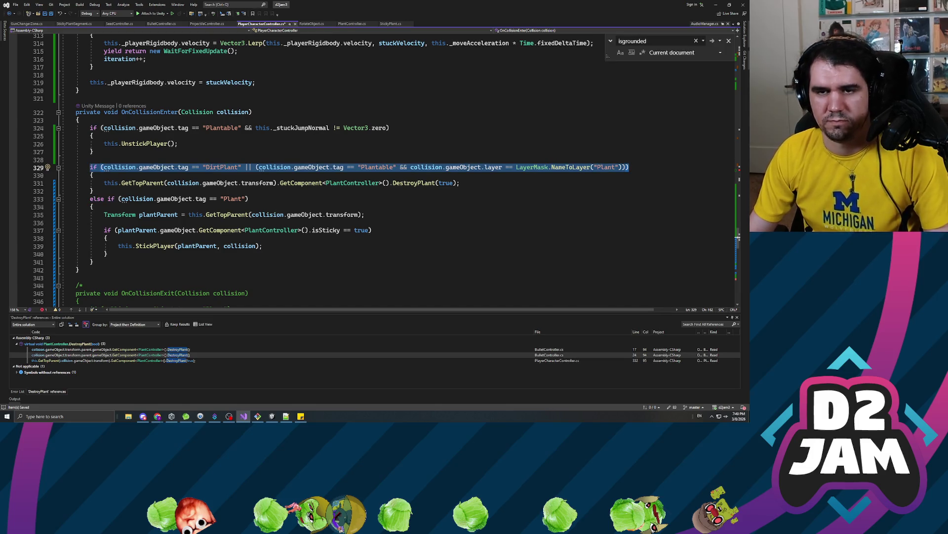
scroll(384, 174, "up", 20)
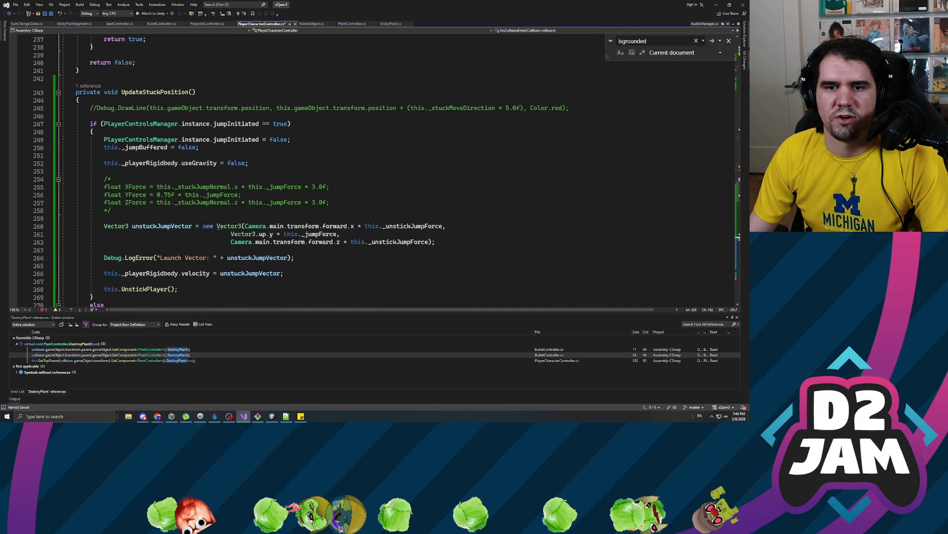
scroll(384, 173, "down", 1)
scroll(384, 174, "up", 10)
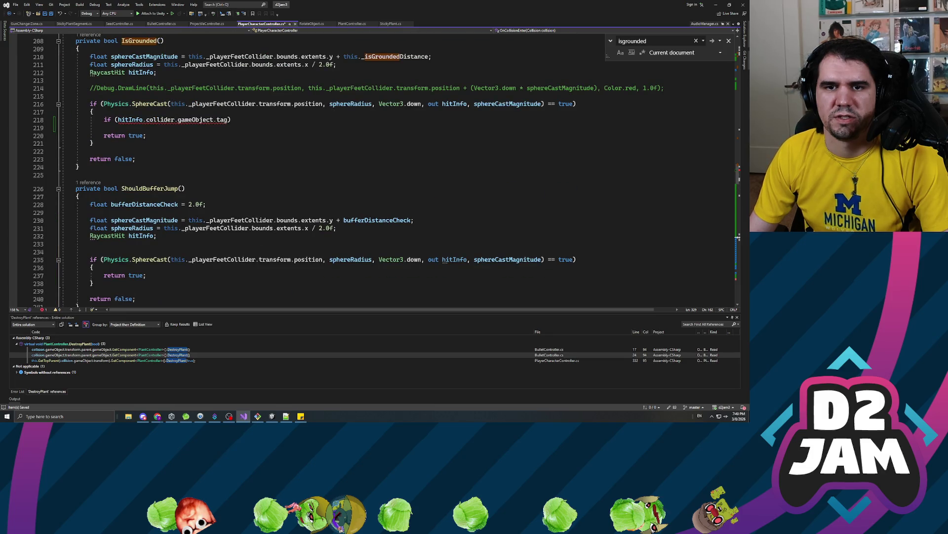
left_click_drag(231, 119, 105, 119)
type("if (collision.gameObject.tag == \"DirtPlant\" || (collision.gameObject.tag == \"Plantable\" && collision.gameObject.layer == LayerMask.NameToLayer(\"Plant\")))")
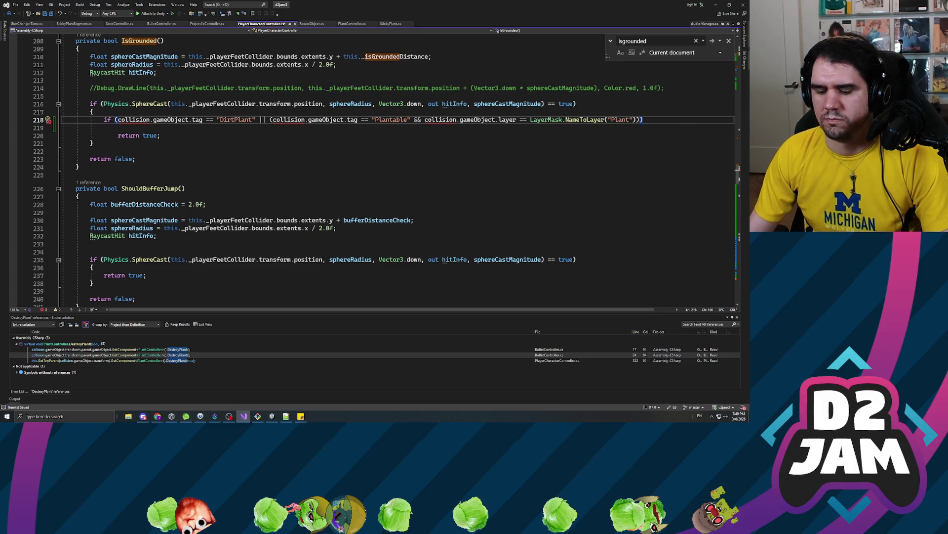
- Add an else block with braces under the plant condition
key("Return")
key("Return")
left_click(103, 159)
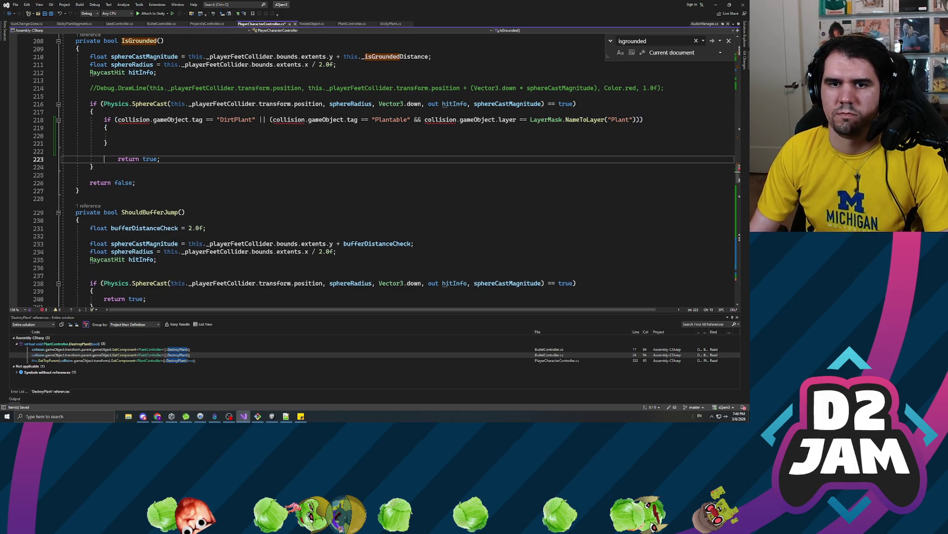
key("BackSpace")
key("Up")
type("else")
key("Return")
key("Down")
key("Up")
type("{")
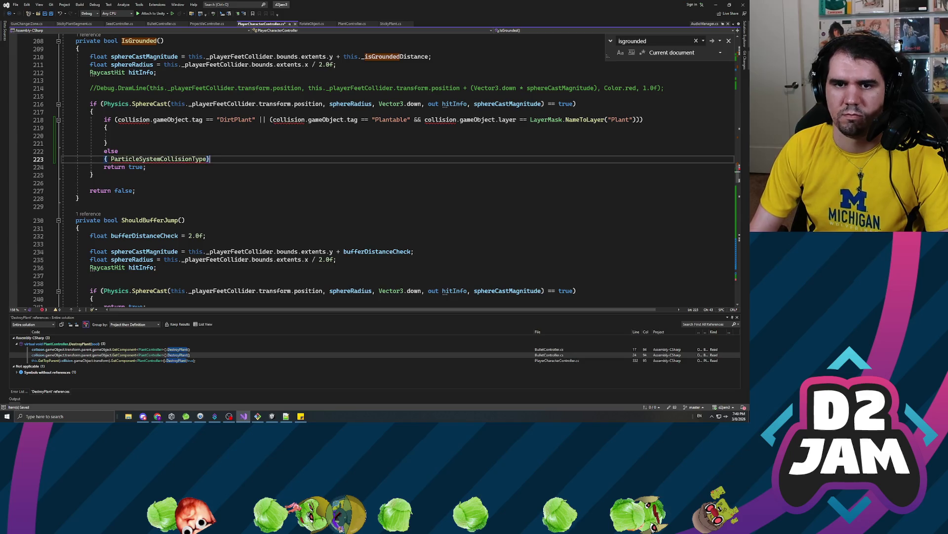
- Remove the stray autocompleted word and move 'return true' inside the else block
key("shift+Left")
key("shift+Left")
key("shift+Left")
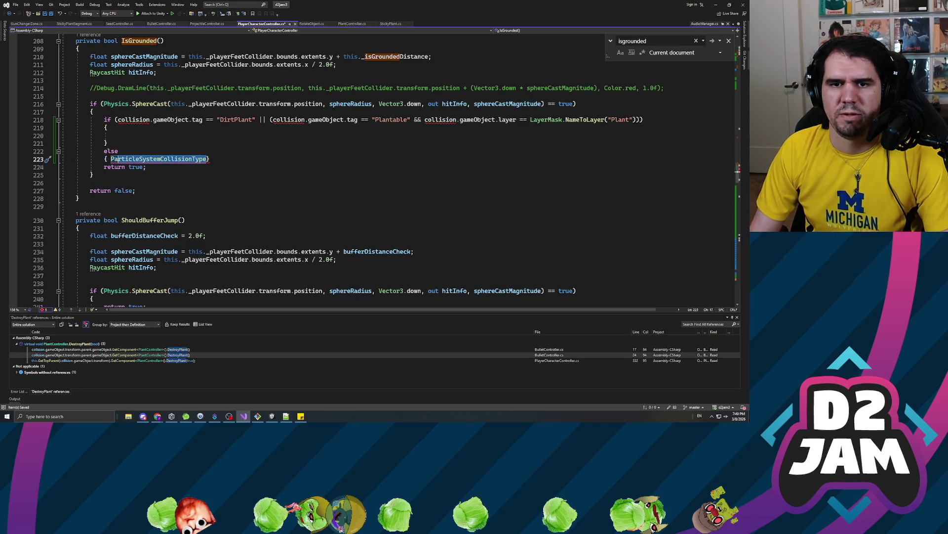
key("BackSpace")
key("Down")
key("shift+End")
key("ctrl+x")
key("Up")
key("Up")
key("Down")
key("Right")
key("Return")
key("ctrl+v")
key("Up")
- Replace both 'collision' references in the condition with hitInfo.collider
double_click(133, 119)
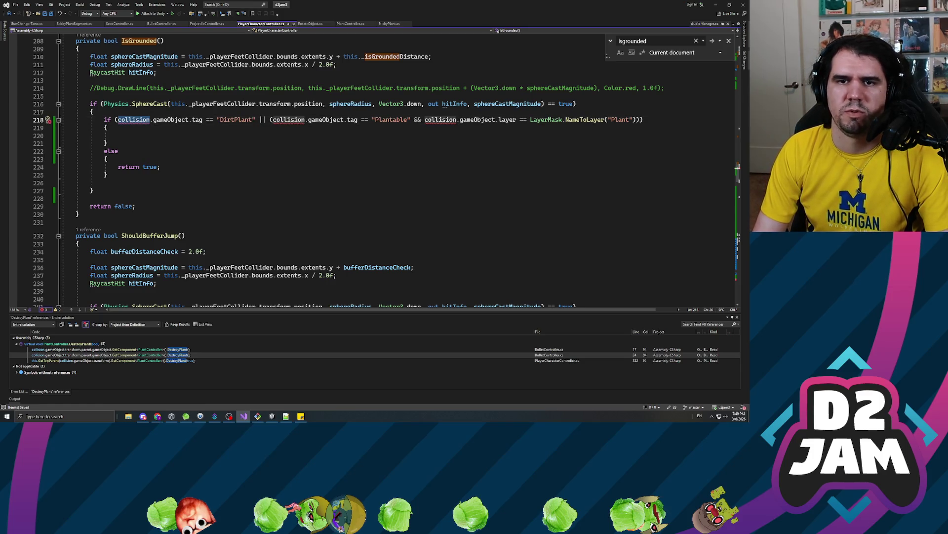
type("hitInfo")
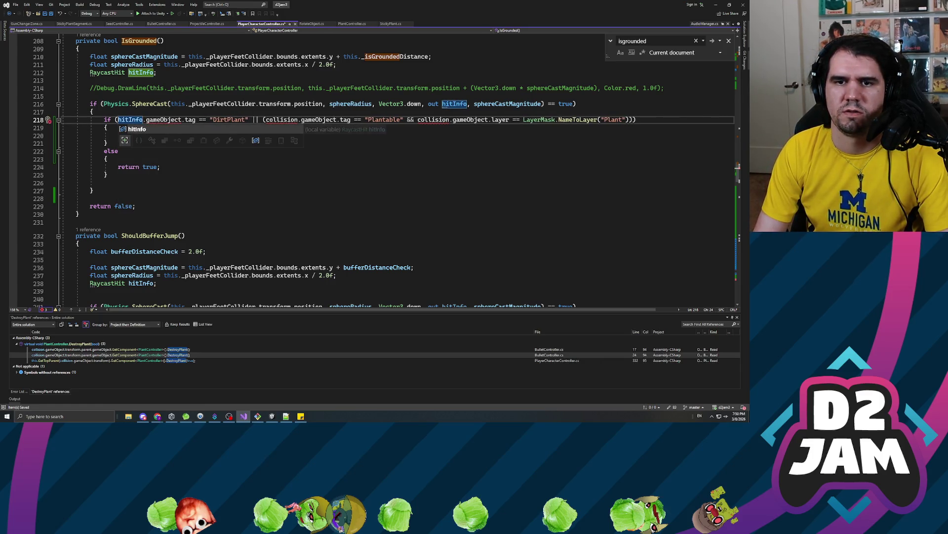
type(".collider")
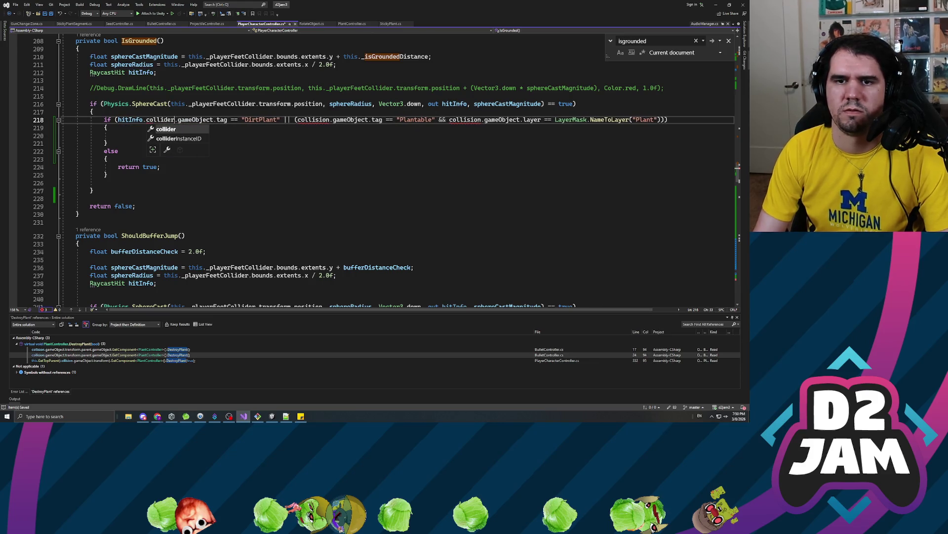
key("ctrl+shift+Left")
key("ctrl+shift+Left")
key("ctrl+shift+Left")
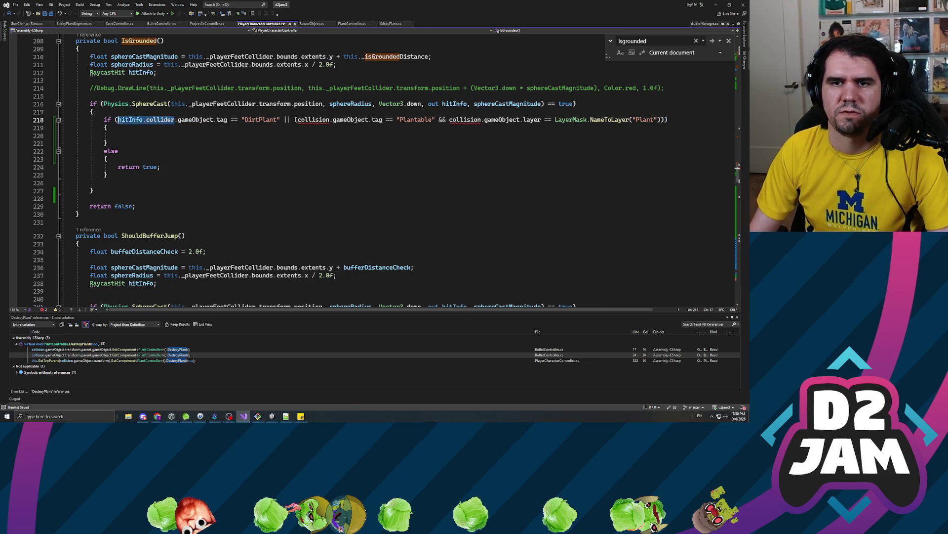
double_click(129, 120)
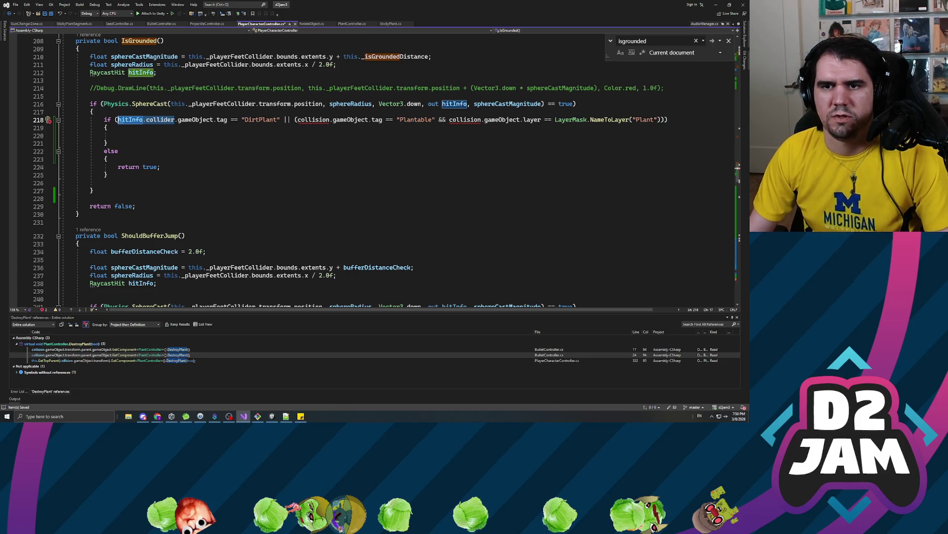
double_click(313, 120)
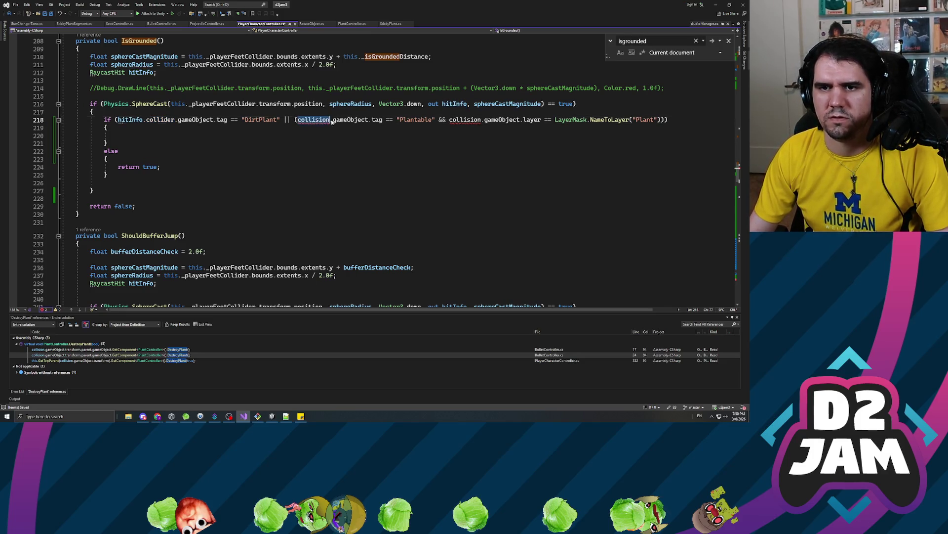
key("ctrl+v")
double_click(490, 119)
key("ctrl+v")
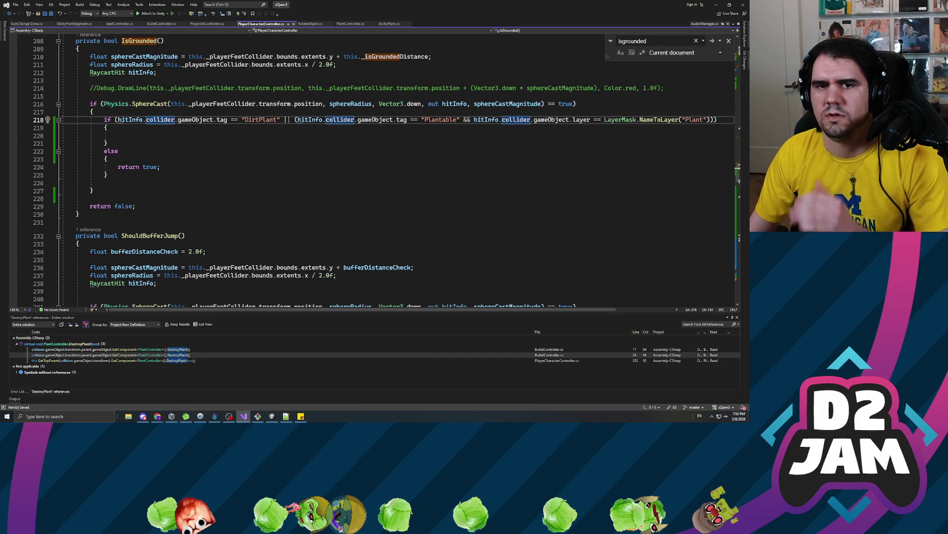
- Write 'return false' in the empty if block, delete the extra blank line, and save
left_click(104, 135)
key("Tab")
type("return false")
left_click(106, 183)
key("BackSpace")
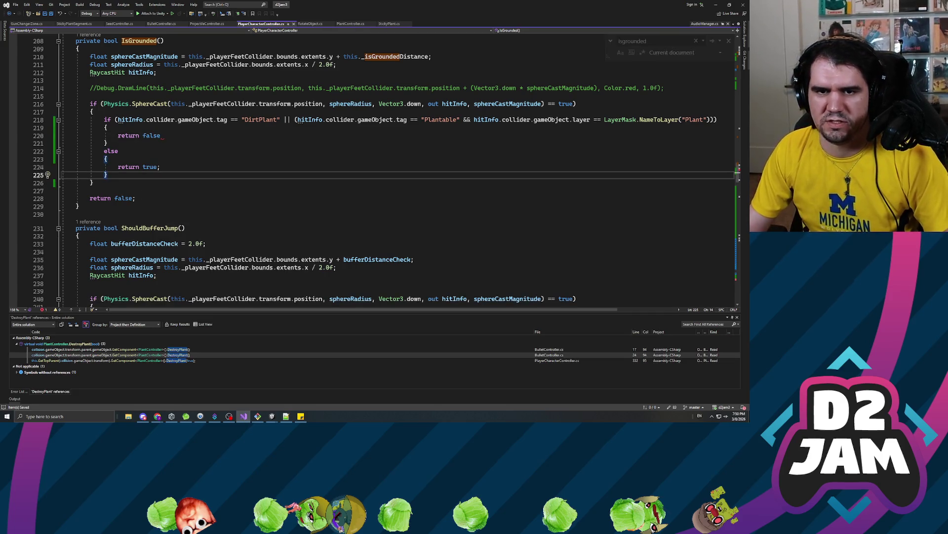
left_click(161, 135)
key("ctrl+s")
type(";")
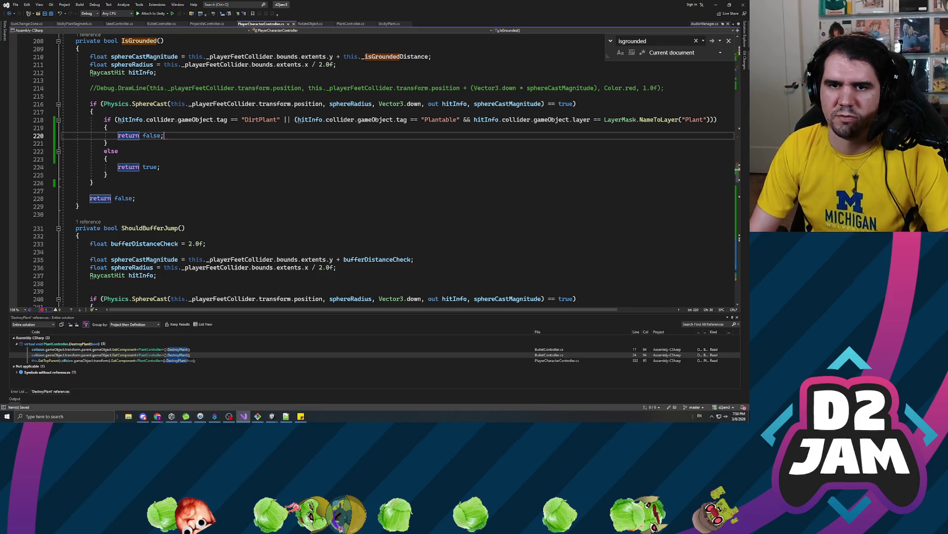
key("alt+Tab")
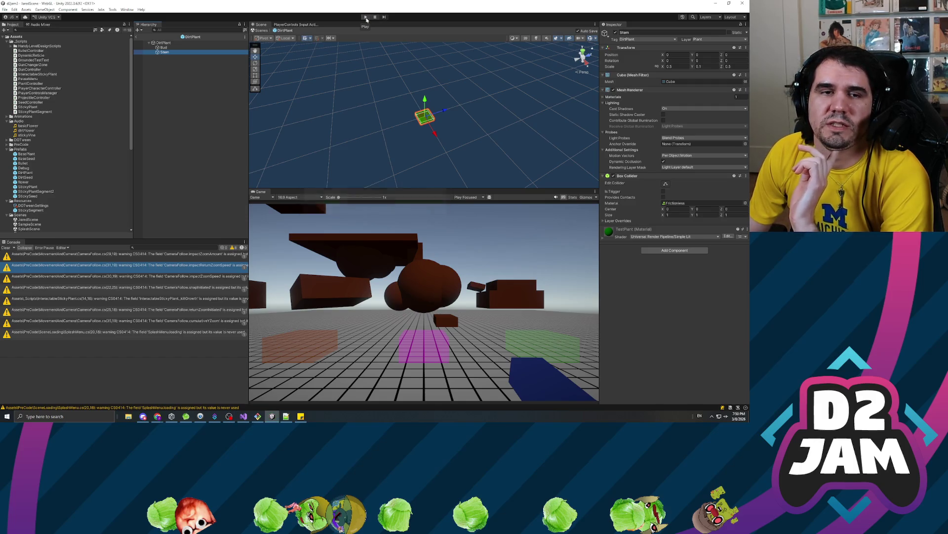
- Stop the running play session once the scripts have recompiled
left_click(366, 17)
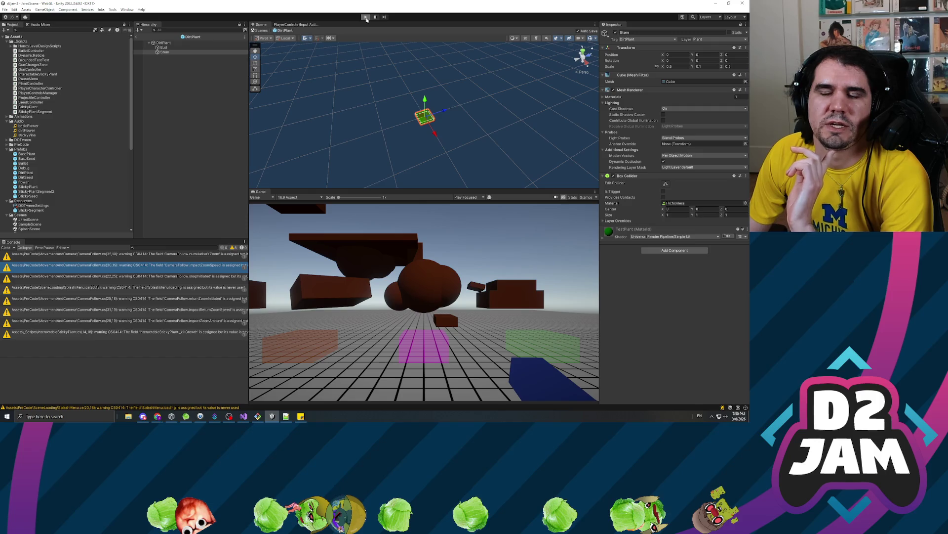
- Play the game, fire seeds at the brown blocks, jump onto one, walk around, then pause
left_click(366, 18)
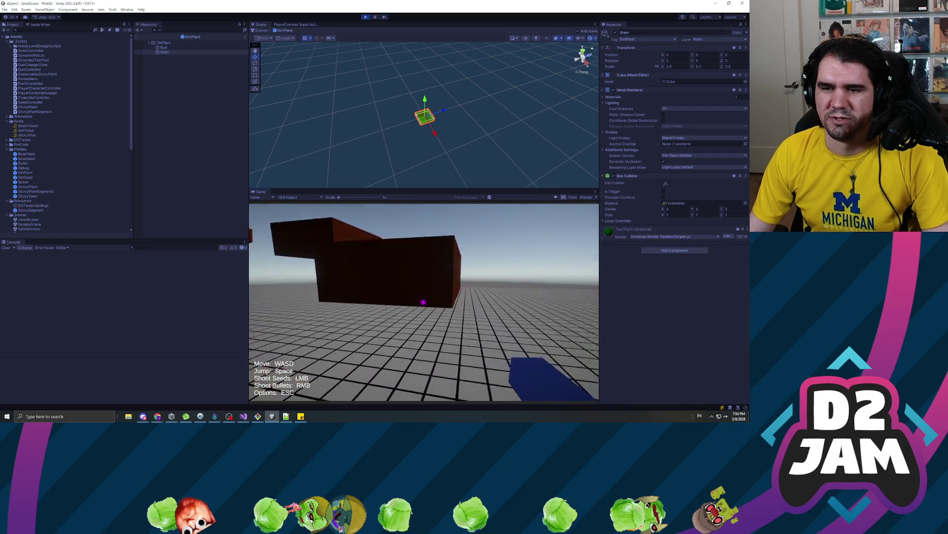
left_click(423, 302)
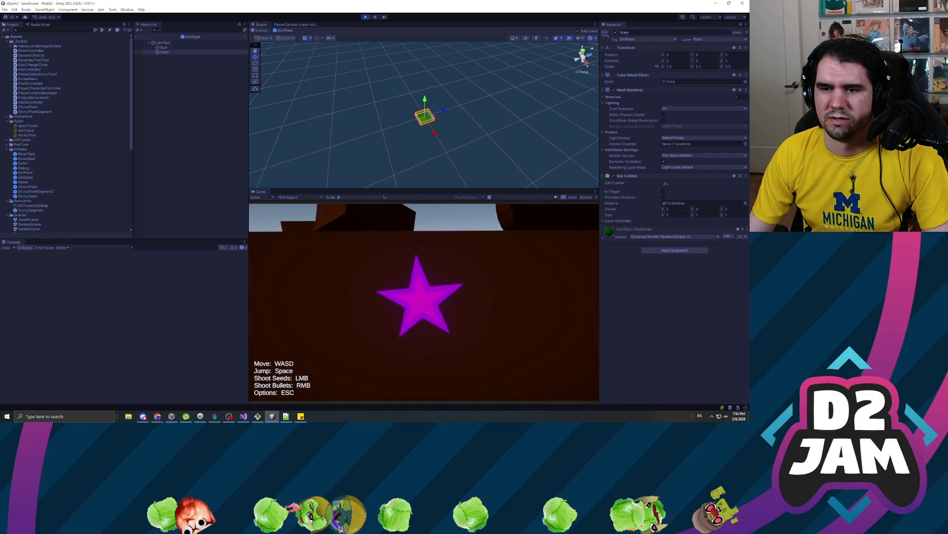
left_click(424, 301)
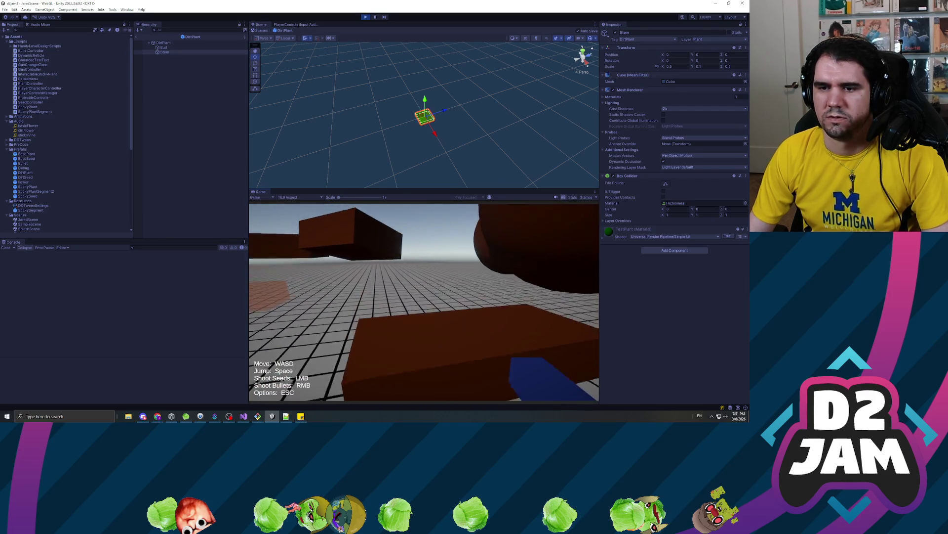
left_click(423, 302)
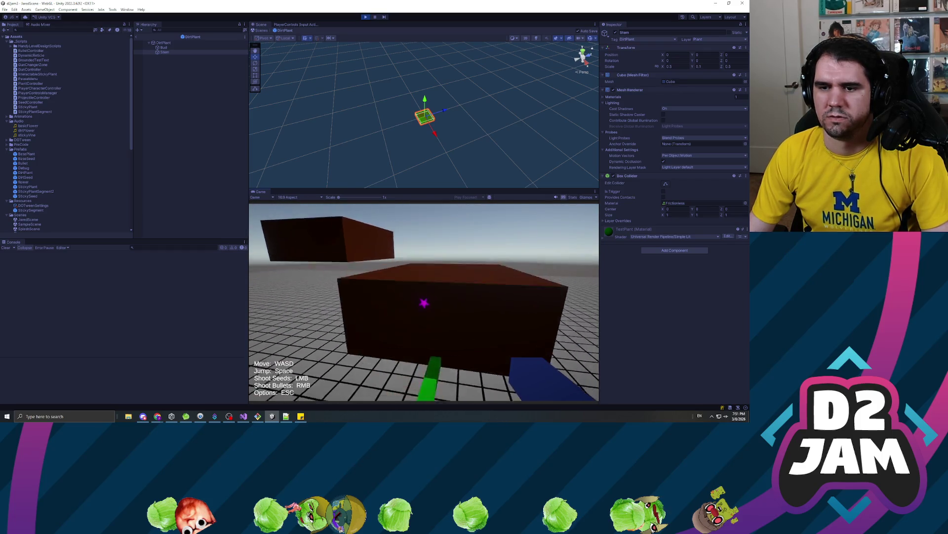
key("space")
left_click(424, 302)
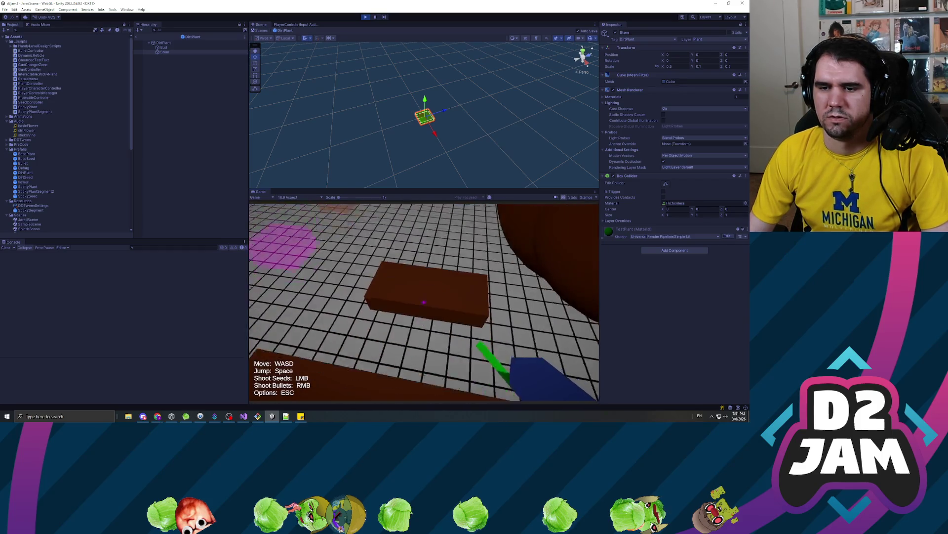
left_click(424, 301)
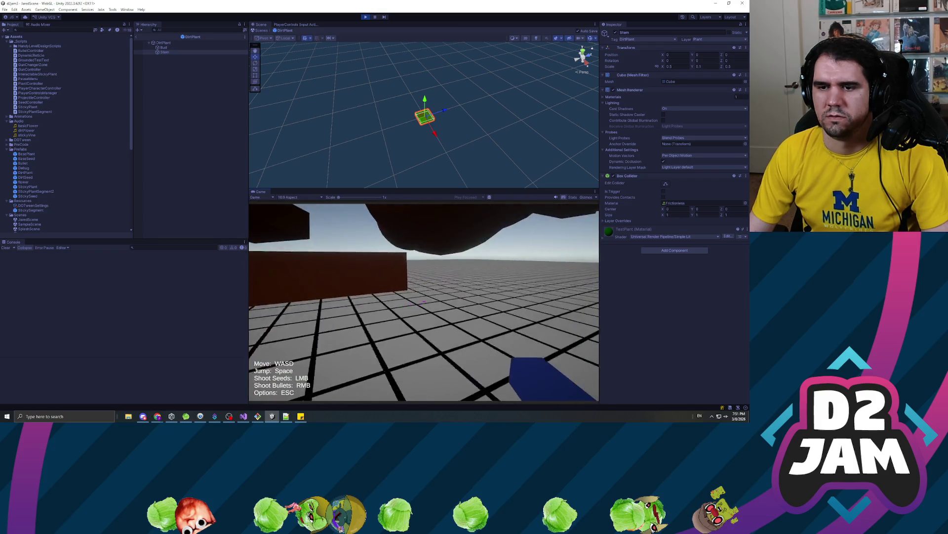
key("w")
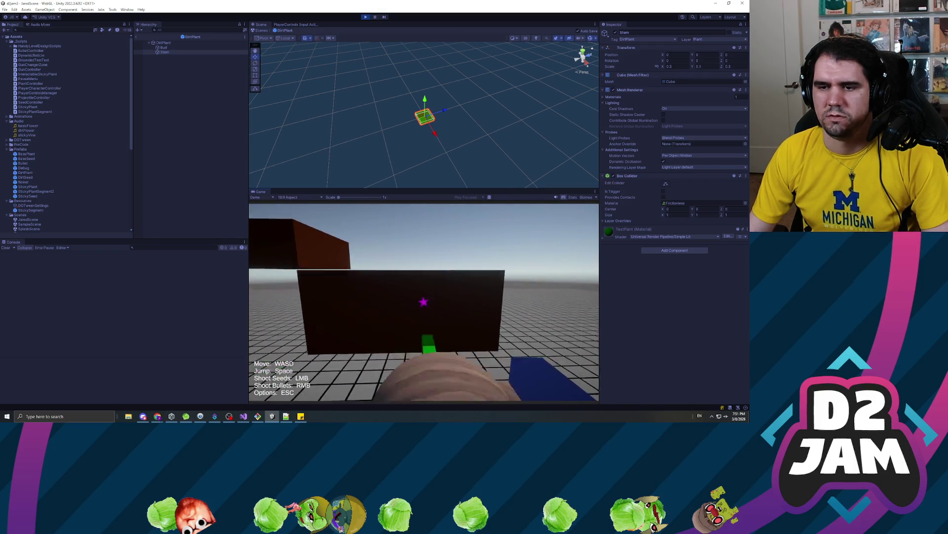
key("s")
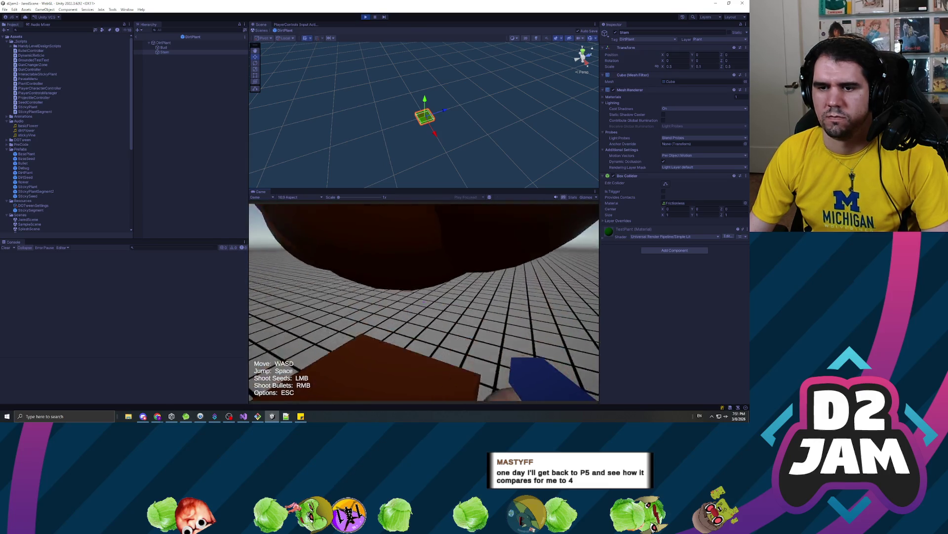
key("Escape")
key("alt+Tab")
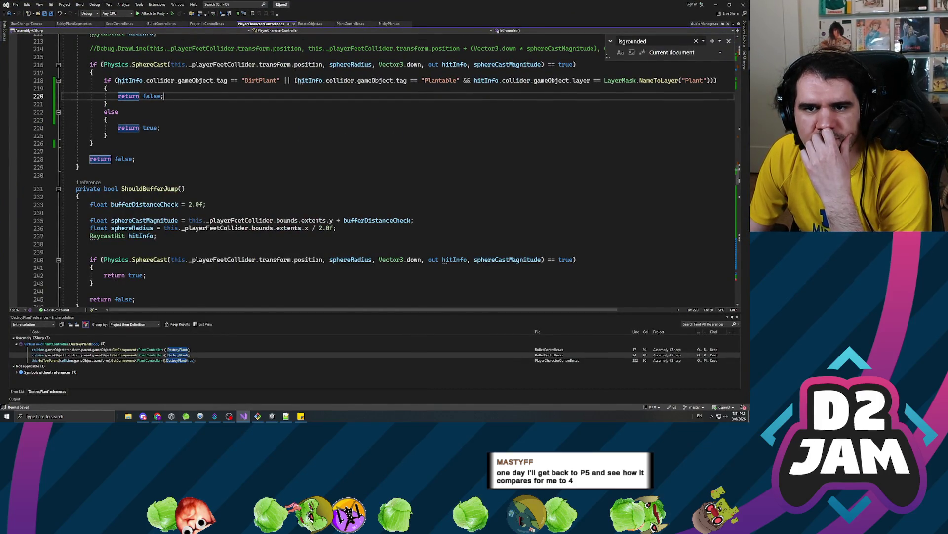
- Insert 'this._jumpBuffered = false;' above 'return false;' in IsGrounded and save
scroll(384, 170, "up", 2)
scroll(384, 173, "up", 2)
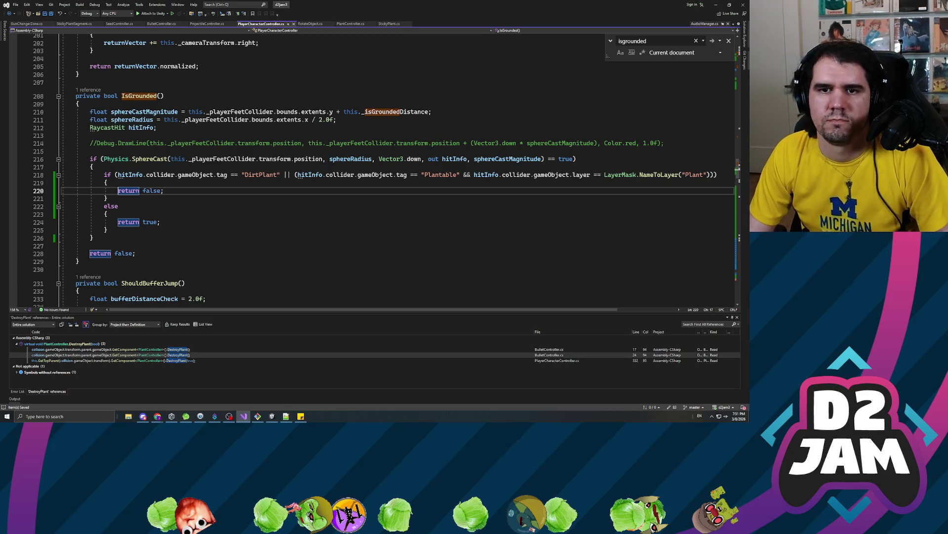
key("ctrl+Return")
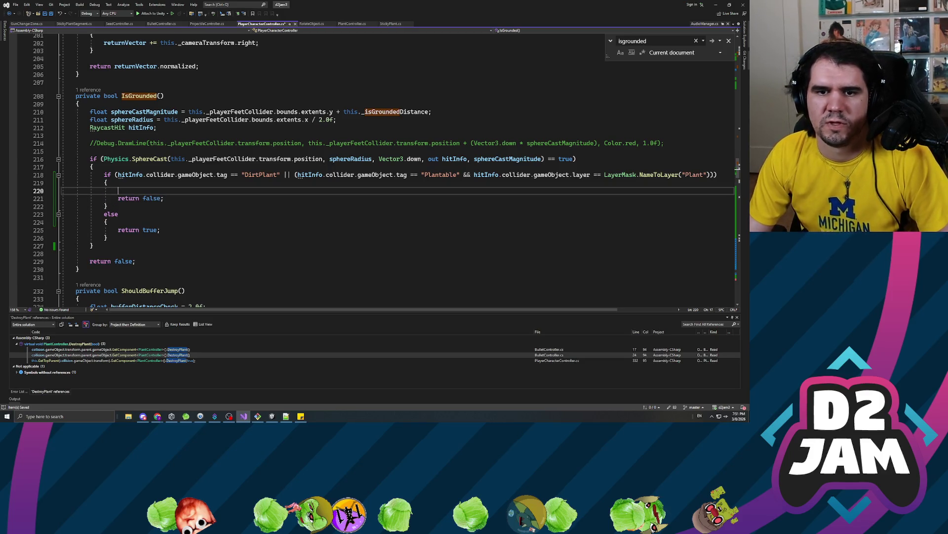
type("this.jump")
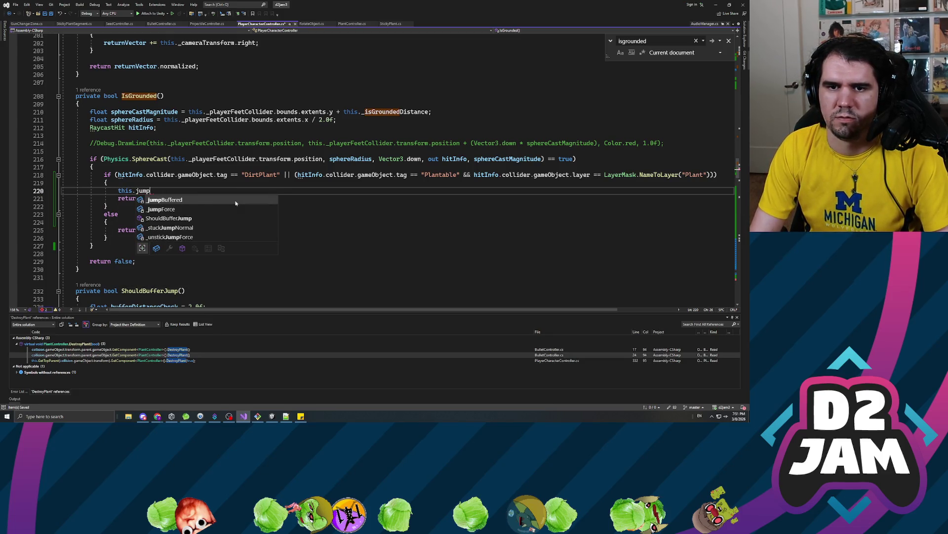
key("Tab")
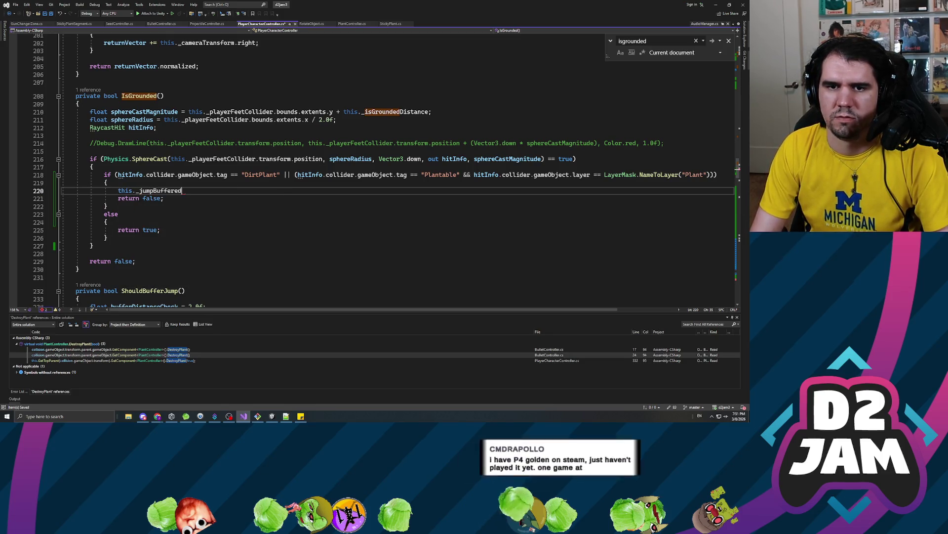
type("= false;")
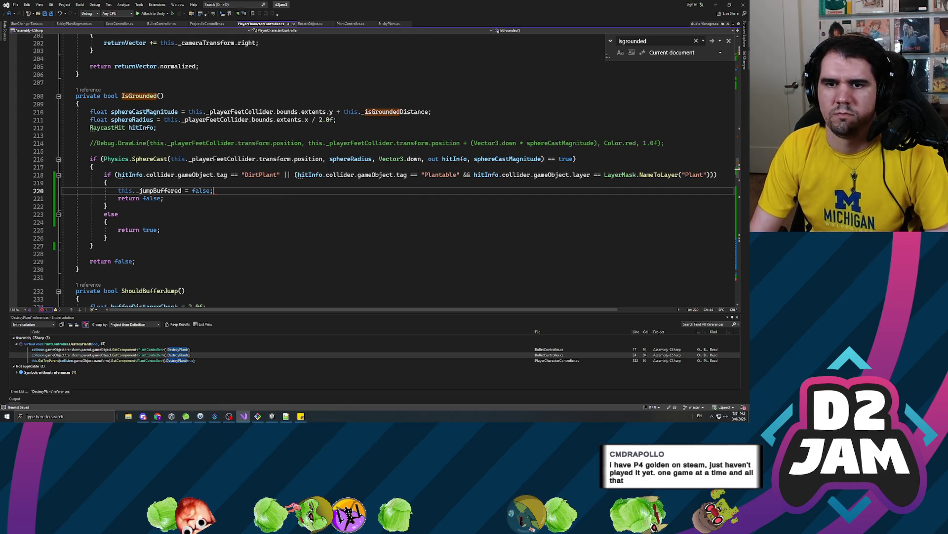
key("alt+Tab")
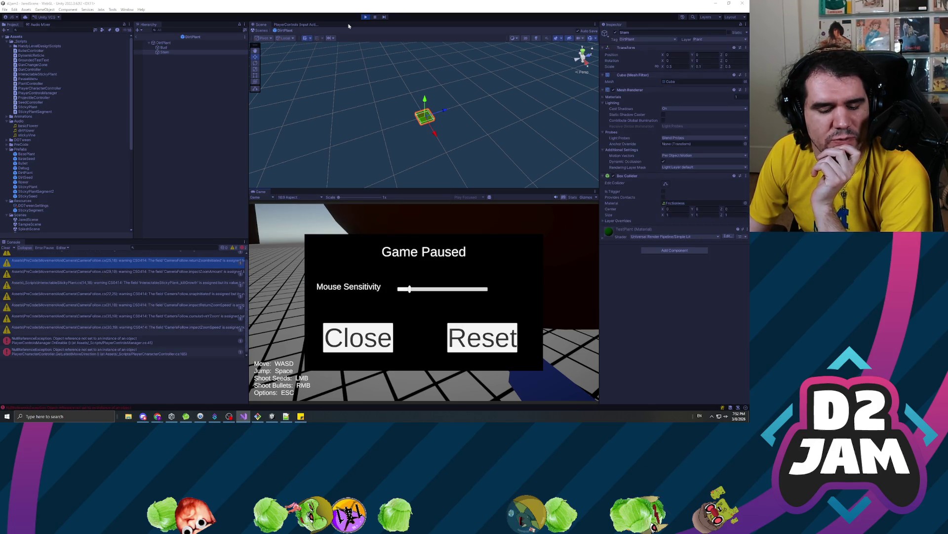
- Exit play mode and re-enter it to run the updated IsGrounded code
left_click(366, 16)
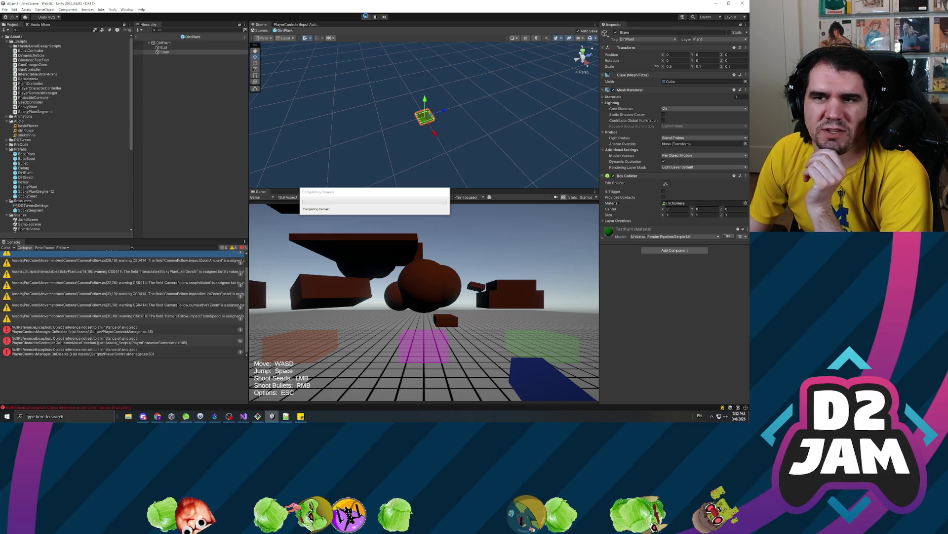
left_click(366, 16)
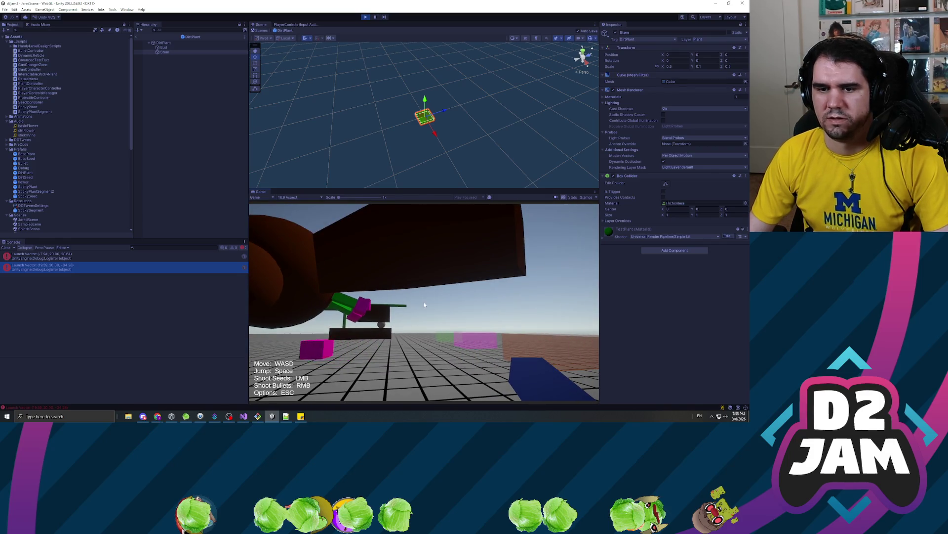
- Pause the game after growing several green vine plants around the floating platforms
key("Escape")
- Find ProjectileController.cs in the project files and keep it open in Visual Studio
key("alt+Tab")
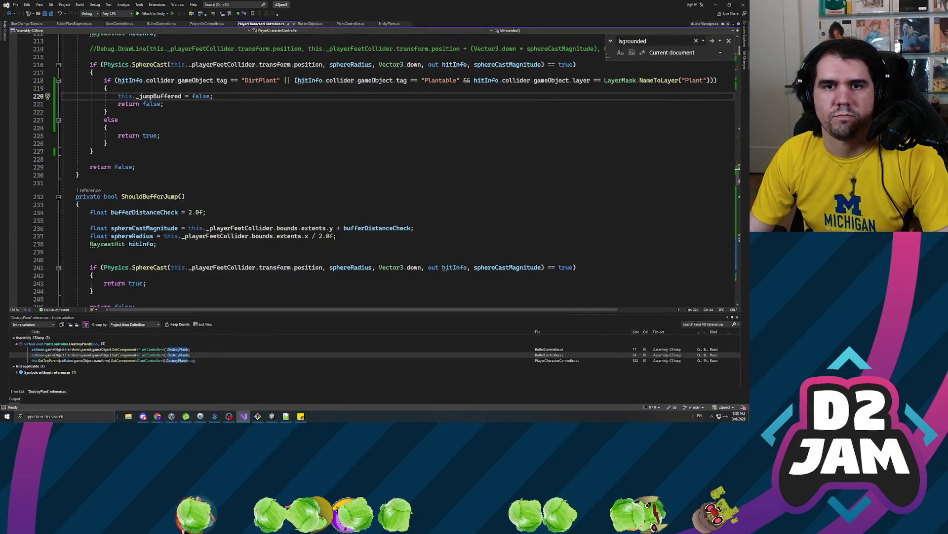
left_click(74, 24)
left_click(207, 24)
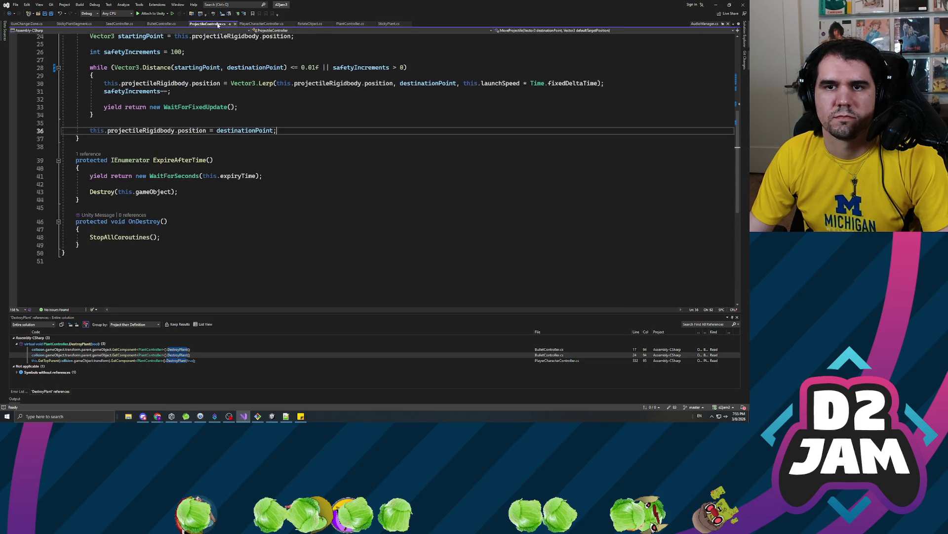
left_click(235, 24)
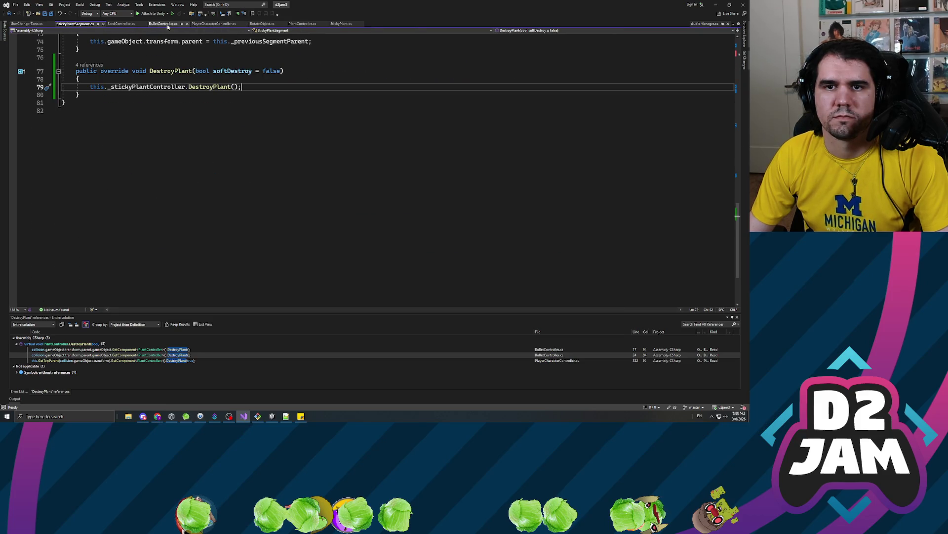
key("ctrl+shift+t")
key("Down")
key("Down")
mouse_move(746, 35)
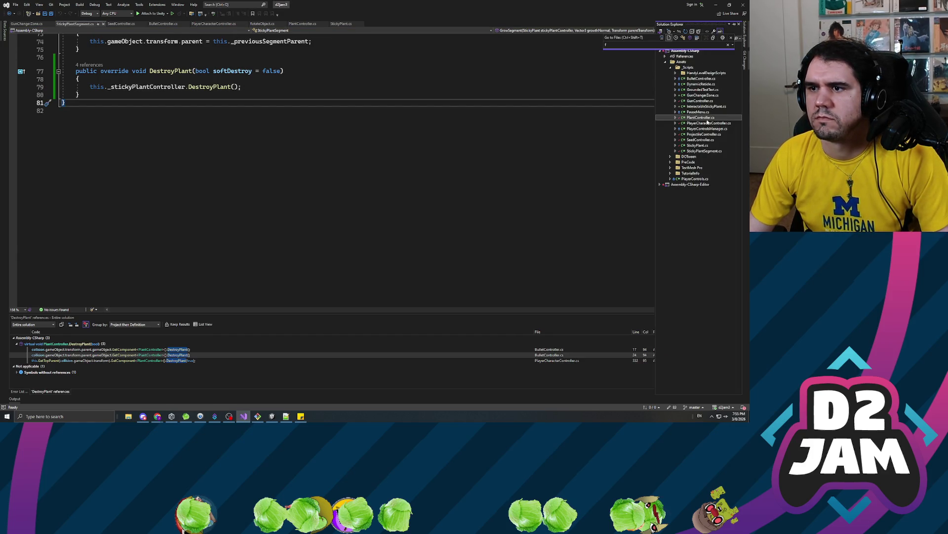
left_click(706, 128)
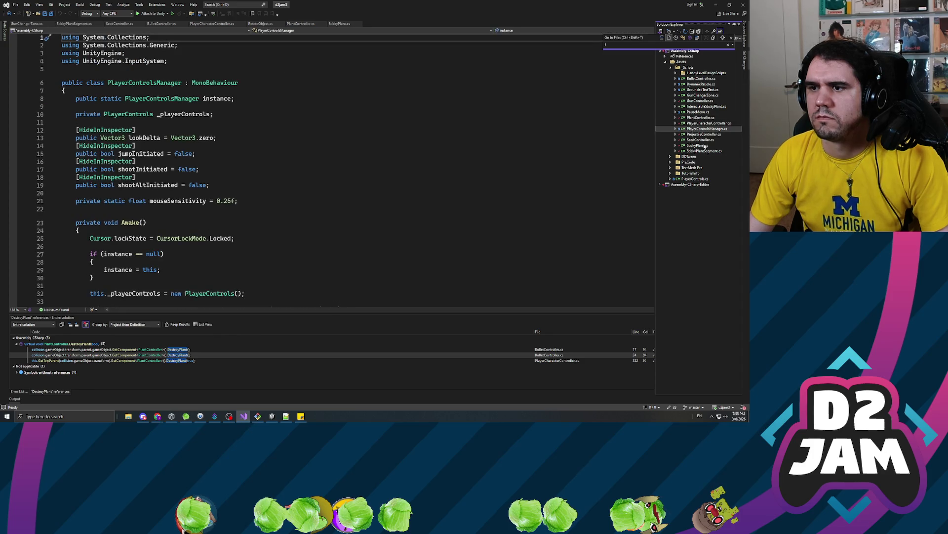
left_click(705, 96)
left_click(705, 134)
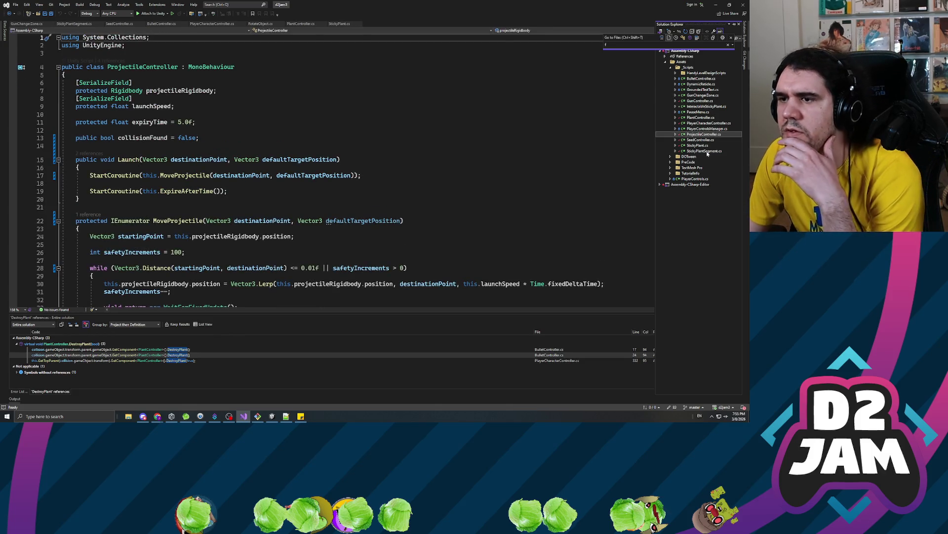
double_click(708, 134)
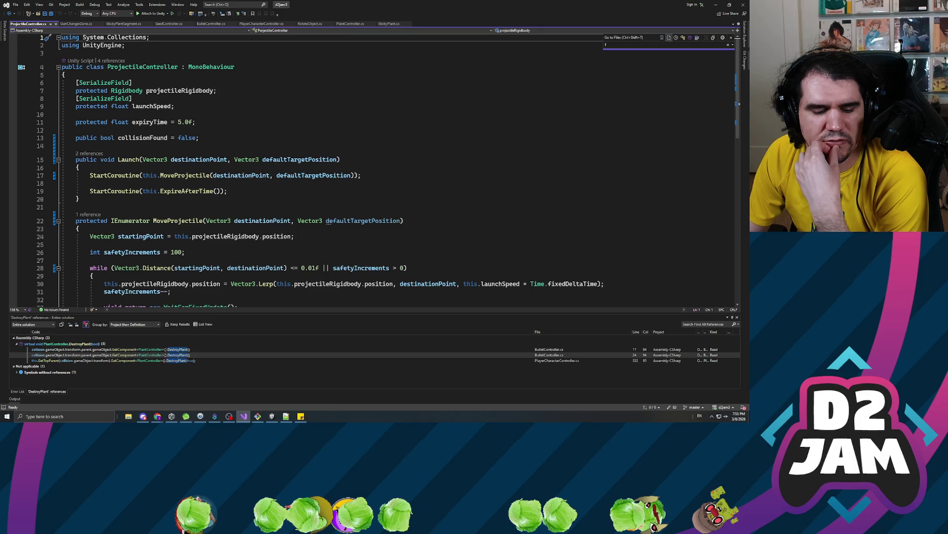
- Review the collisionFound field and launch code, then start a text search in the script
left_click(199, 138)
scroll(375, 168, "down", 6)
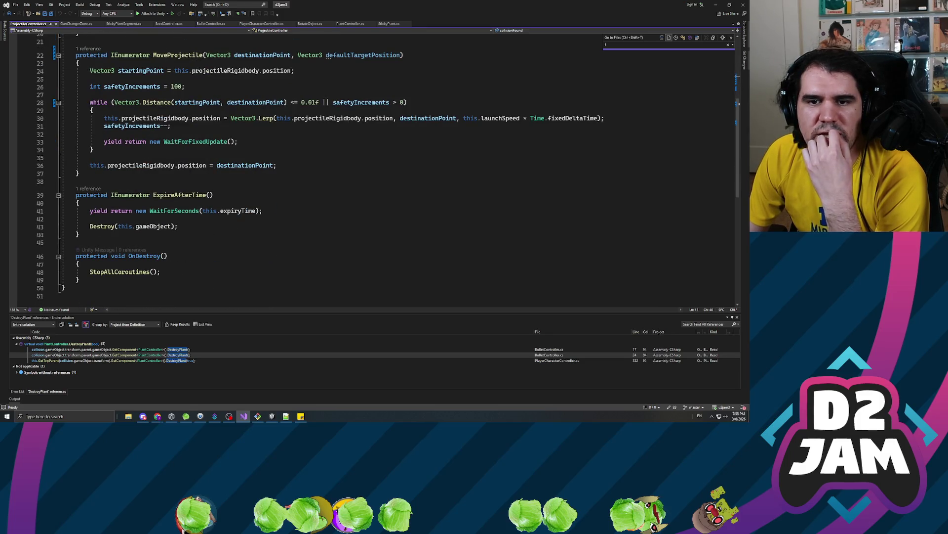
scroll(388, 170, "up", 4)
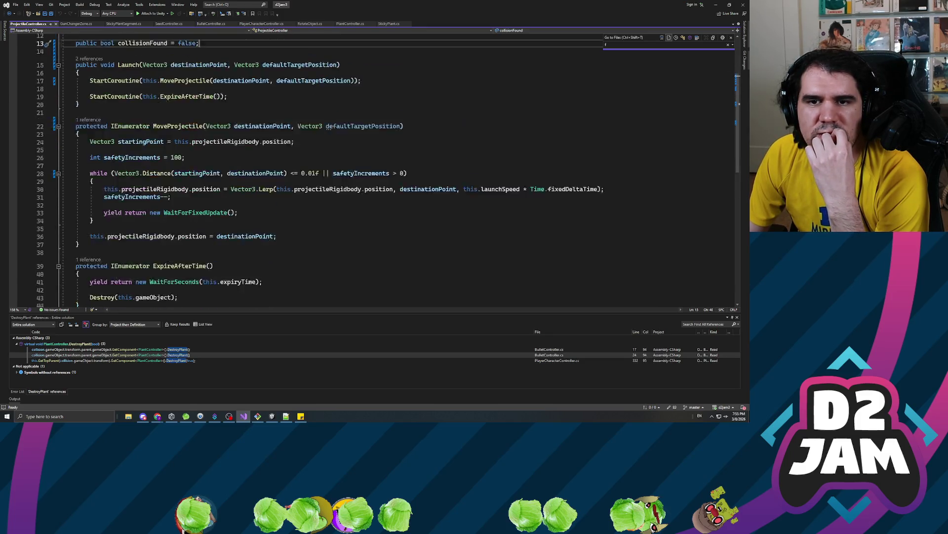
left_click(295, 165)
key("ctrl+f")
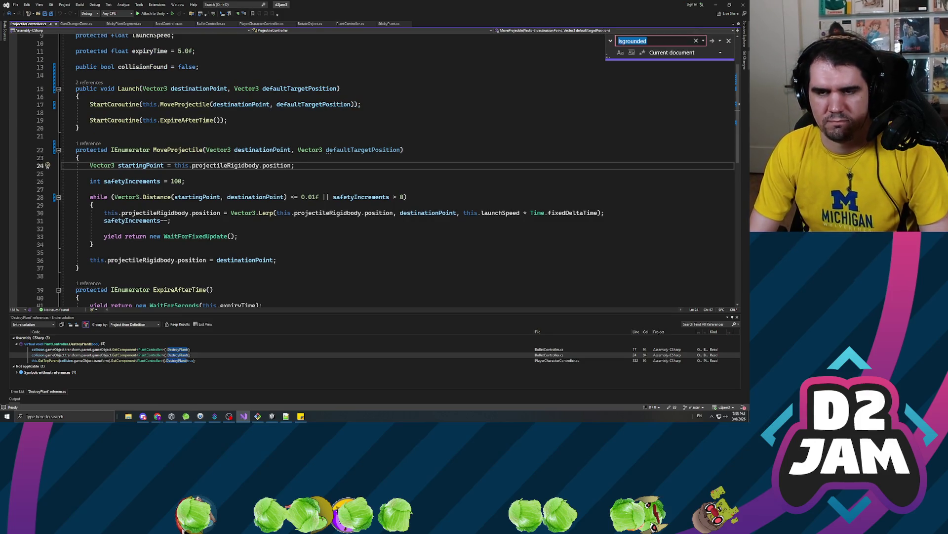
- Search for 'parent' and open SeedController.cs at its parent assignment
type("parent")
key("Return")
key("Return")
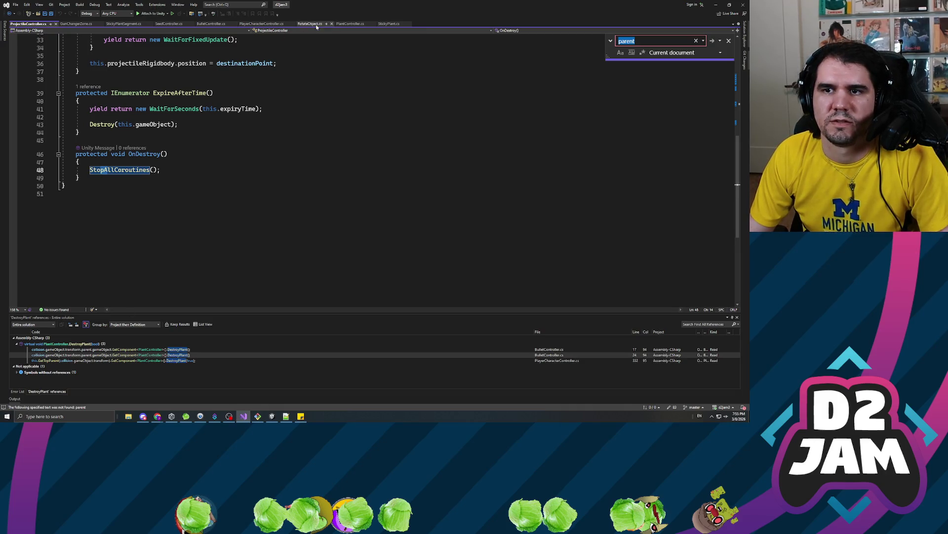
left_click(746, 34)
double_click(700, 139)
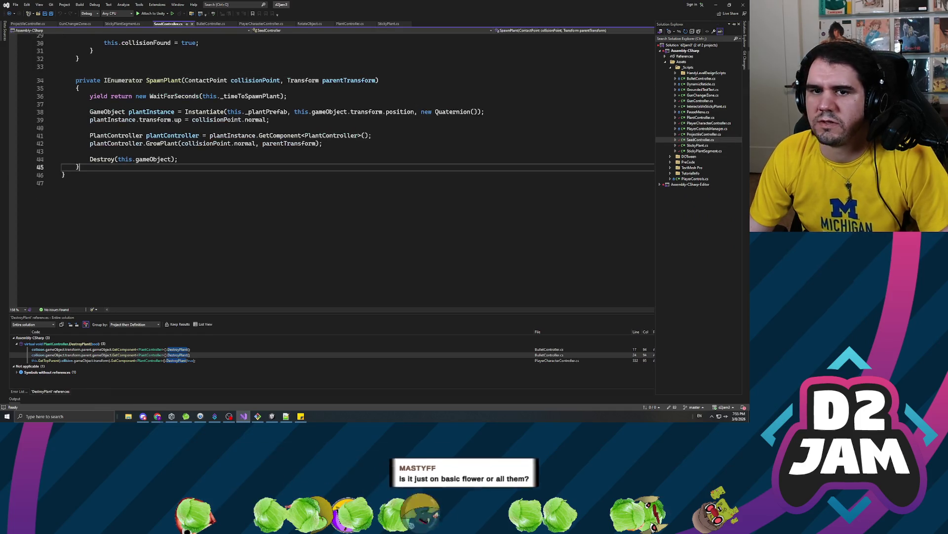
type("parent")
key("Return")
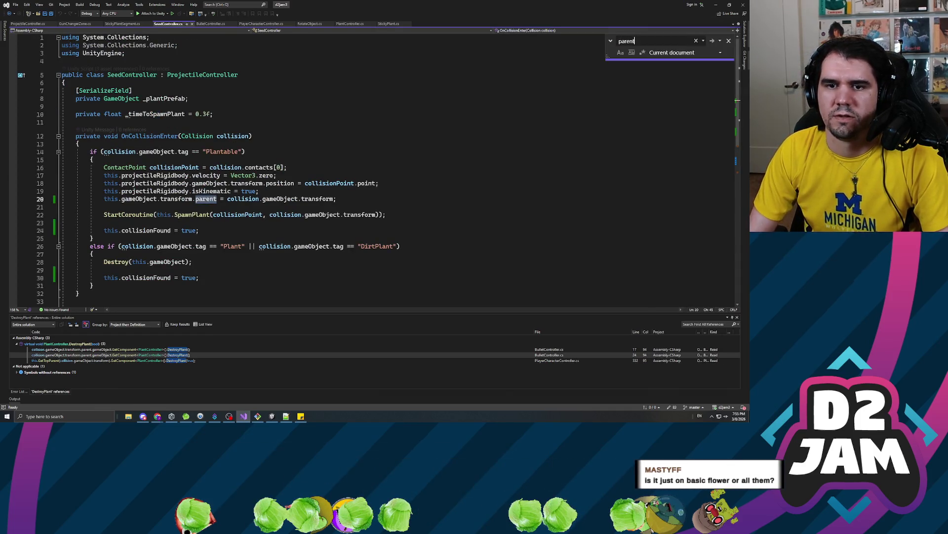
- Delete line 20 that parents the seed to the hit object, and save
triple_click(188, 200)
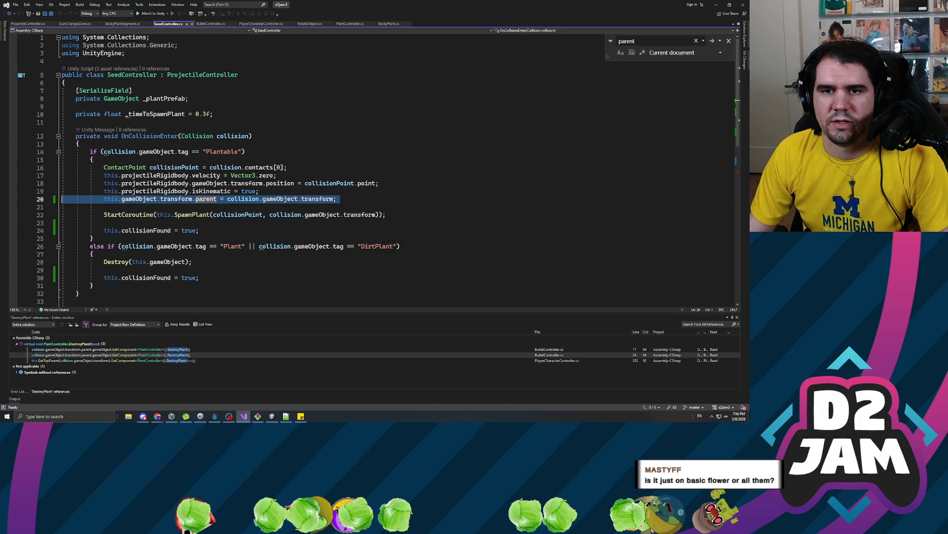
key("Delete")
key("Delete")
key("ctrl+s")
left_click(287, 167)
key("alt+Tab")
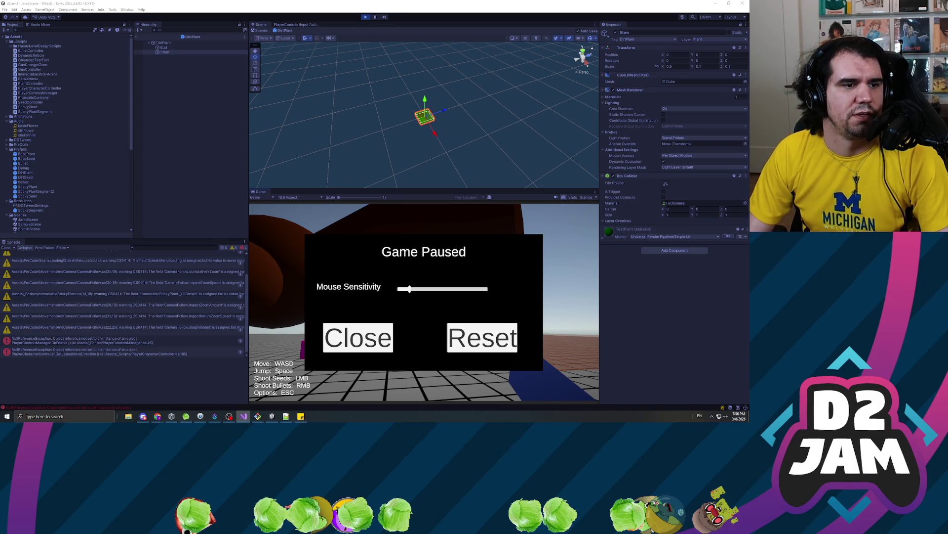
- Clear the Stem selection and restart Play mode to test the updated seeds
left_click(211, 176)
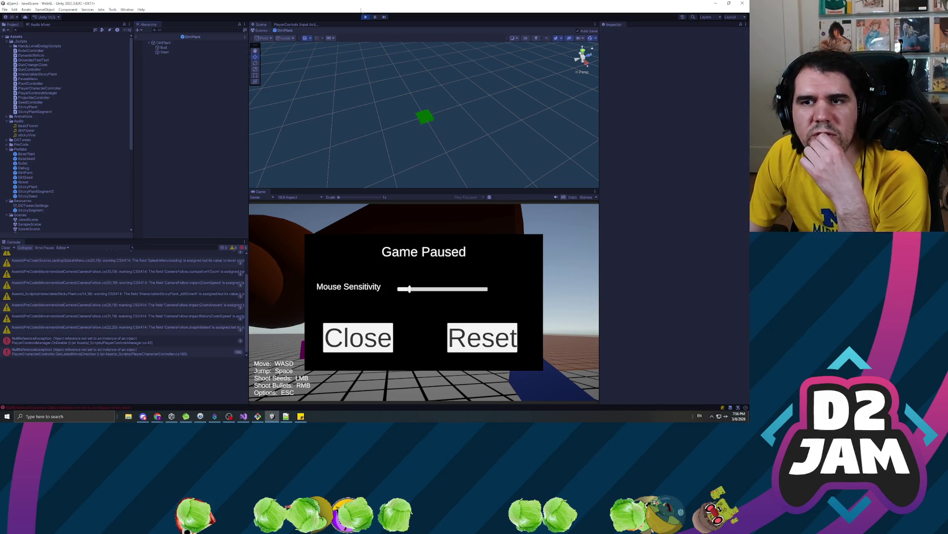
left_click(366, 17)
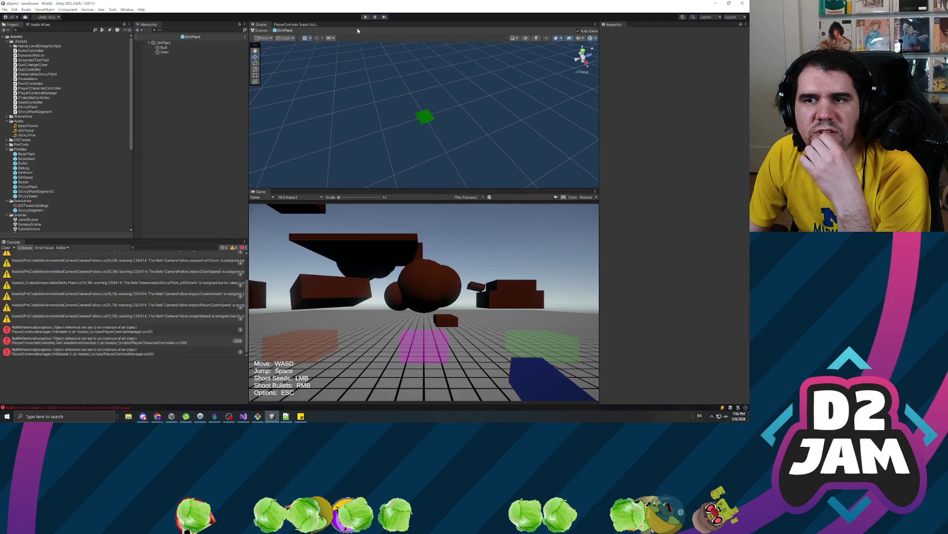
left_click(366, 17)
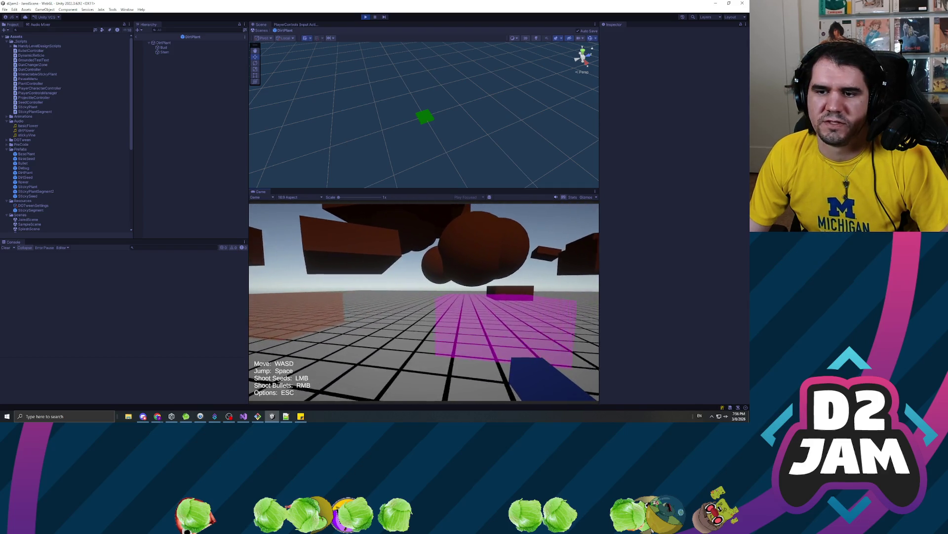
- Shoot seeds at the floating platforms, walking closer, so green-stemmed plants sprout on them
left_click(423, 302)
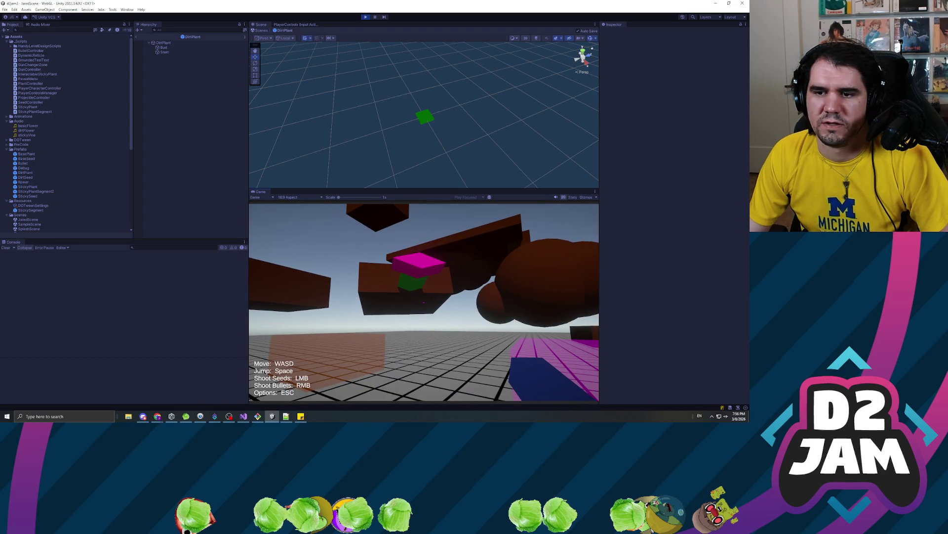
left_click(424, 302)
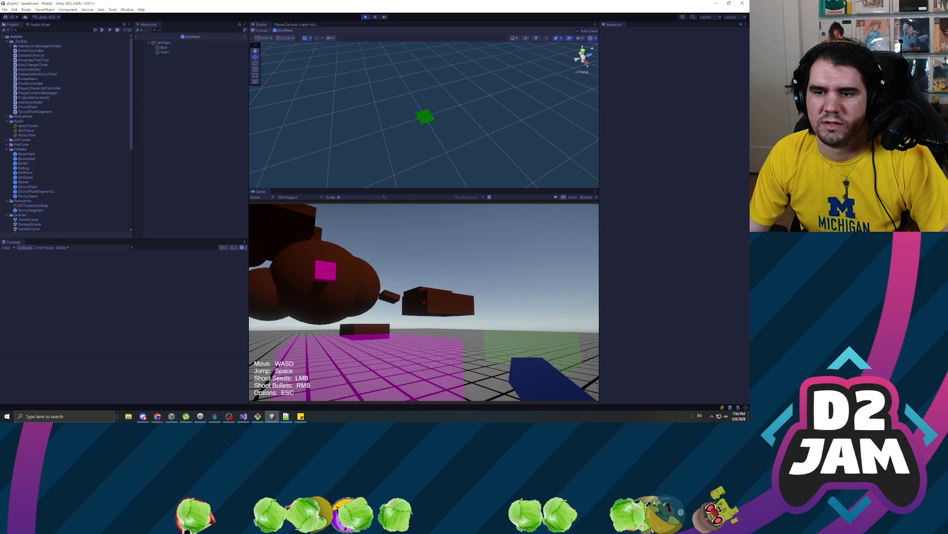
left_click(424, 302)
key("w")
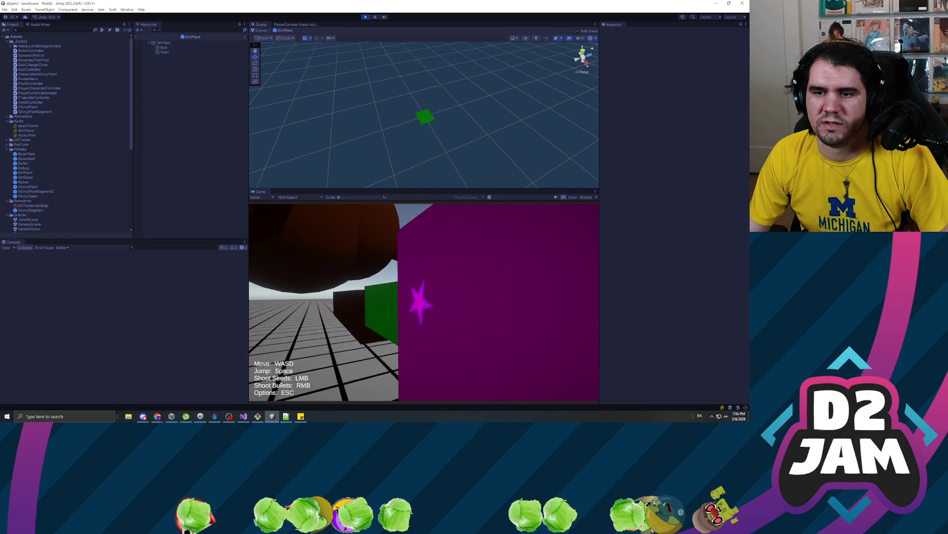
left_click(424, 302)
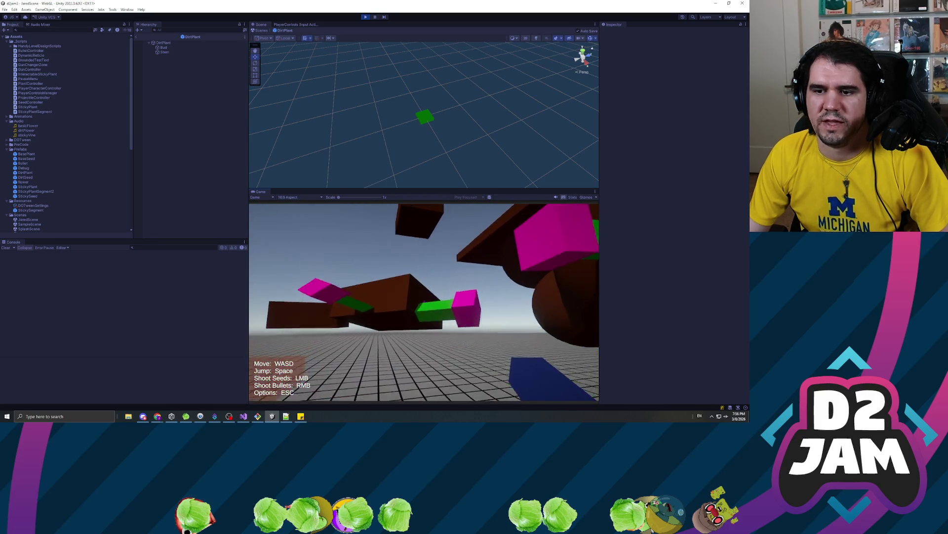
key("w")
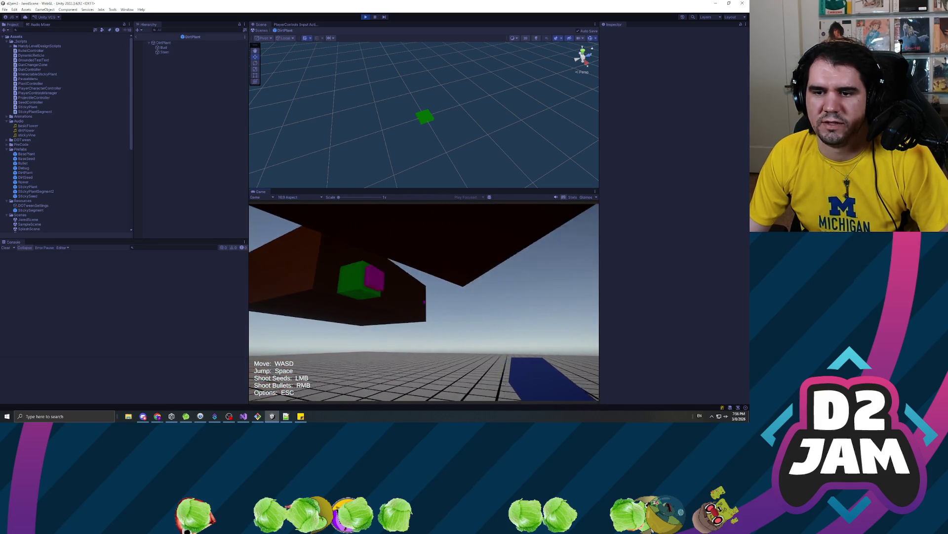
left_click(424, 301)
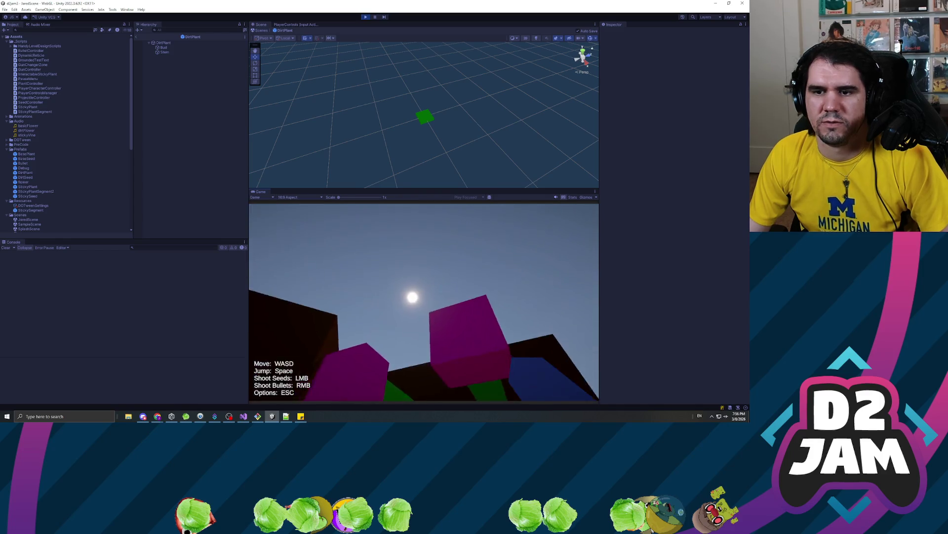
- Pause, stop Play mode, leave prefab editing for JaredScene and select Platform (4)
key("Escape")
left_click(366, 17)
left_click(137, 37)
left_click(169, 204)
left_click(165, 171)
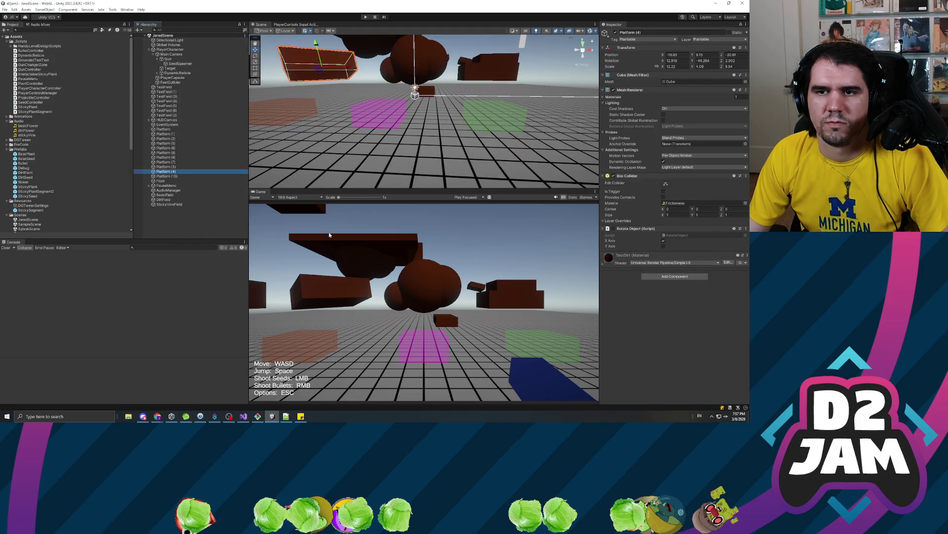
- Frame the Scene view on Platform (4), then select Platform (10)
key("f")
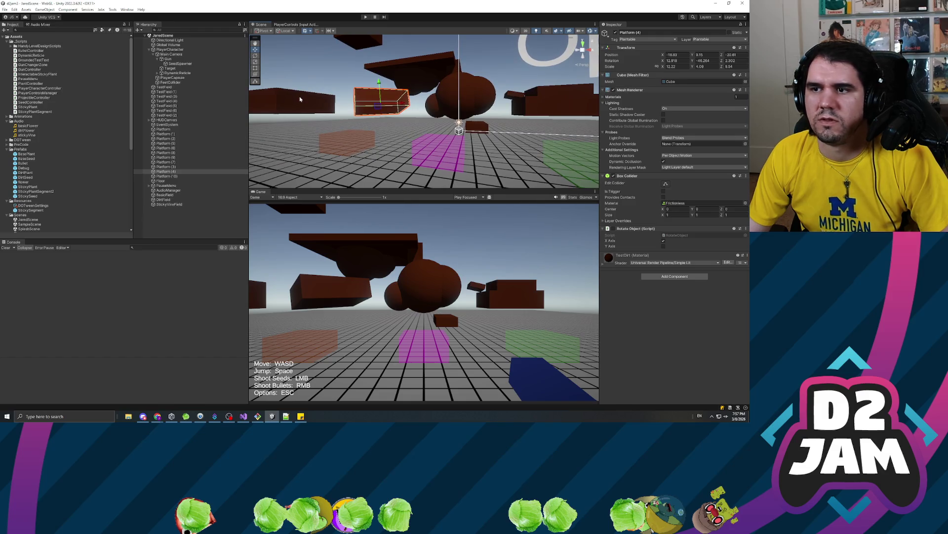
left_click(303, 101)
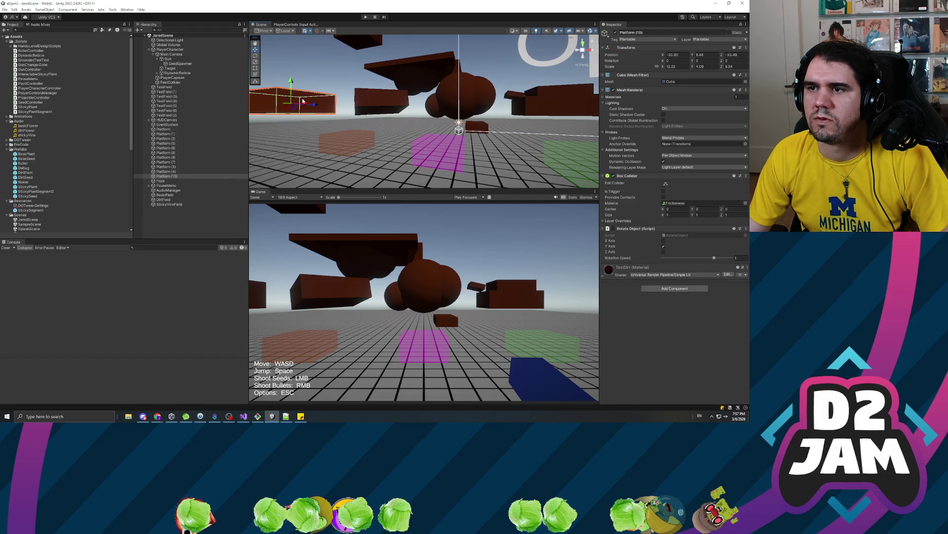
left_click(375, 107)
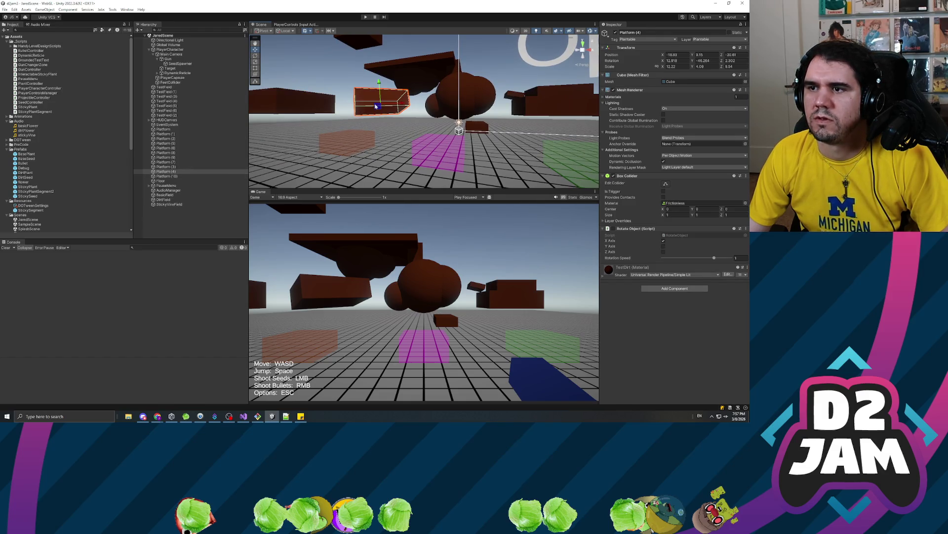
left_click(283, 101)
- Rotate Platform (10) to X 26.97, Y -24.43, Z -23.12 and start a playtest
left_click_drag(691, 61, 443, 59)
left_click_drag(722, 61, 492, 64)
left_click_drag(666, 60, 712, 61)
mouse_move(405, 104)
left_mouse_down()
mouse_move(367, 95)
mouse_move(467, 2)
left_mouse_up()
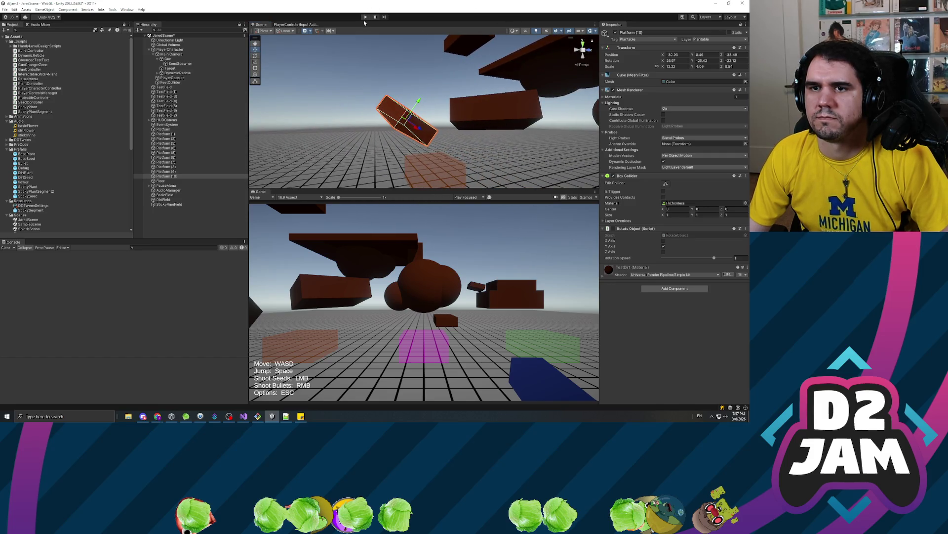
left_click(366, 17)
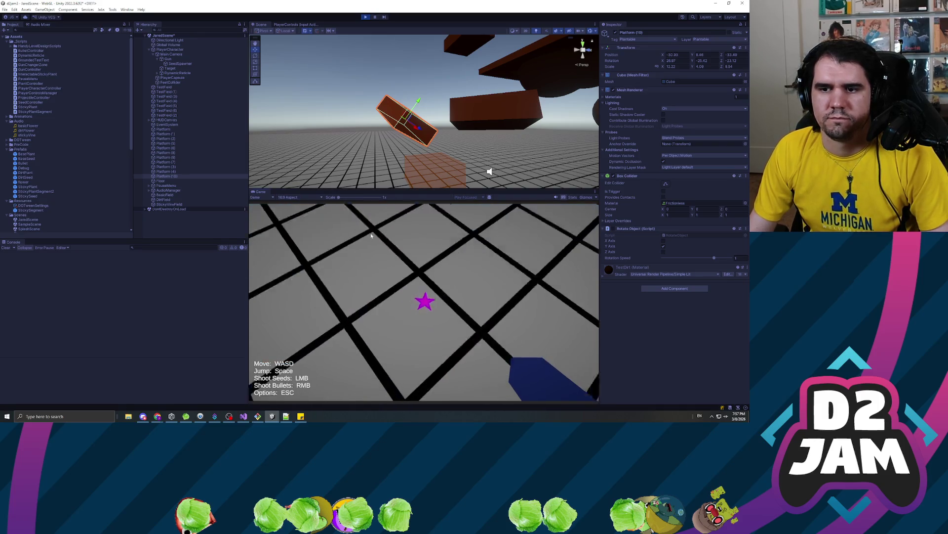
- Shoot seeds onto the tilted, rotating Platform (10) to grow plants on it
left_click(424, 302)
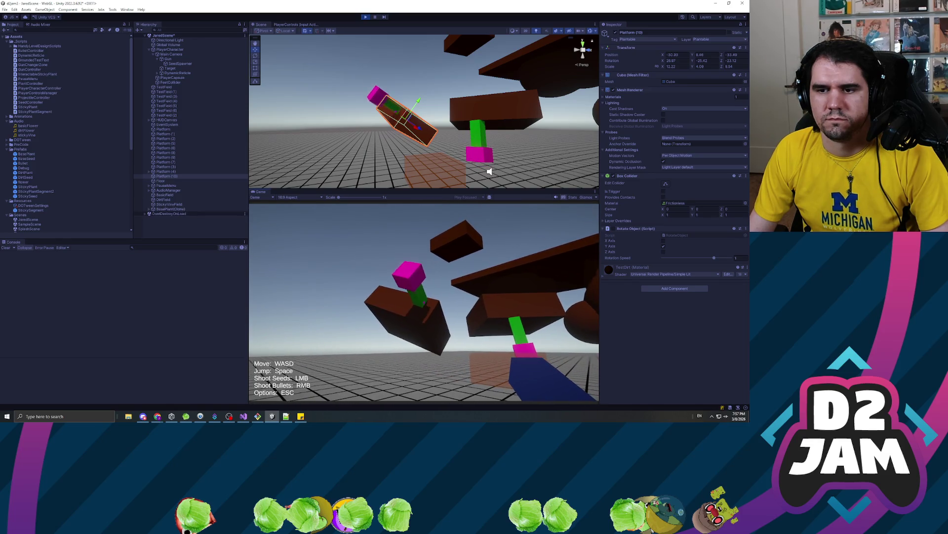
left_click(424, 303)
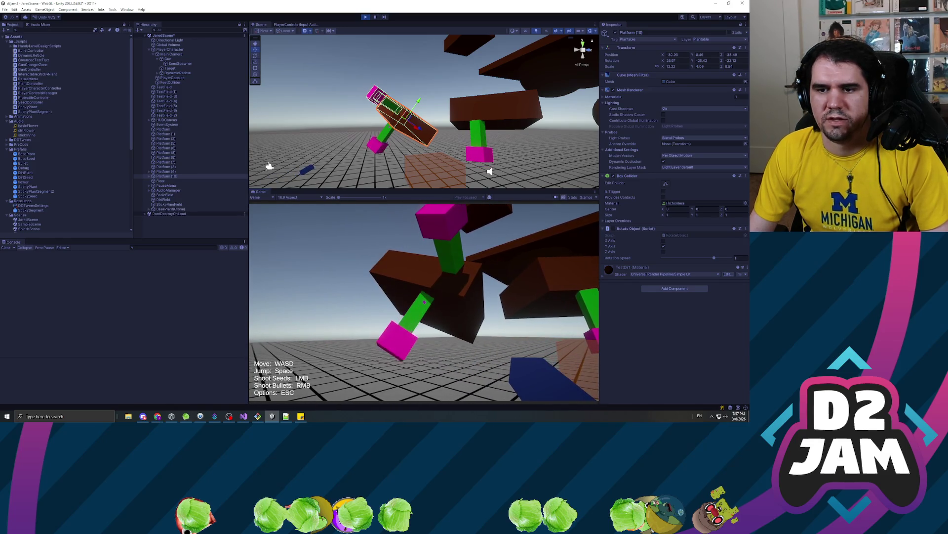
left_click(424, 302)
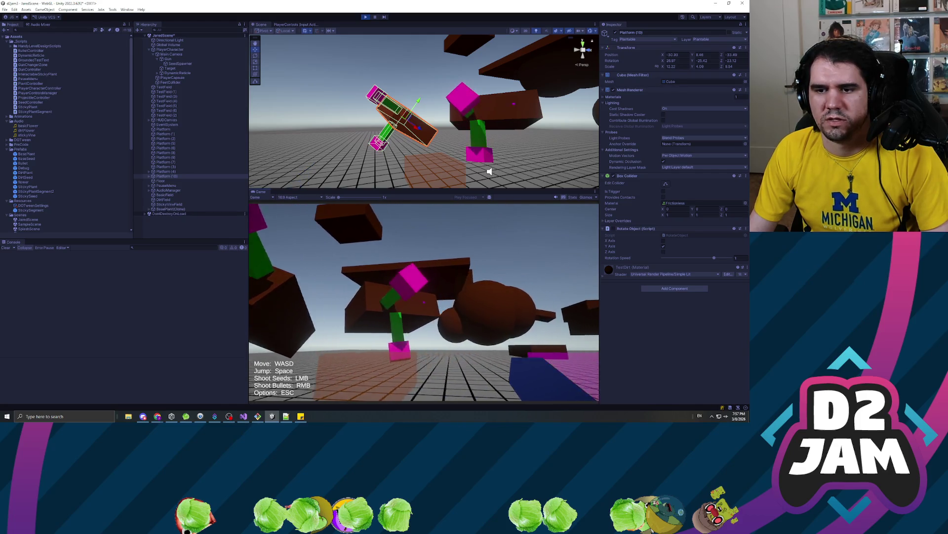
key("w")
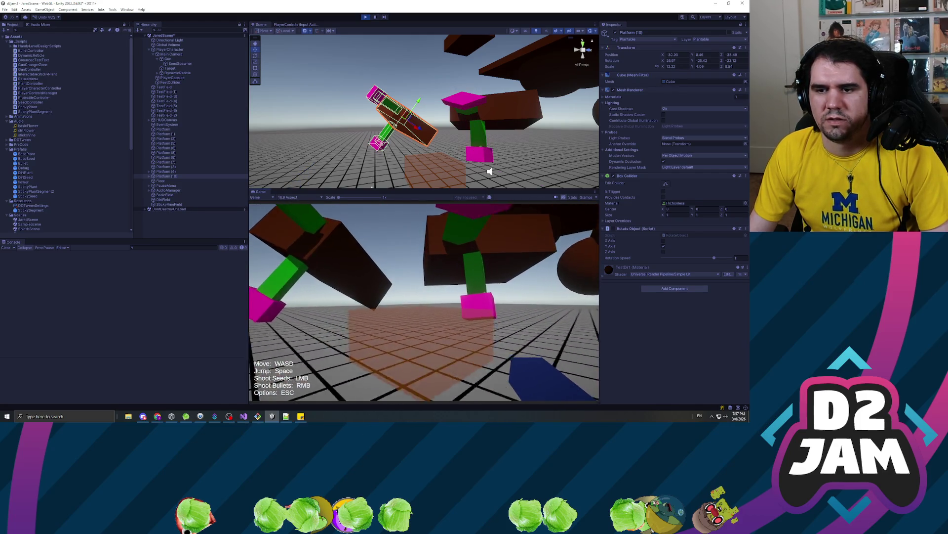
left_click(424, 303)
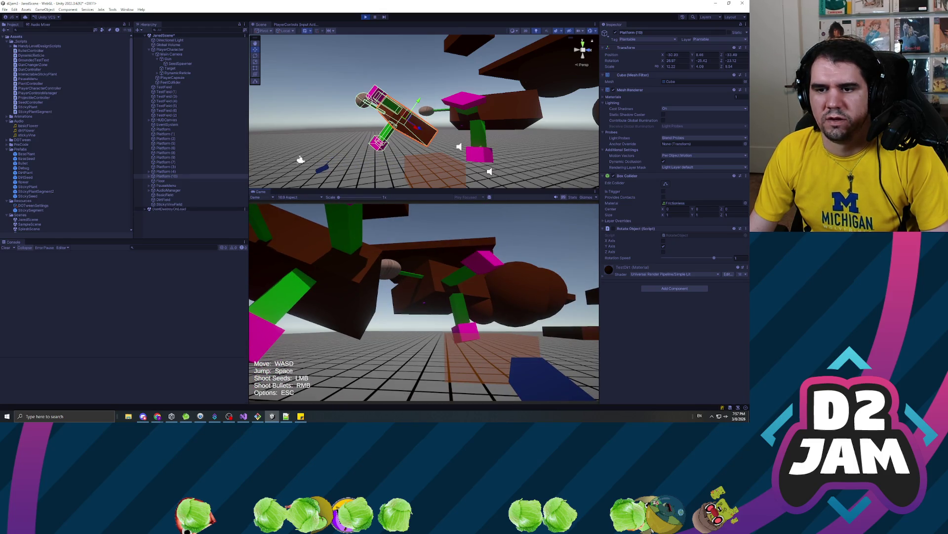
- Pause the game, switch to a maximized Visual Studio and go to line 57 in DestroyPlant
key("Escape")
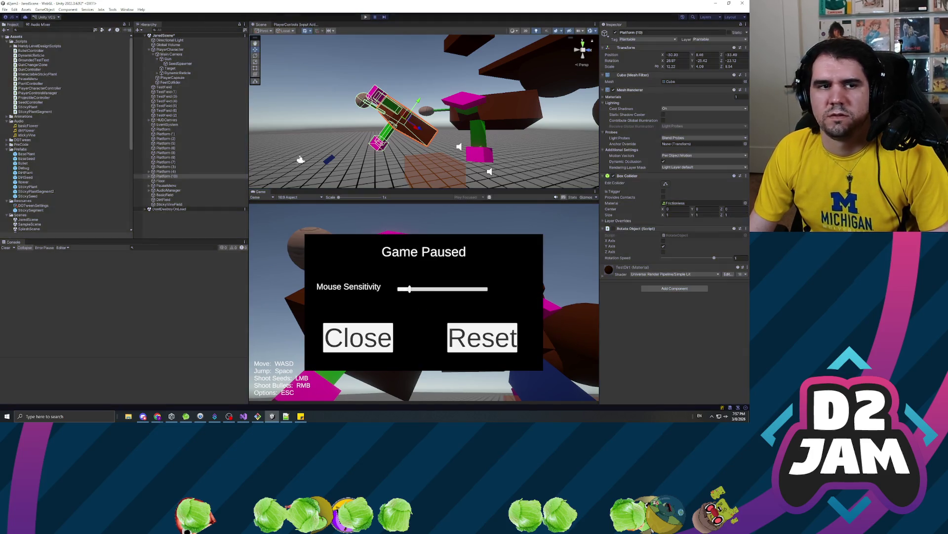
key("Escape")
key("alt+Tab")
double_click(405, 4)
left_click(148, 267)
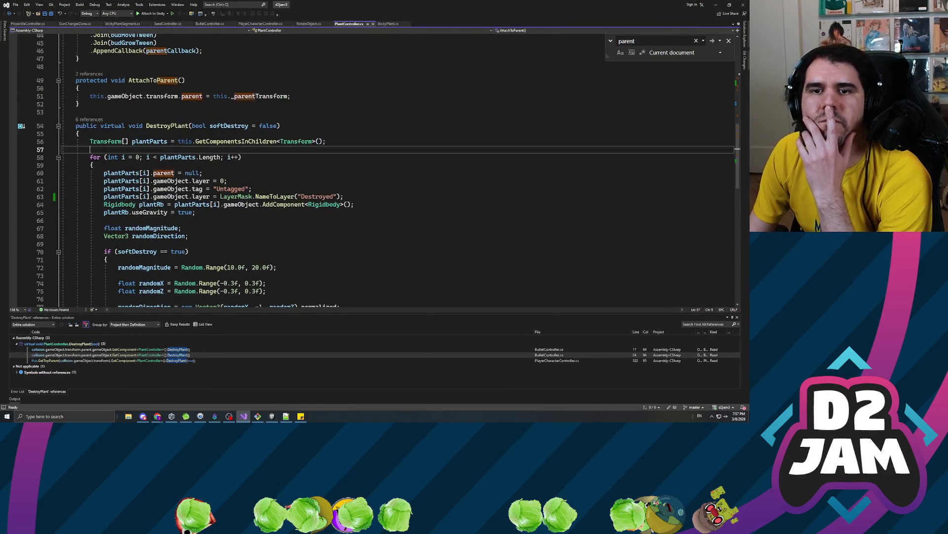